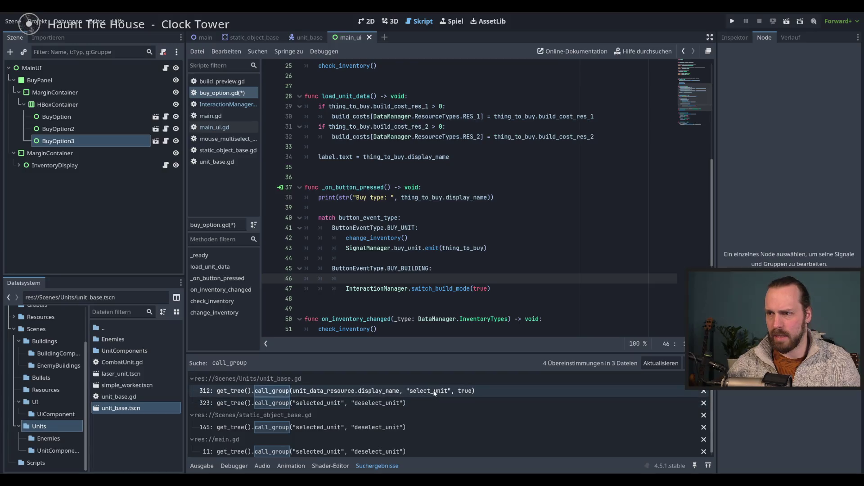
- Copy the deselect_unit group call from line 323 of unit_base.gd
{"action": "scroll", "coordinate": [482, 261], "scroll_direction": "down", "scroll_amount": 3}
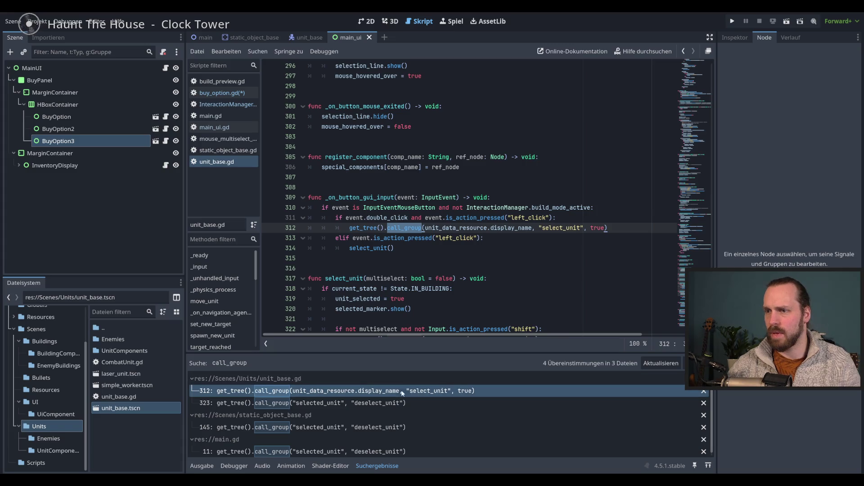
{"action": "left_click", "coordinate": [401, 407]}
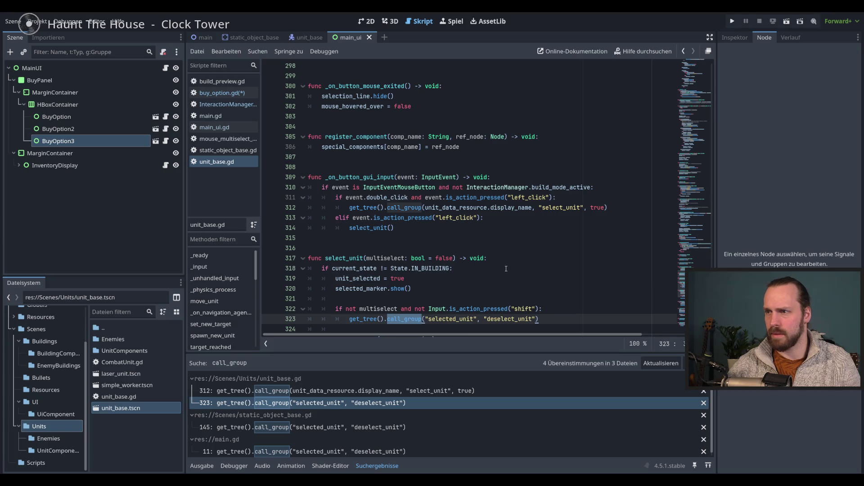
{"action": "scroll", "coordinate": [506, 269], "scroll_direction": "down", "scroll_amount": 2}
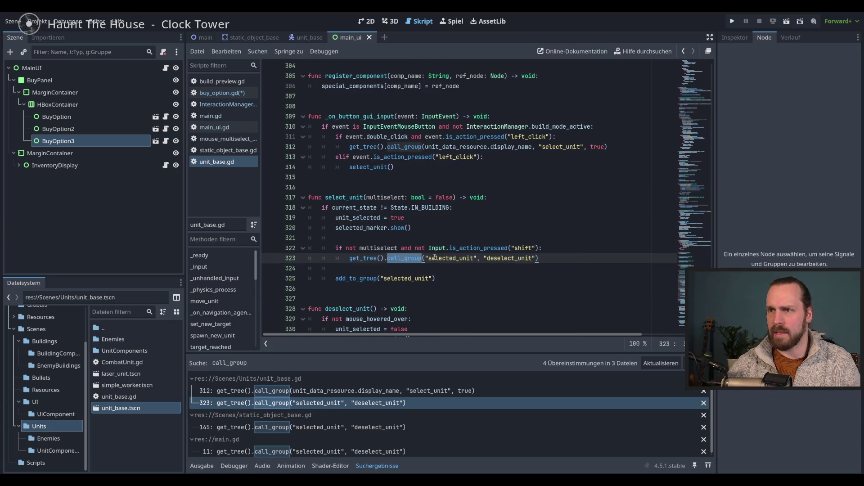
{"action": "left_click", "coordinate": [553, 258]}
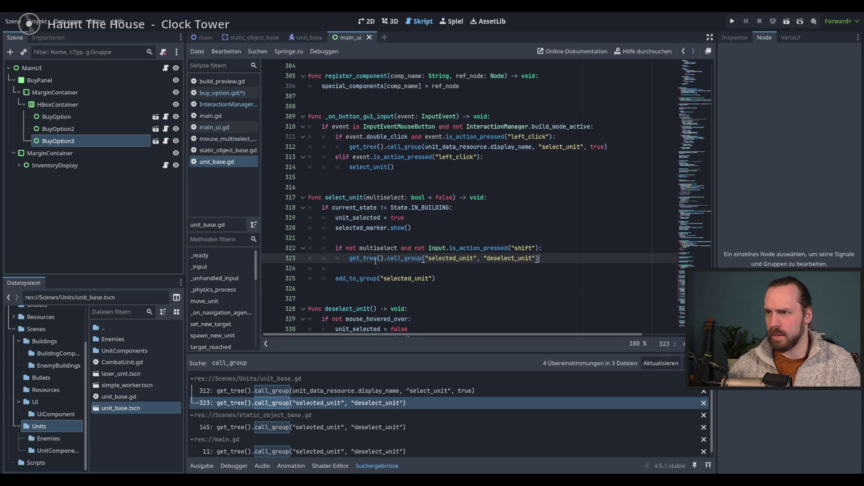
{"action": "key", "text": "shift+Home"}
{"action": "key", "text": "ctrl+c"}
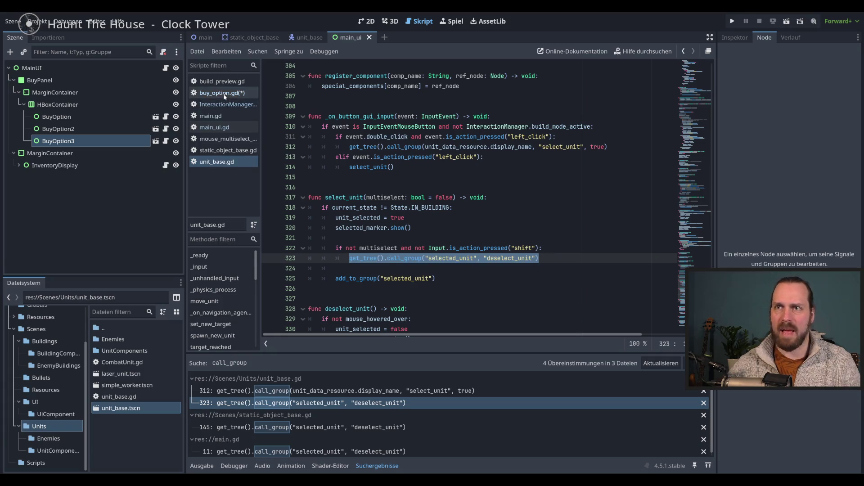
- Paste the deselect call into buy_option.gd's BUY_BUILDING branch and run the project
{"action": "left_click", "coordinate": [221, 93]}
{"action": "key", "text": "ctrl+v"}
{"action": "left_click", "coordinate": [545, 267]}
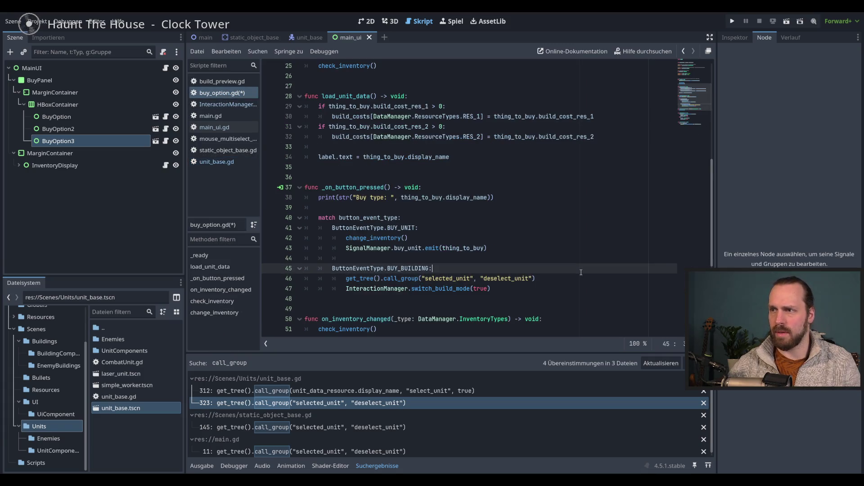
{"action": "key", "text": "F5"}
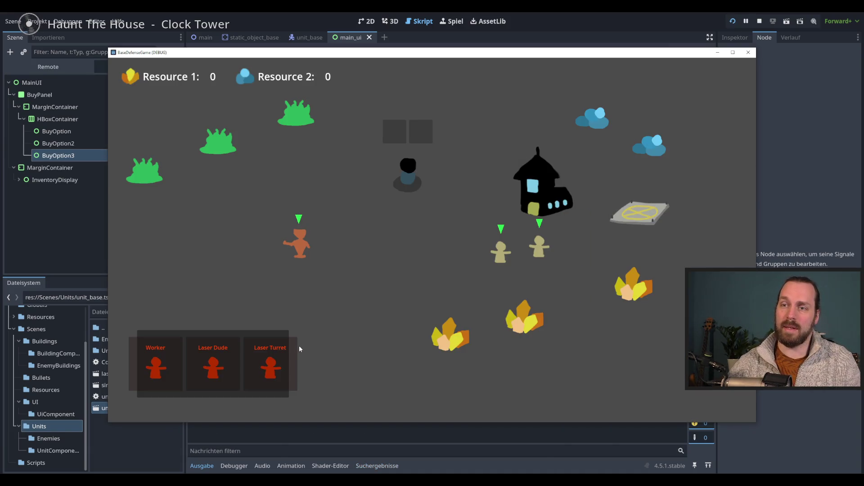
- Cancel a Laser Turret preview, box-select units, move them to a new spot, then select one worker
{"action": "left_click", "coordinate": [270, 365]}
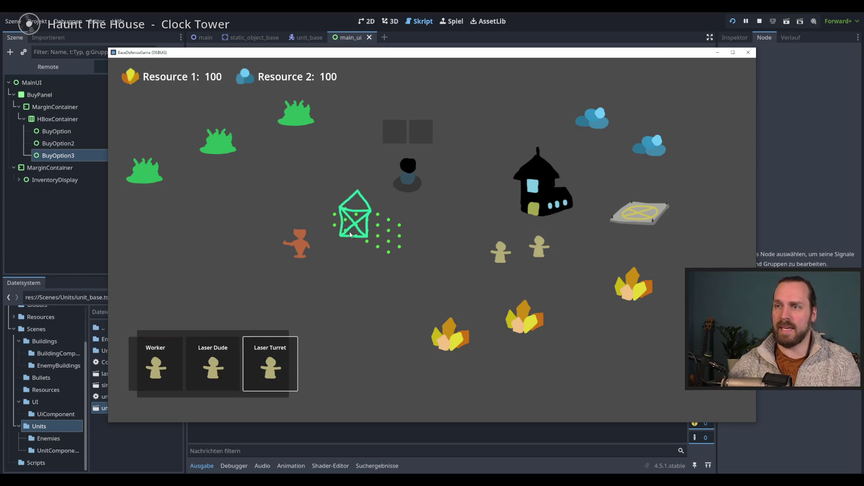
{"action": "right_click", "coordinate": [321, 262]}
{"action": "left_click_drag", "start_coordinate": [201, 195], "coordinate": [604, 314]}
{"action": "right_click", "coordinate": [405, 211]}
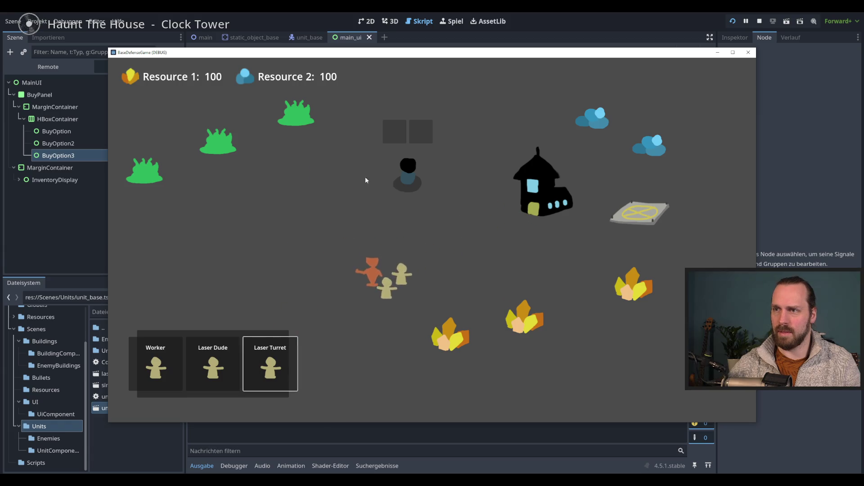
{"action": "left_click", "coordinate": [371, 298]}
- Arm Laser Turret placement twice, dropping the preview each time by box-selecting units
{"action": "left_click", "coordinate": [270, 364]}
{"action": "left_click_drag", "start_coordinate": [387, 223], "coordinate": [588, 357]}
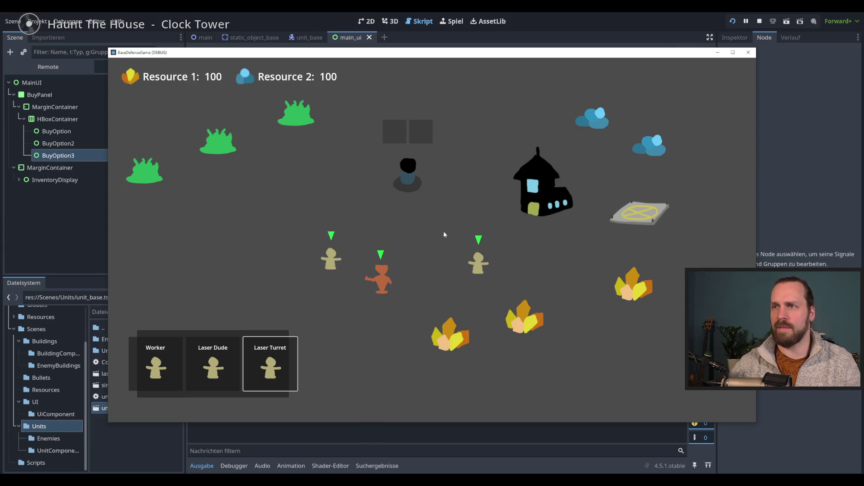
{"action": "left_click", "coordinate": [273, 363]}
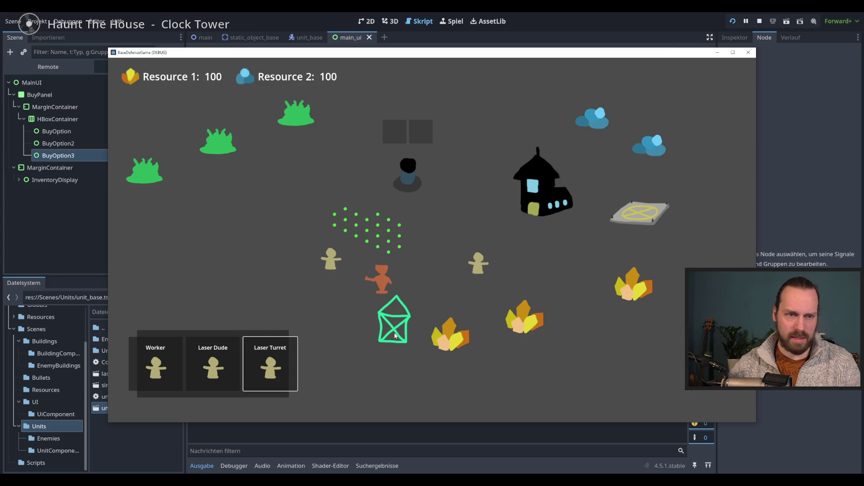
{"action": "left_click_drag", "start_coordinate": [303, 232], "coordinate": [569, 327]}
- Buy four Laser Dudes, dropping resources to 80, pick the Laser Turret, then stop the game
{"action": "left_click", "coordinate": [215, 362]}
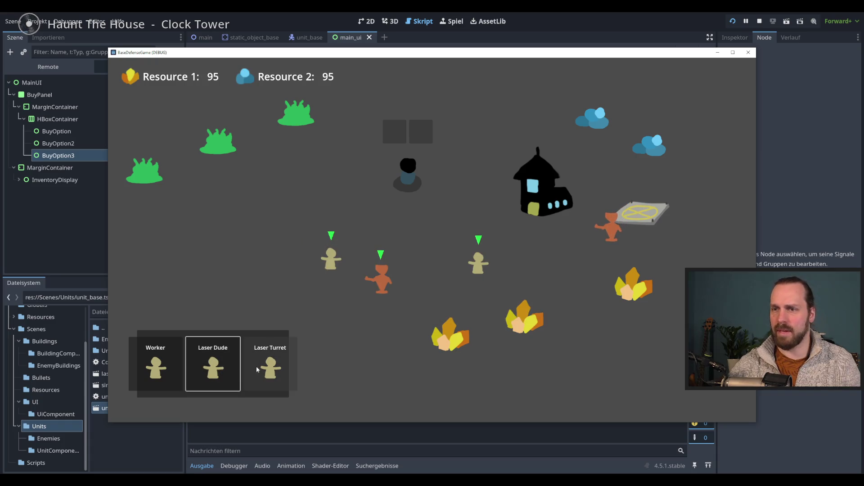
{"action": "triple_click", "coordinate": [213, 366]}
{"action": "left_click", "coordinate": [270, 367]}
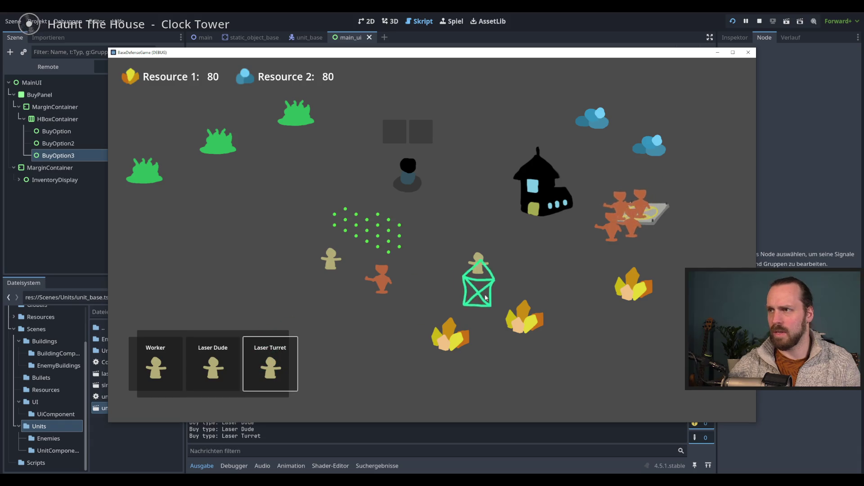
{"action": "left_click", "coordinate": [270, 366]}
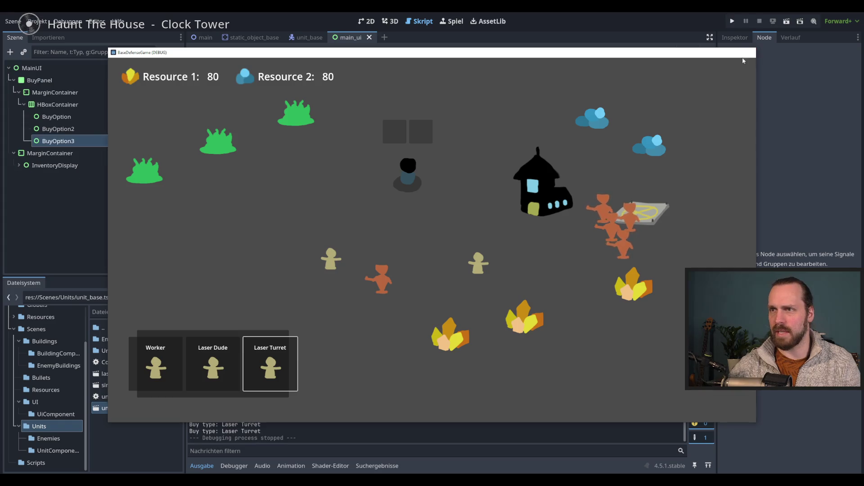
{"action": "left_click", "coordinate": [750, 54]}
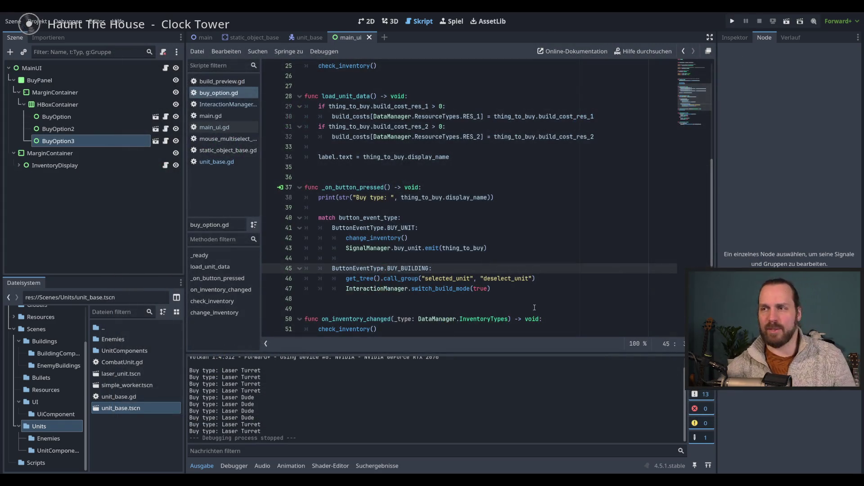
- Check main.gd, show the main scene in the 2D view with a narrower dock, and rerun the game
{"action": "left_click", "coordinate": [540, 278]}
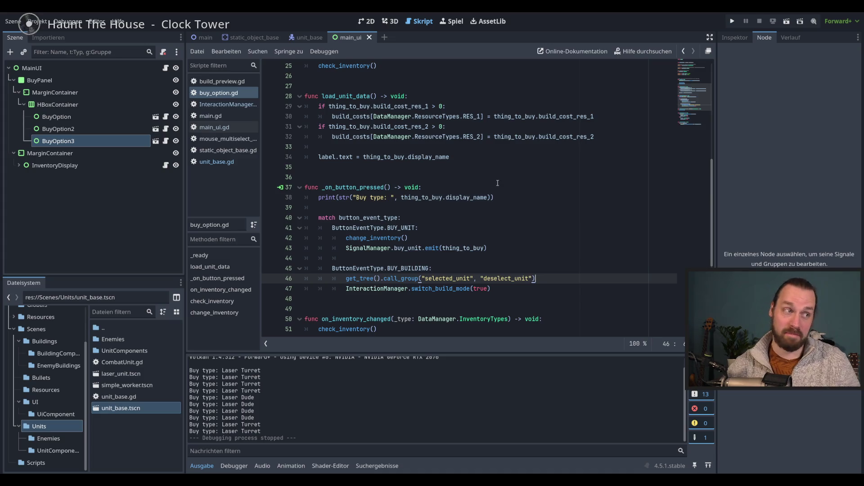
{"action": "left_click", "coordinate": [206, 37]}
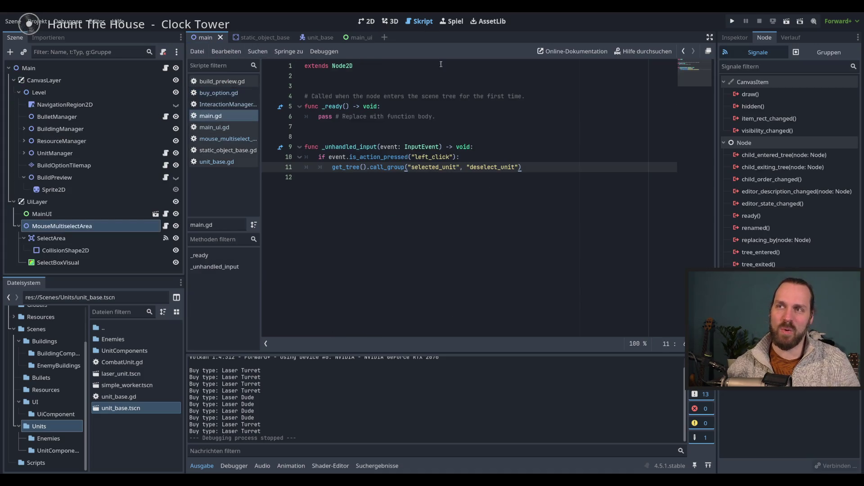
{"action": "left_click", "coordinate": [367, 21]}
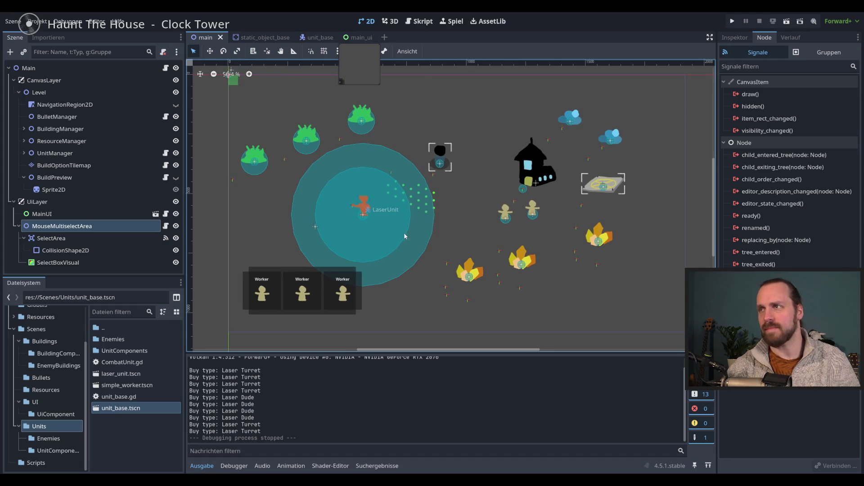
{"action": "left_click_drag", "start_coordinate": [185, 244], "coordinate": [181, 244]}
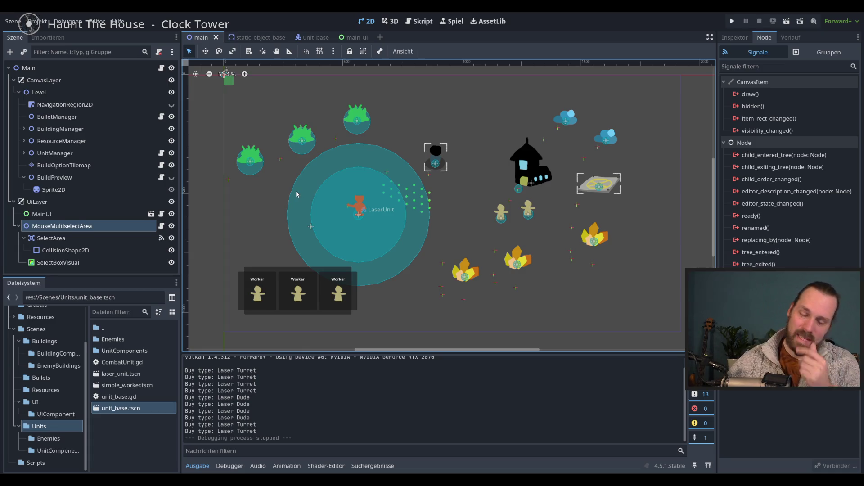
{"action": "key", "text": "F5"}
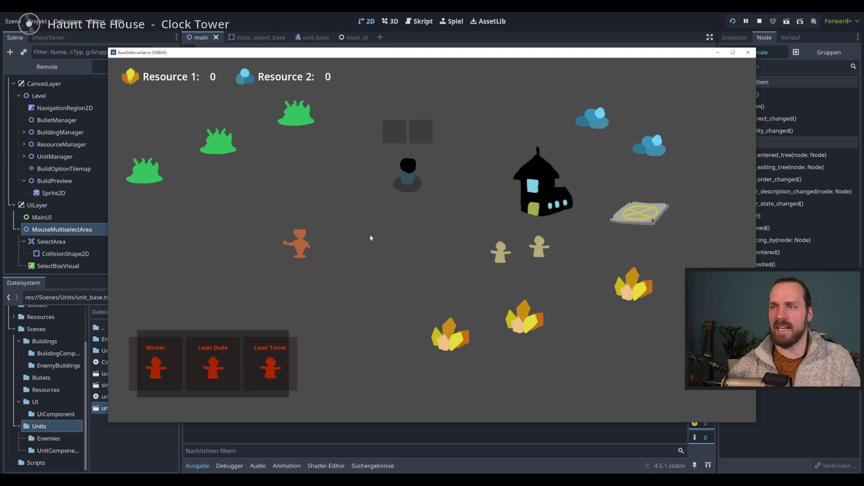
- Add test resources with key 3, cancel the Laser Turret preview, and stop the game with F8
{"action": "key", "text": "3"}
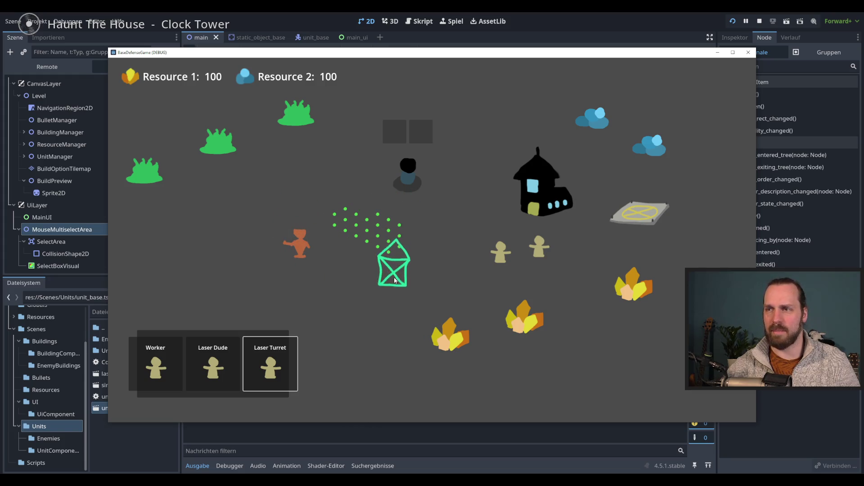
{"action": "right_click", "coordinate": [391, 297]}
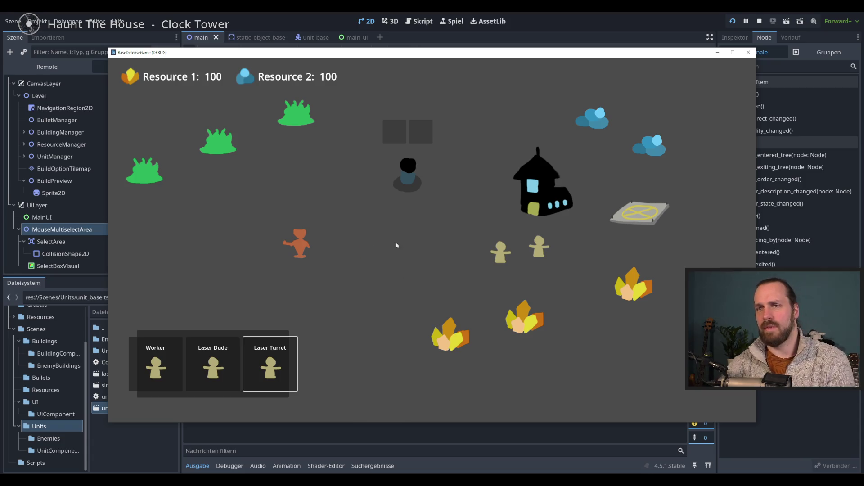
{"action": "key", "text": "F8"}
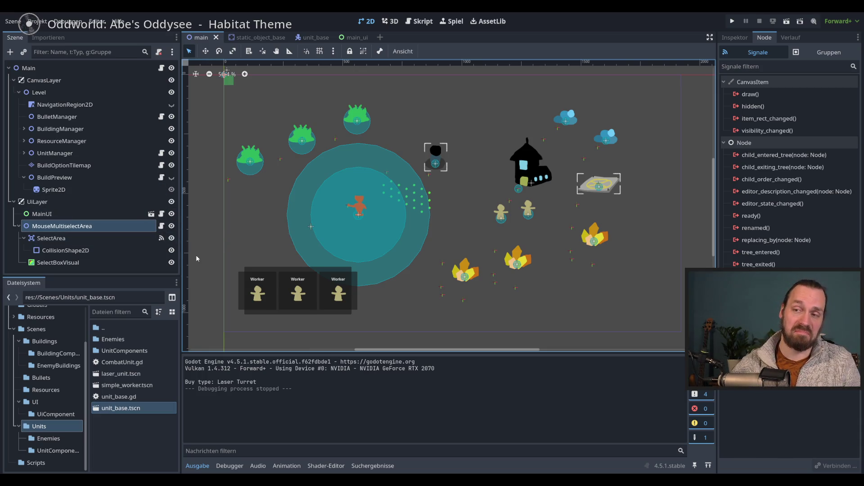
- Switch to the main_ui scene and open BuyOption3's attached buy_option.gd script
{"action": "left_click", "coordinate": [364, 37]}
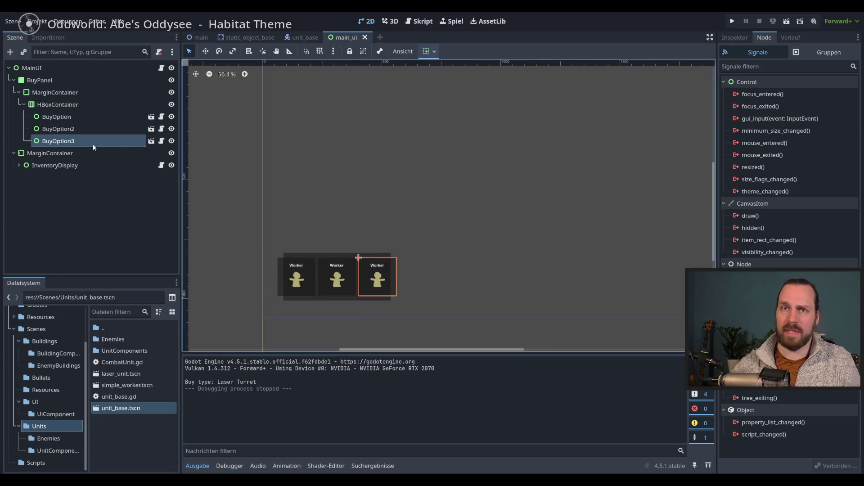
{"action": "left_click", "coordinate": [161, 140]}
{"action": "scroll", "coordinate": [469, 246], "scroll_direction": "up", "scroll_amount": 1}
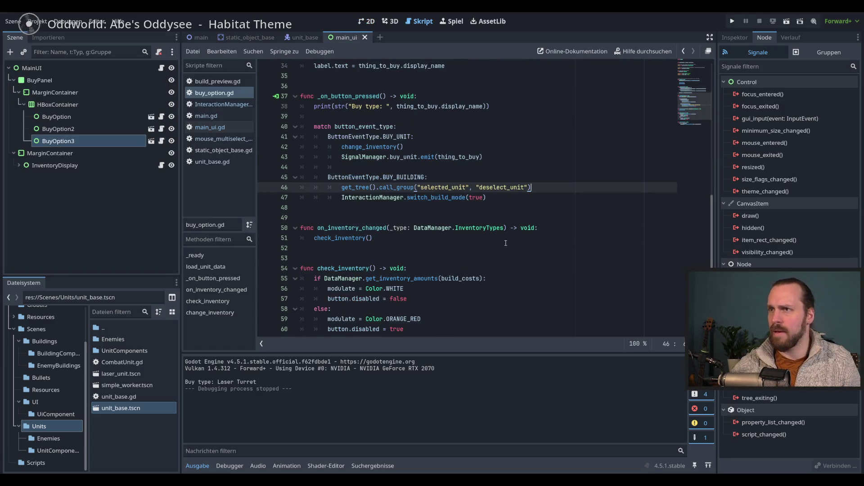
{"action": "double_click", "coordinate": [442, 259]}
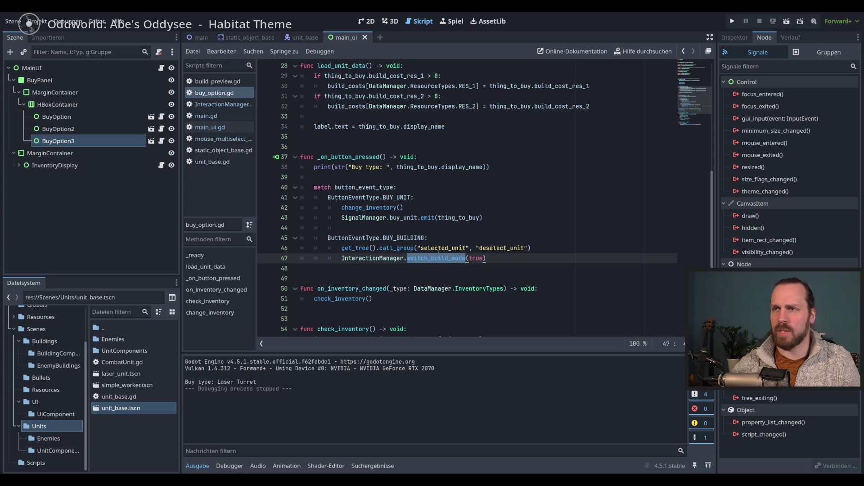
{"action": "double_click", "coordinate": [405, 237]}
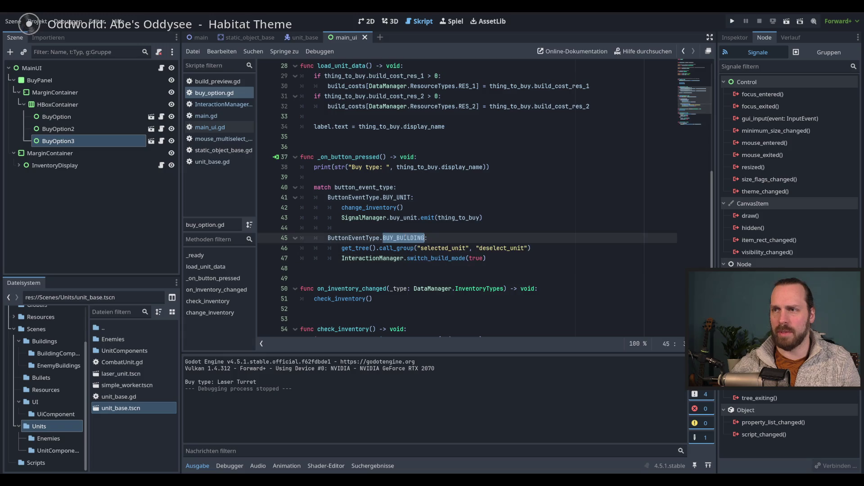
{"action": "left_click", "coordinate": [503, 259]}
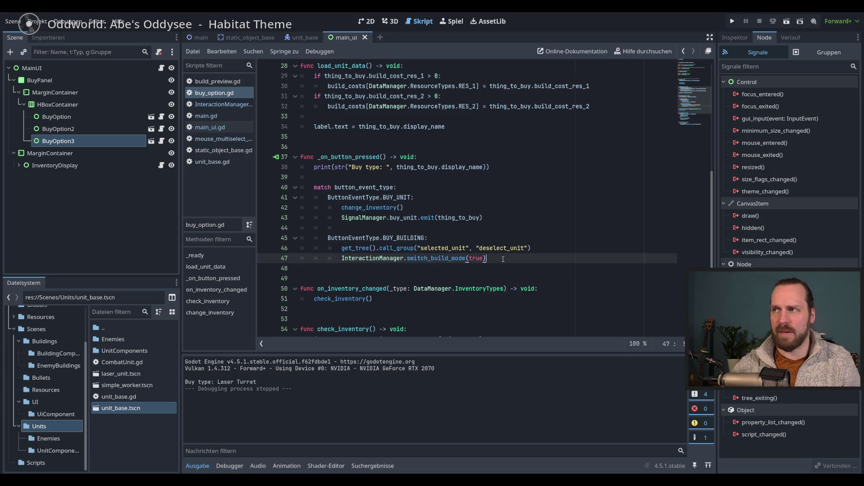
{"action": "mouse_move", "coordinate": [709, 206]}
{"action": "left_mouse_down"}
{"action": "mouse_move", "coordinate": [716, 109]}
{"action": "mouse_move", "coordinate": [695, 225]}
{"action": "left_mouse_up"}
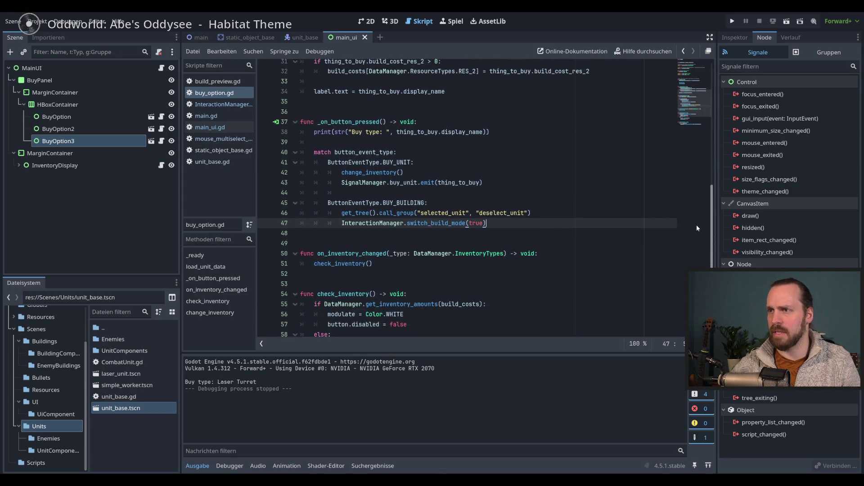
{"action": "left_click", "coordinate": [548, 216]}
{"action": "left_click", "coordinate": [547, 225]}
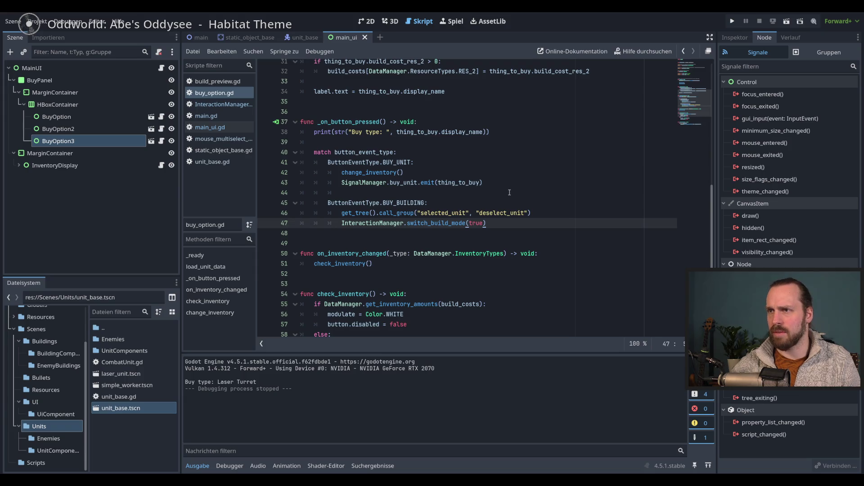
{"action": "double_click", "coordinate": [454, 185]}
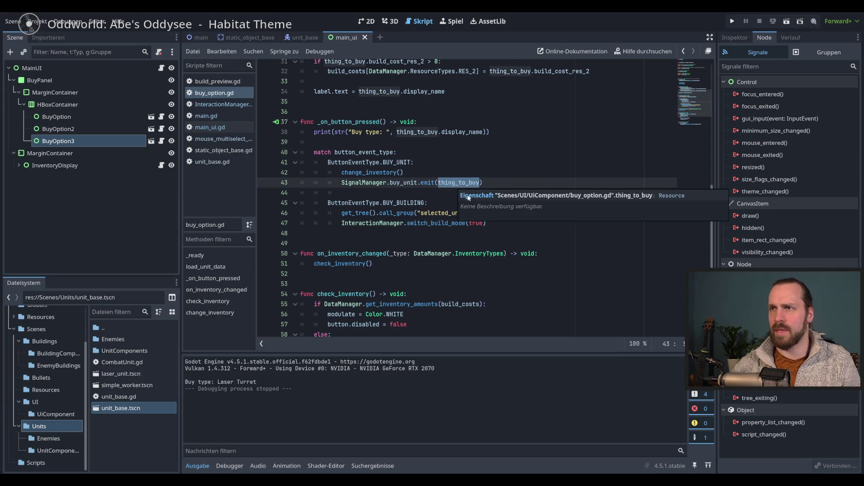
{"action": "scroll", "coordinate": [472, 214], "scroll_direction": "up", "scroll_amount": 2}
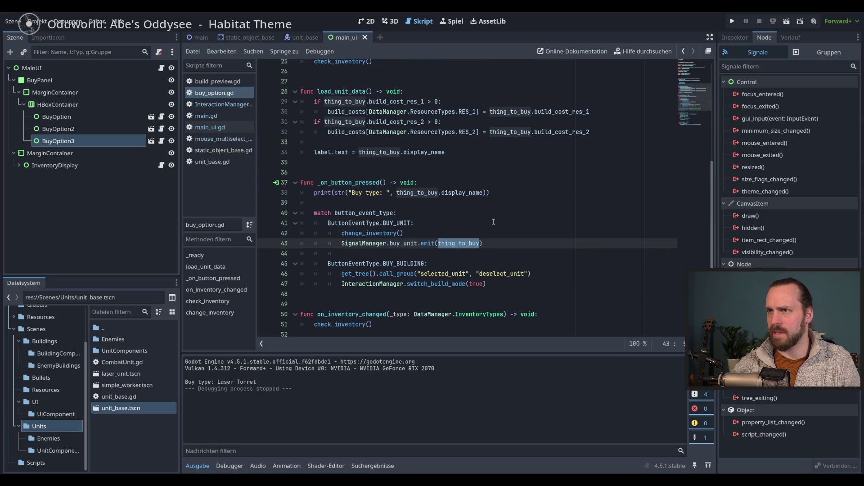
{"action": "scroll", "coordinate": [497, 221], "scroll_direction": "up", "scroll_amount": 2}
{"action": "scroll", "coordinate": [512, 224], "scroll_direction": "up", "scroll_amount": 5}
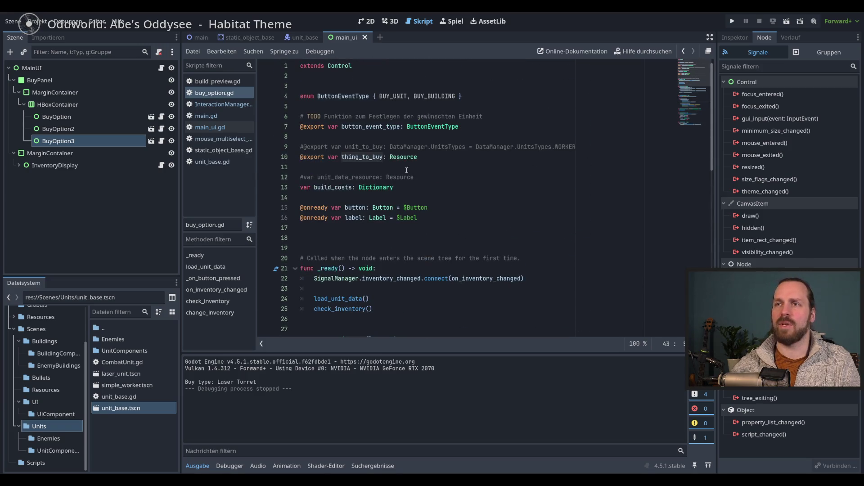
- Inspect what BuyOption2 and BuyOption3 buy, closing the resource list unchanged
{"action": "double_click", "coordinate": [362, 157]}
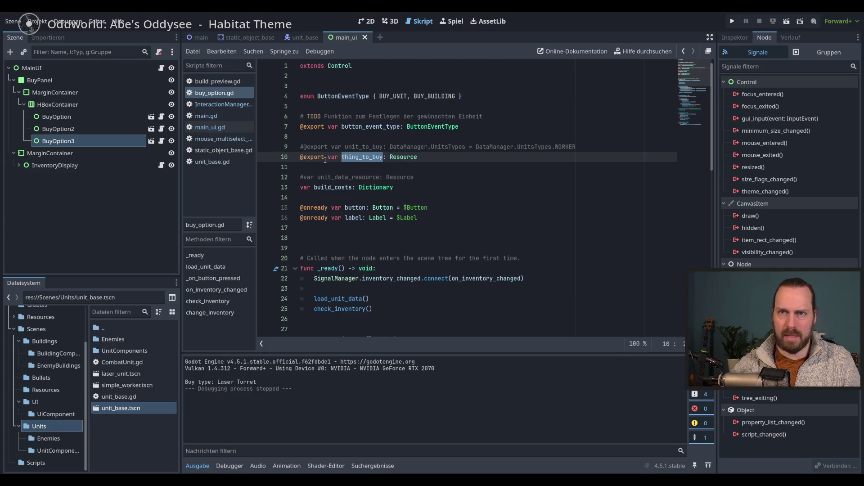
{"action": "left_click", "coordinate": [58, 129]}
{"action": "left_click", "coordinate": [57, 116]}
{"action": "left_click", "coordinate": [58, 129]}
{"action": "left_click", "coordinate": [734, 37]}
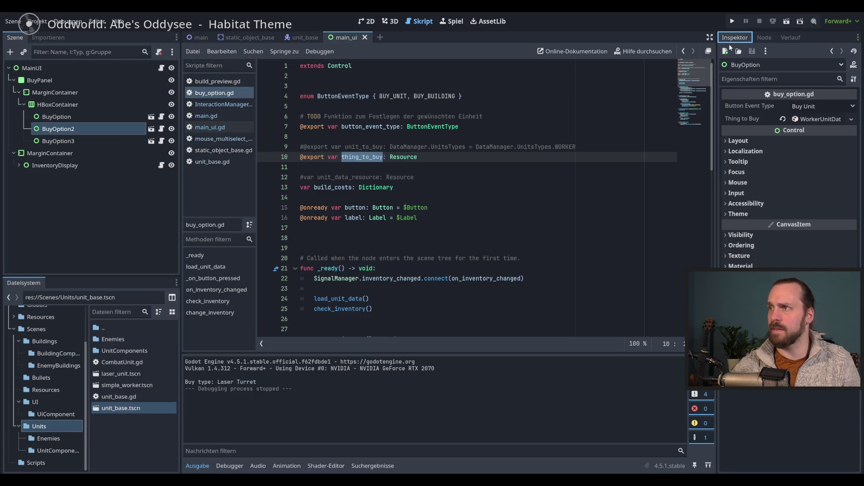
{"action": "left_click", "coordinate": [56, 116]}
{"action": "left_click", "coordinate": [58, 129]}
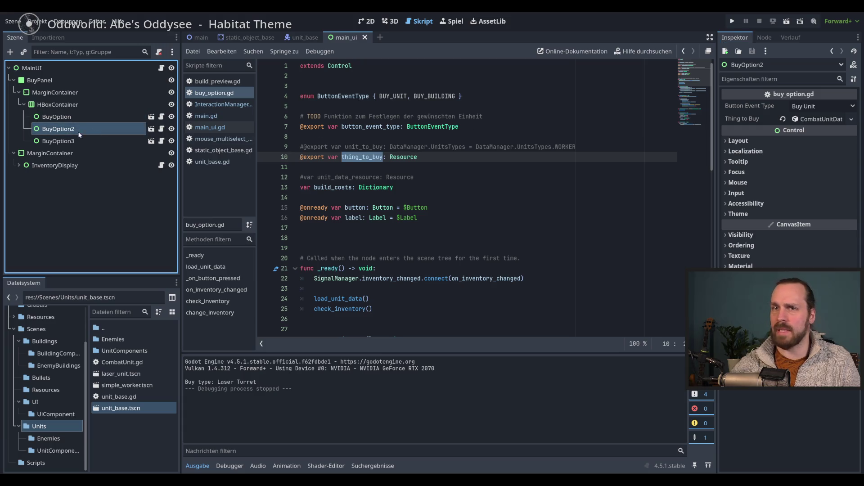
{"action": "left_click", "coordinate": [79, 141]}
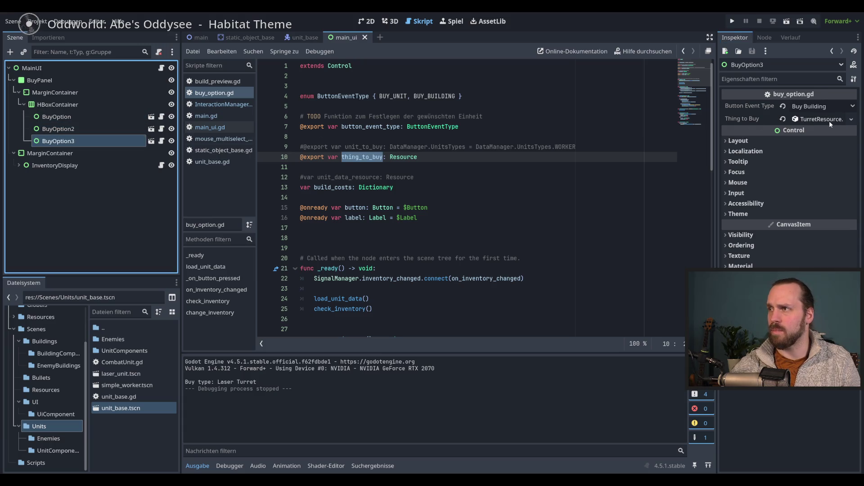
{"action": "left_click", "coordinate": [851, 119]}
{"action": "left_click", "coordinate": [646, 28]}
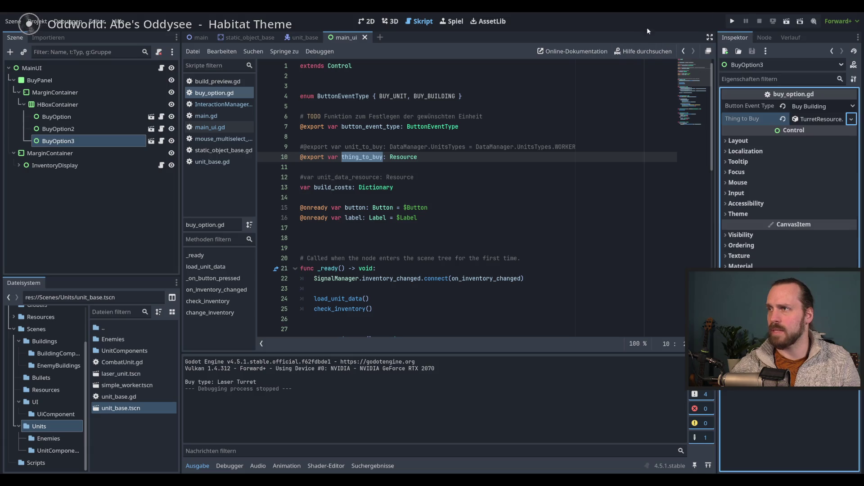
- Compare the buy option nodes' settings and keep BuyOption3's event type as Buy Building
{"action": "left_click", "coordinate": [78, 126]}
{"action": "left_click", "coordinate": [78, 117]}
{"action": "left_click", "coordinate": [78, 129]}
{"action": "left_click", "coordinate": [80, 139]}
{"action": "left_click", "coordinate": [81, 128]}
{"action": "left_click", "coordinate": [80, 115]}
{"action": "left_click", "coordinate": [82, 129]}
{"action": "left_click", "coordinate": [84, 150]}
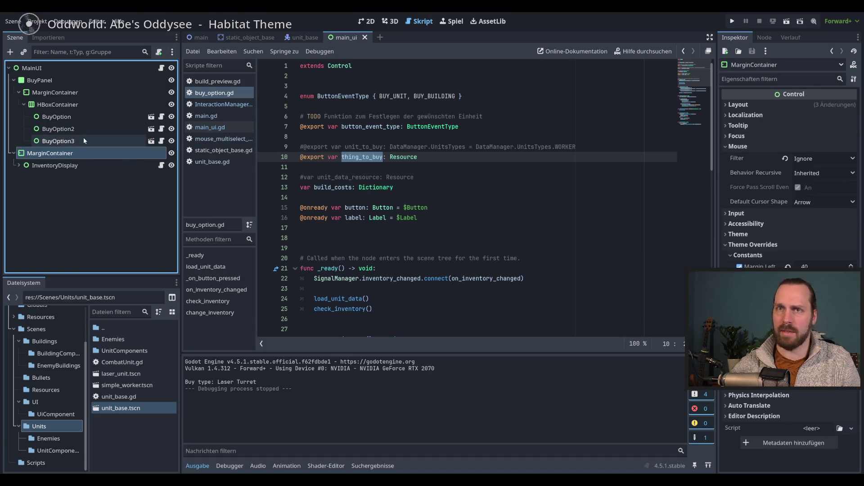
{"action": "left_click", "coordinate": [83, 140]}
{"action": "left_click", "coordinate": [83, 125]}
{"action": "left_click", "coordinate": [86, 114]}
{"action": "left_click", "coordinate": [88, 126]}
{"action": "left_click", "coordinate": [90, 143]}
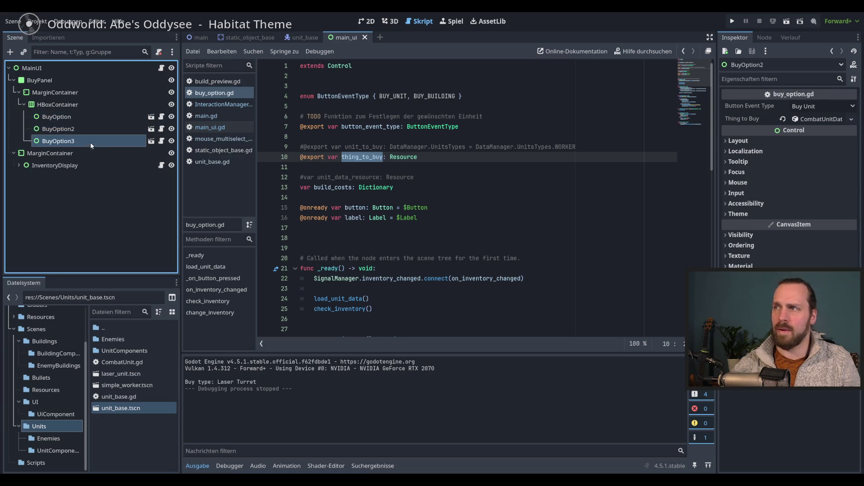
{"action": "left_click", "coordinate": [832, 106]}
{"action": "left_click", "coordinate": [815, 131]}
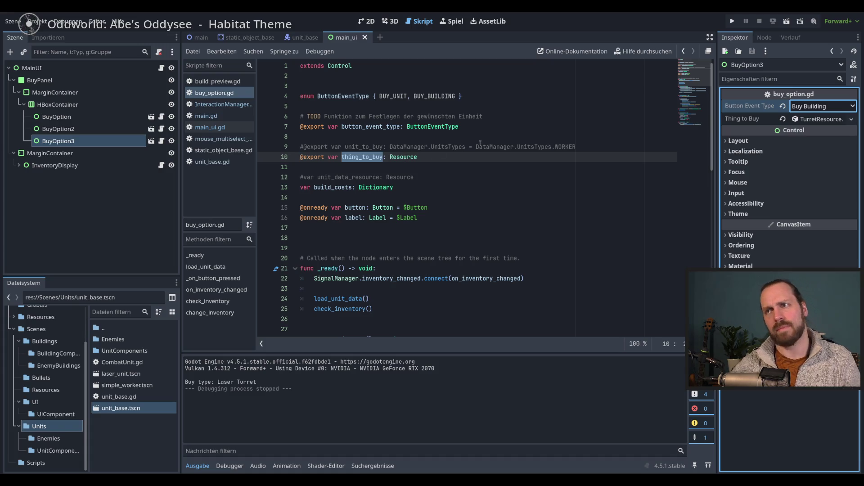
- Review the BUY_BUILDING enum value and load_unit_data in the script, then run the project with F5
{"action": "double_click", "coordinate": [406, 96]}
{"action": "double_click", "coordinate": [434, 97]}
{"action": "double_click", "coordinate": [391, 96]}
{"action": "double_click", "coordinate": [436, 96]}
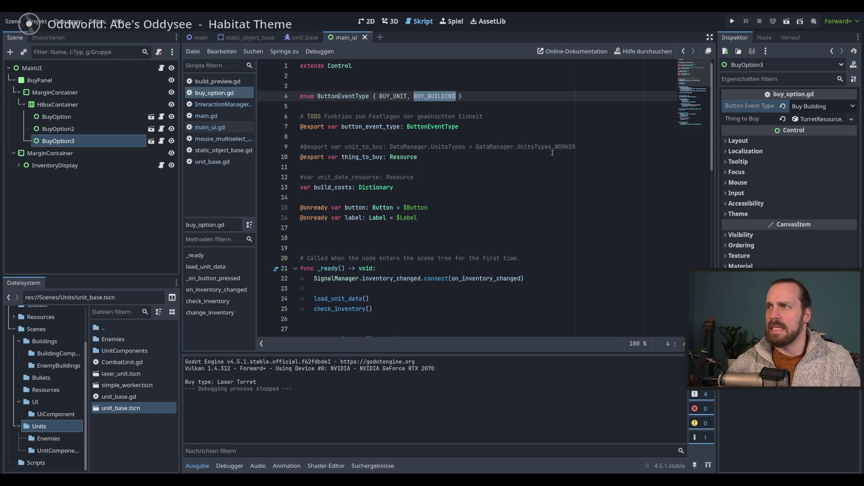
{"action": "scroll", "coordinate": [570, 171], "scroll_direction": "down", "scroll_amount": 6}
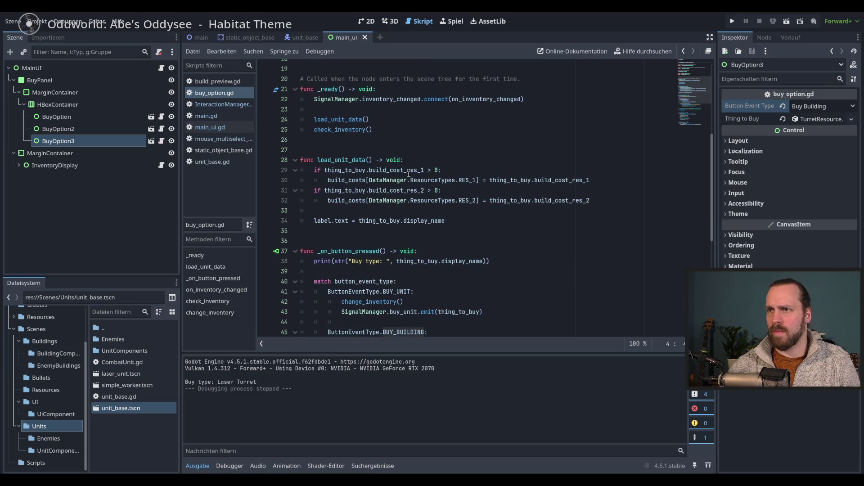
{"action": "double_click", "coordinate": [345, 159]}
{"action": "left_click", "coordinate": [470, 190]}
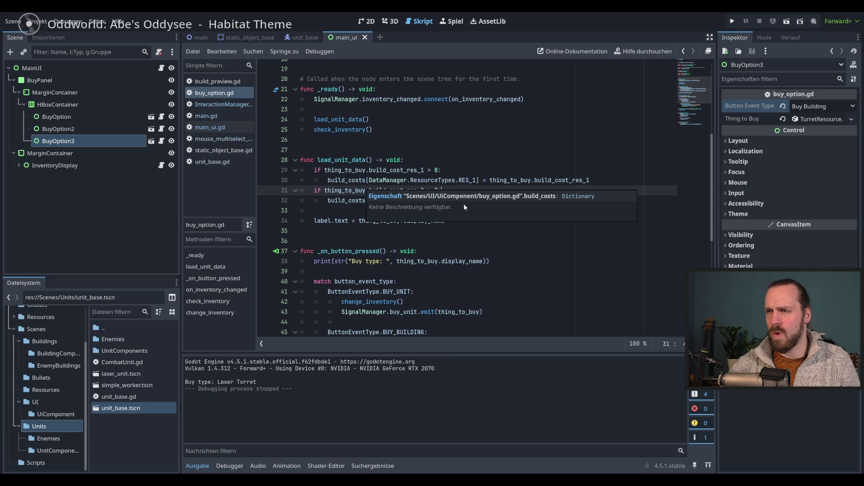
{"action": "key", "text": "Up"}
{"action": "key", "text": "Up"}
{"action": "key", "text": "Down"}
{"action": "key", "text": "Down"}
{"action": "scroll", "coordinate": [458, 205], "scroll_direction": "down", "scroll_amount": 1}
{"action": "key", "text": "F5"}
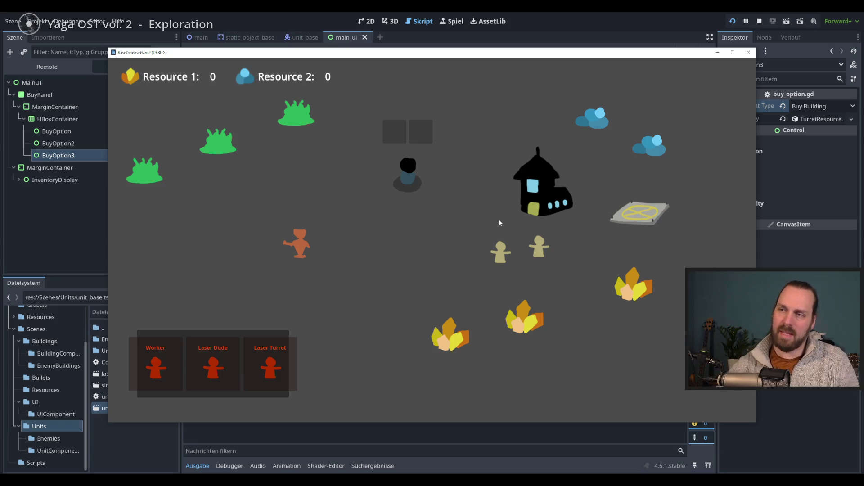
- Move the left worker to the lower left and the right worker further down, then nudge the game window
{"action": "left_click", "coordinate": [501, 255]}
{"action": "right_click", "coordinate": [459, 285]}
{"action": "left_click", "coordinate": [542, 252]}
{"action": "right_click", "coordinate": [547, 285]}
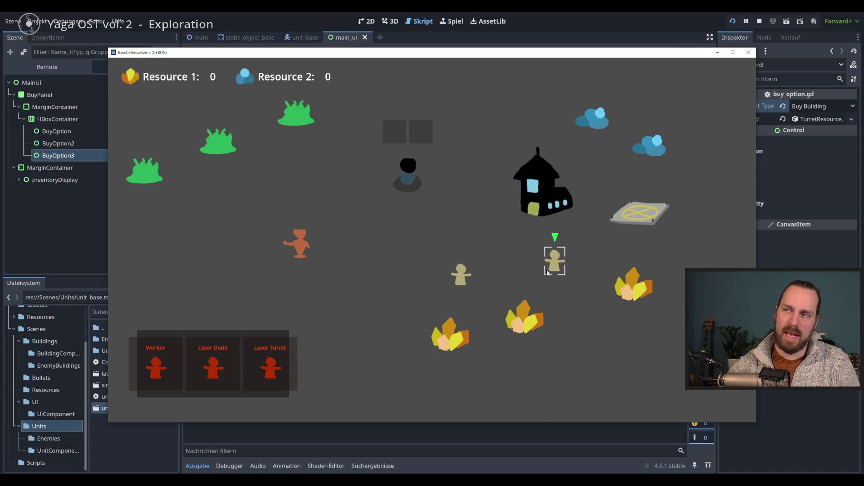
{"action": "left_click", "coordinate": [135, 280]}
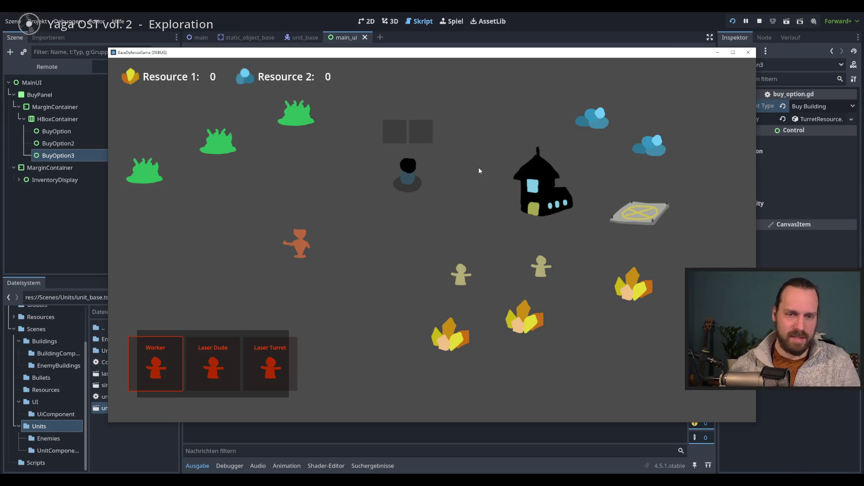
{"action": "mouse_move", "coordinate": [494, 57]}
{"action": "left_mouse_down"}
{"action": "mouse_move", "coordinate": [504, 60]}
{"action": "mouse_move", "coordinate": [497, 65]}
{"action": "left_mouse_up"}
- Stop the running game and highlight every use of thing_to_buy from line 34
{"action": "left_click", "coordinate": [752, 61]}
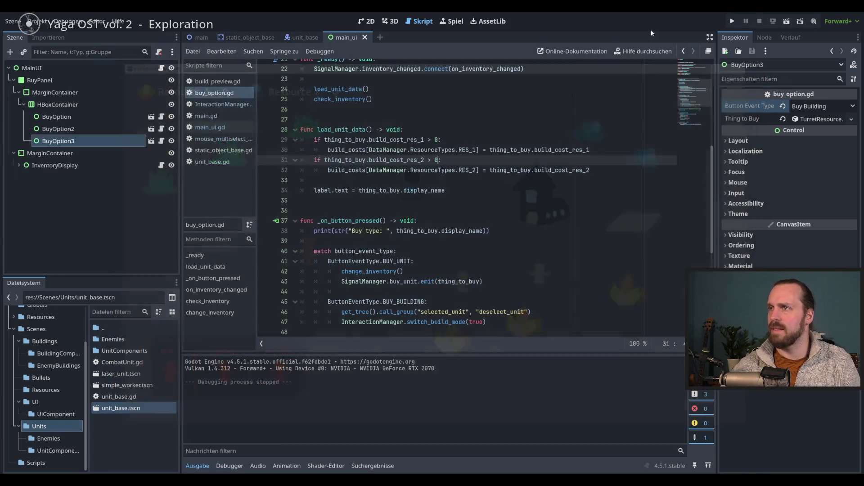
{"action": "left_click", "coordinate": [475, 218]}
{"action": "left_click", "coordinate": [404, 191]}
{"action": "scroll", "coordinate": [404, 191], "scroll_direction": "up", "scroll_amount": 3}
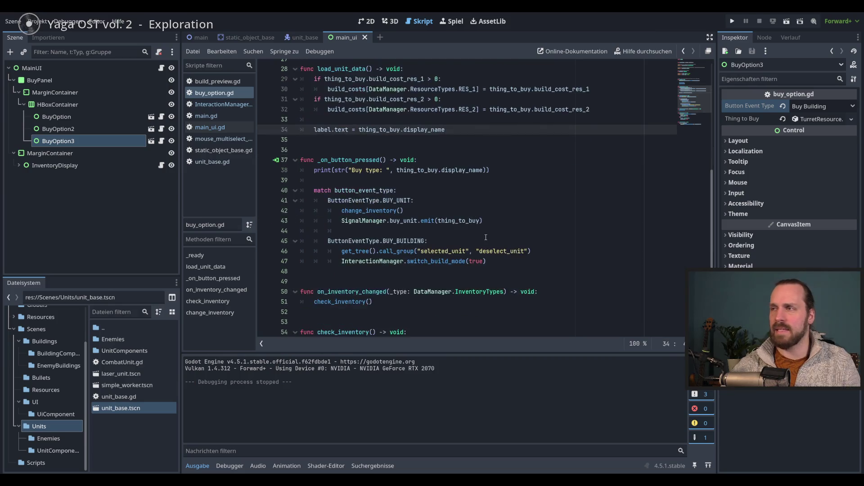
{"action": "left_click_drag", "start_coordinate": [387, 241], "coordinate": [404, 281]}
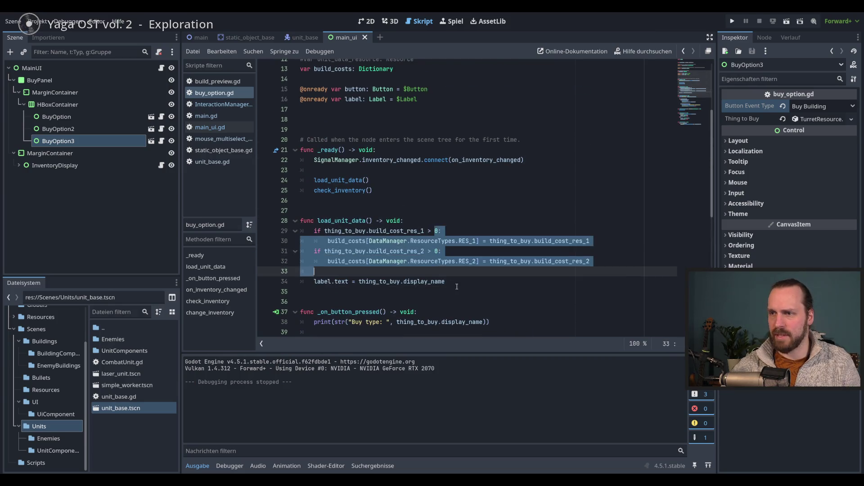
{"action": "left_click", "coordinate": [471, 284]}
{"action": "double_click", "coordinate": [340, 281]}
{"action": "double_click", "coordinate": [423, 281]}
{"action": "left_click", "coordinate": [387, 281]}
{"action": "double_click", "coordinate": [387, 281]}
{"action": "scroll", "coordinate": [387, 282], "scroll_direction": "down", "scroll_amount": 5}
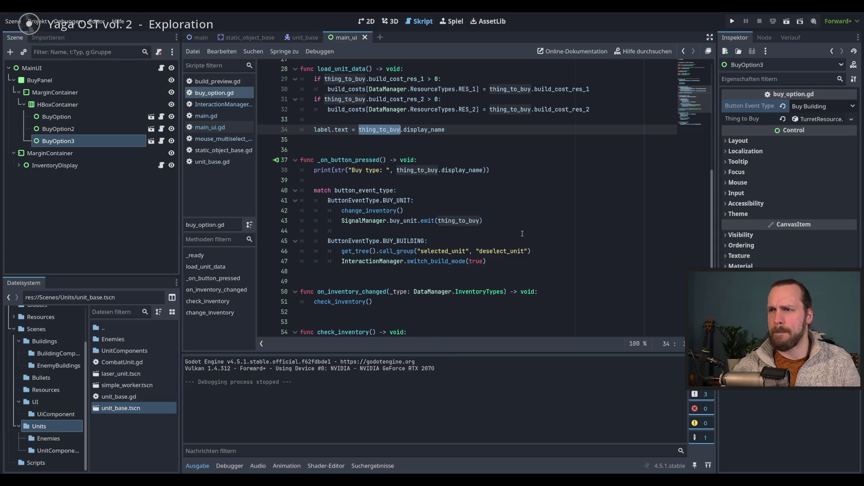
- Examine the SignalManager emit call with buy_unit on line 43 of buy_option.gd
{"action": "left_click", "coordinate": [452, 221]}
{"action": "double_click", "coordinate": [365, 221]}
{"action": "double_click", "coordinate": [403, 220]}
{"action": "double_click", "coordinate": [364, 221]}
{"action": "double_click", "coordinate": [404, 221]}
{"action": "double_click", "coordinate": [365, 221]}
{"action": "left_click", "coordinate": [384, 221]}
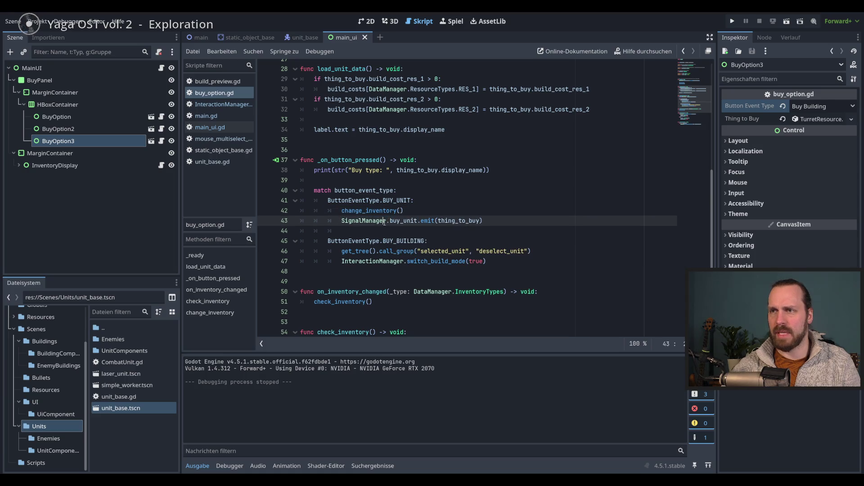
{"action": "double_click", "coordinate": [364, 220]}
{"action": "double_click", "coordinate": [428, 220]}
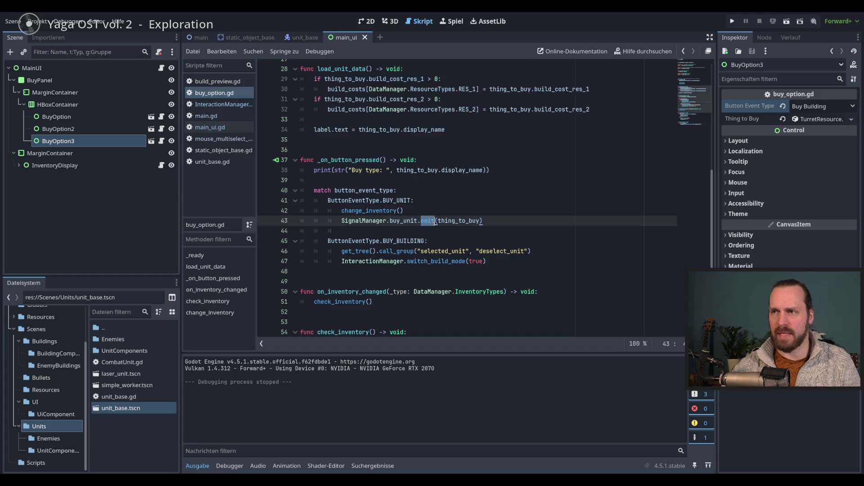
{"action": "left_click", "coordinate": [454, 220]}
{"action": "double_click", "coordinate": [403, 220]}
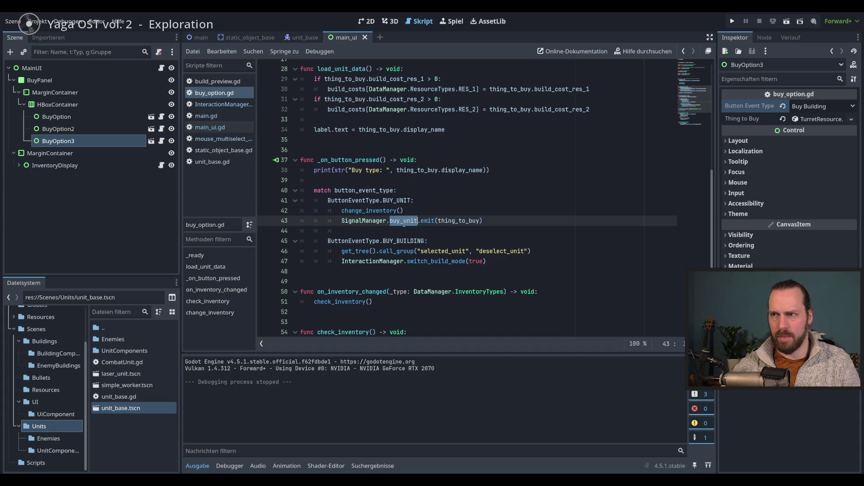
- Check switch_build_mode on line 47, select the BUY_UNIT branch (lines 41–43), and rerun the project
{"action": "left_click", "coordinate": [380, 251]}
{"action": "double_click", "coordinate": [464, 261]}
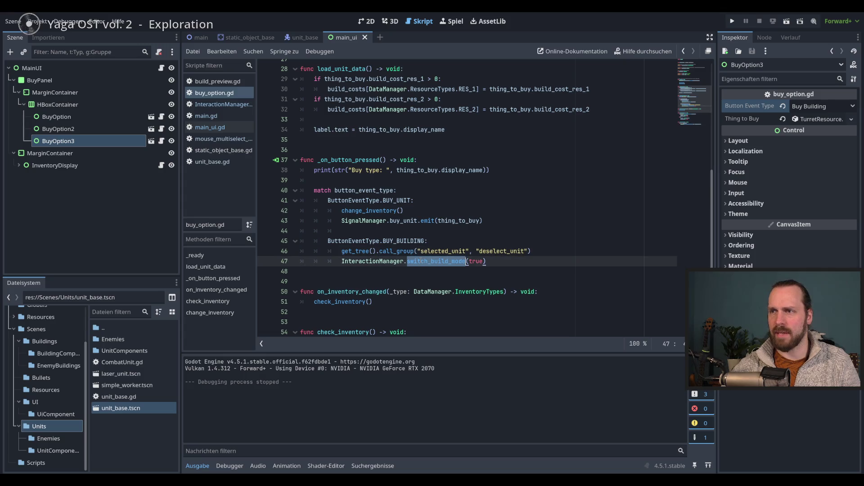
{"action": "left_click", "coordinate": [499, 262]}
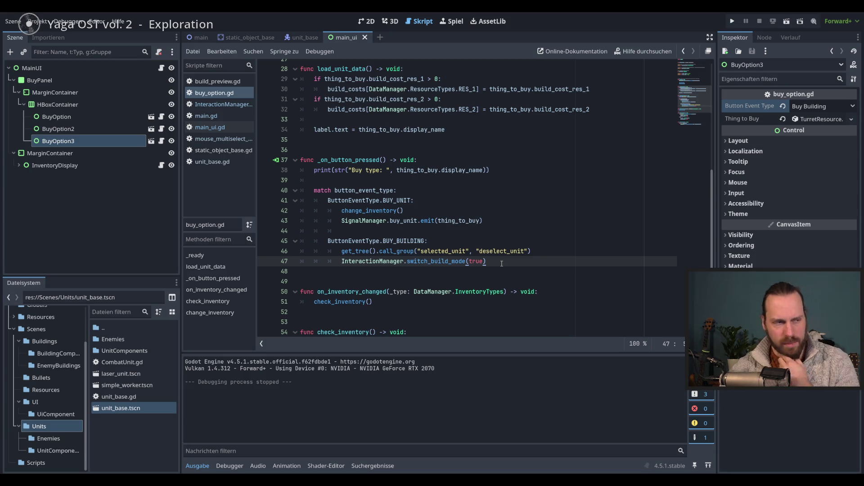
{"action": "left_click_drag", "start_coordinate": [342, 200], "coordinate": [376, 224]}
{"action": "key", "text": "F5"}
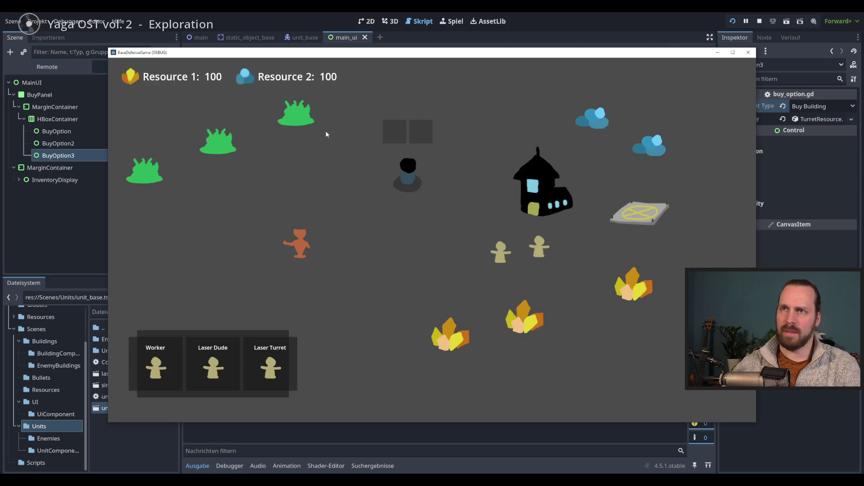
- Buy three Laser Dudes, box-select them, and send them to the left
{"action": "left_click", "coordinate": [222, 339]}
{"action": "left_click", "coordinate": [218, 355]}
{"action": "left_click", "coordinate": [218, 352]}
{"action": "left_click_drag", "start_coordinate": [577, 182], "coordinate": [642, 234]}
{"action": "right_click", "coordinate": [428, 189]}
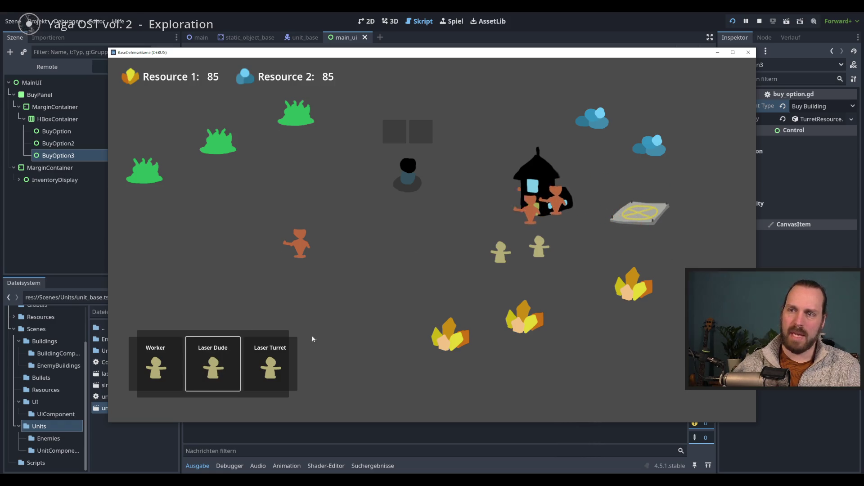
- Show and cancel the Laser Turret preview twice without building, then stop the game with F8
{"action": "left_click", "coordinate": [270, 362]}
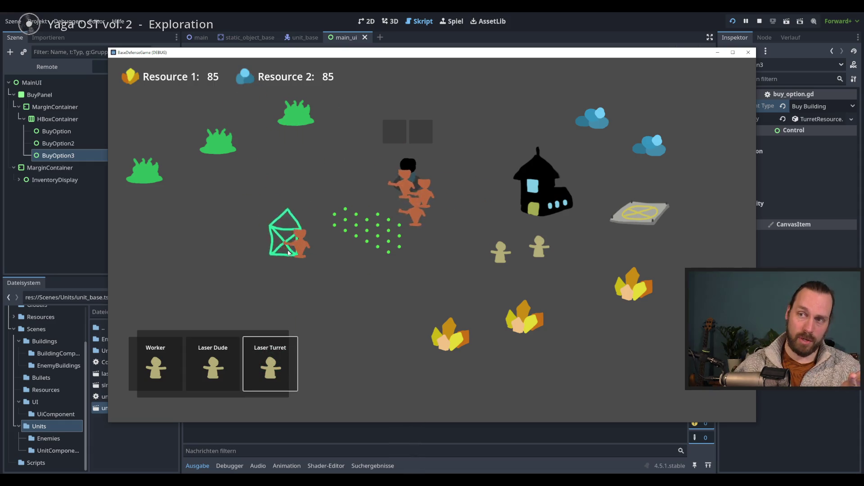
{"action": "right_click", "coordinate": [387, 238]}
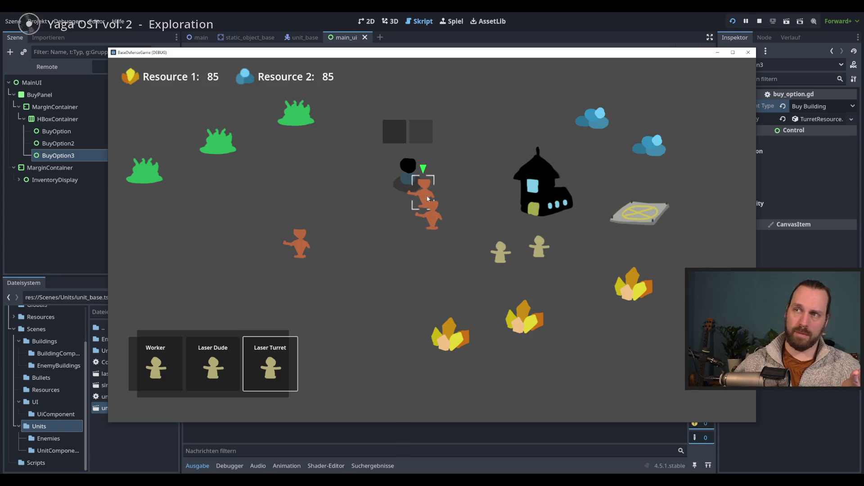
{"action": "left_click", "coordinate": [279, 374]}
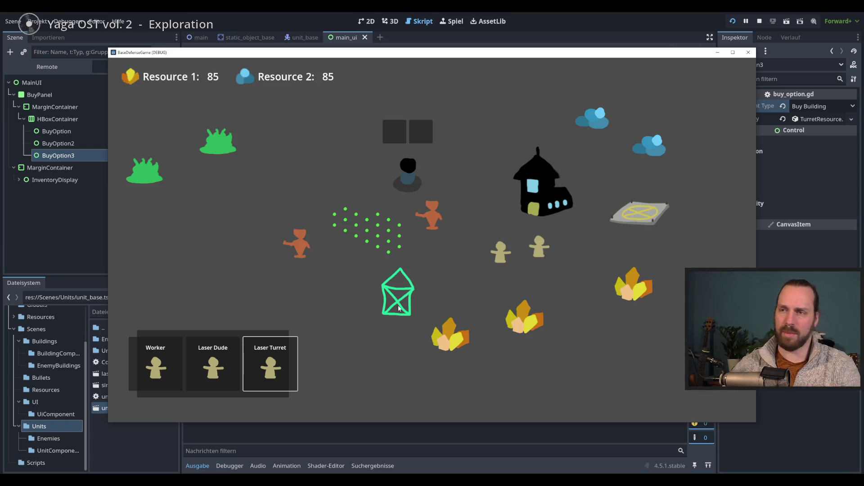
{"action": "right_click", "coordinate": [375, 320]}
{"action": "key", "text": "F8"}
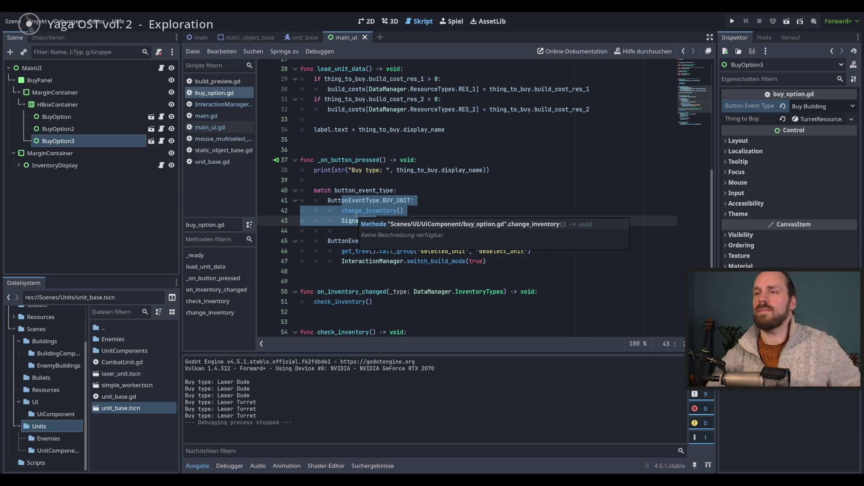
- Inspect line 47's InteractionManager.switch_build_mode call and jump to its definition in InteractionManager.gd
{"action": "left_click", "coordinate": [507, 259]}
{"action": "left_click", "coordinate": [513, 254]}
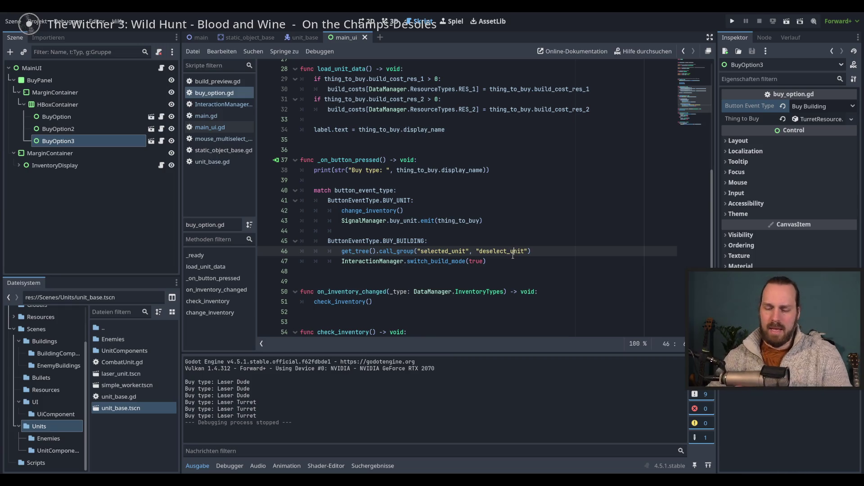
{"action": "left_click", "coordinate": [507, 262]}
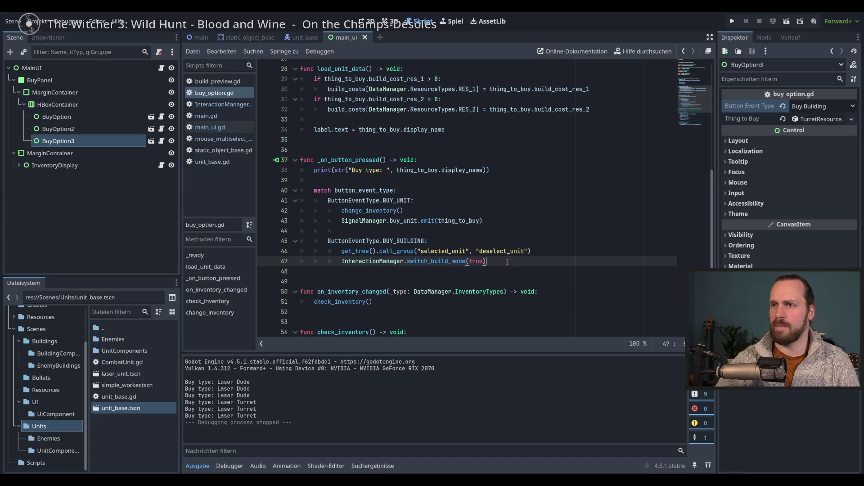
{"action": "double_click", "coordinate": [363, 262]}
{"action": "left_click", "coordinate": [530, 262]}
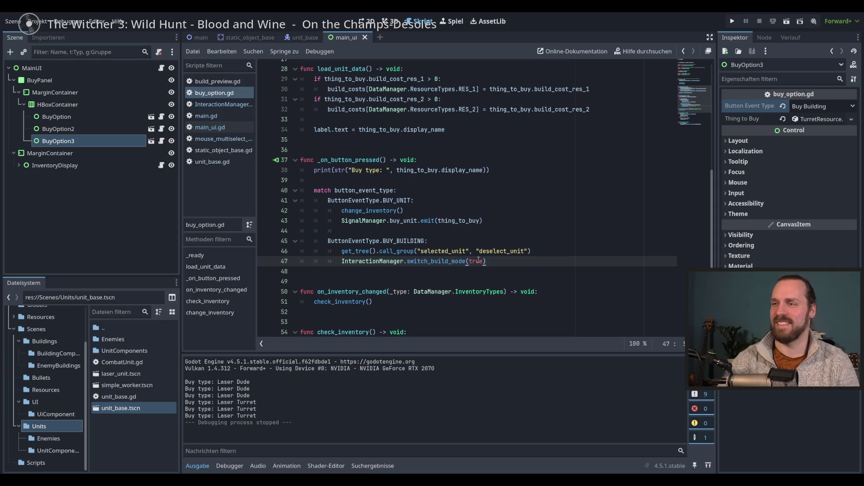
{"action": "left_click", "coordinate": [444, 261], "text": "ctrl"}
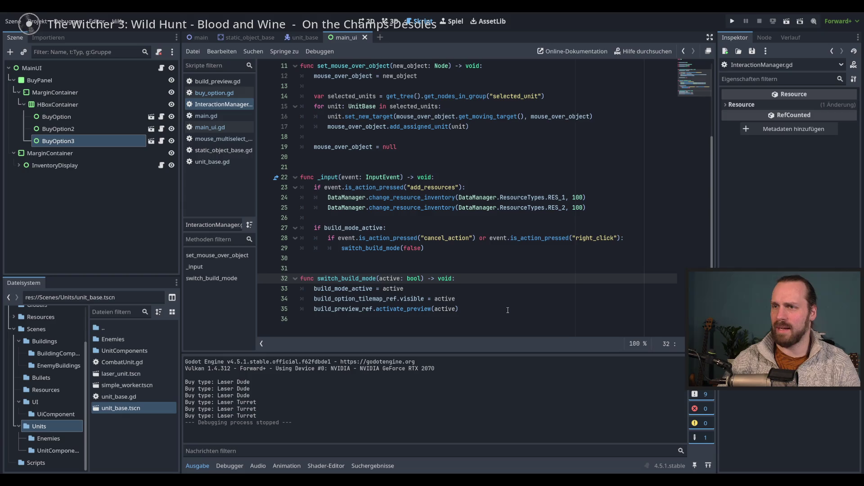
- Trim the blank lines after switch_build_mode, then return to the main_ui scene's 2D view
{"action": "scroll", "coordinate": [508, 310], "scroll_direction": "up", "scroll_amount": 3}
{"action": "scroll", "coordinate": [507, 310], "scroll_direction": "down", "scroll_amount": 3}
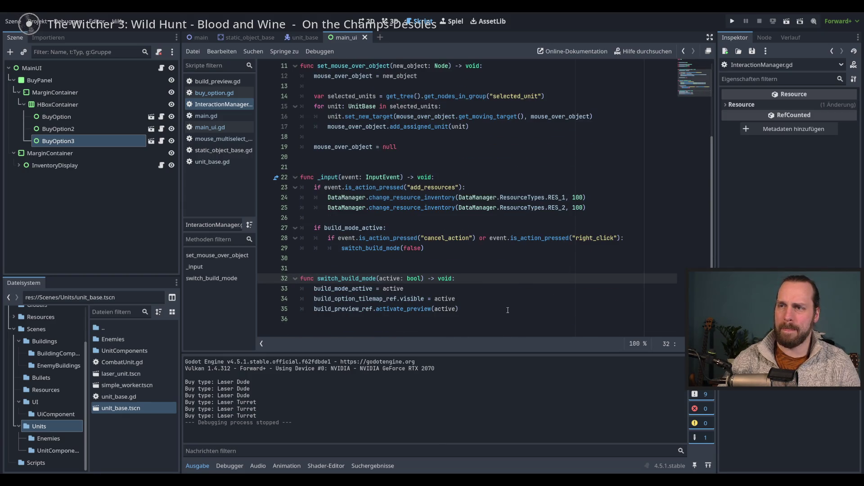
{"action": "left_click", "coordinate": [455, 331]}
{"action": "key", "text": "Return"}
{"action": "key", "text": "Return"}
{"action": "key", "text": "Return"}
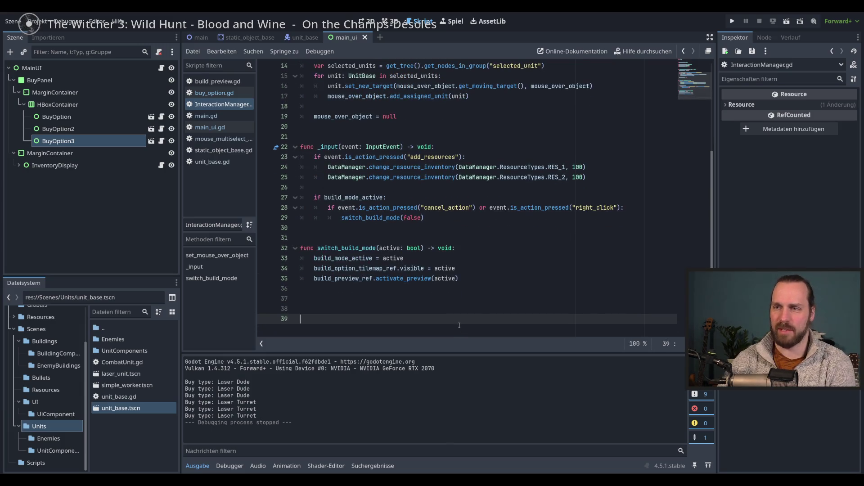
{"action": "key", "text": "BackSpace"}
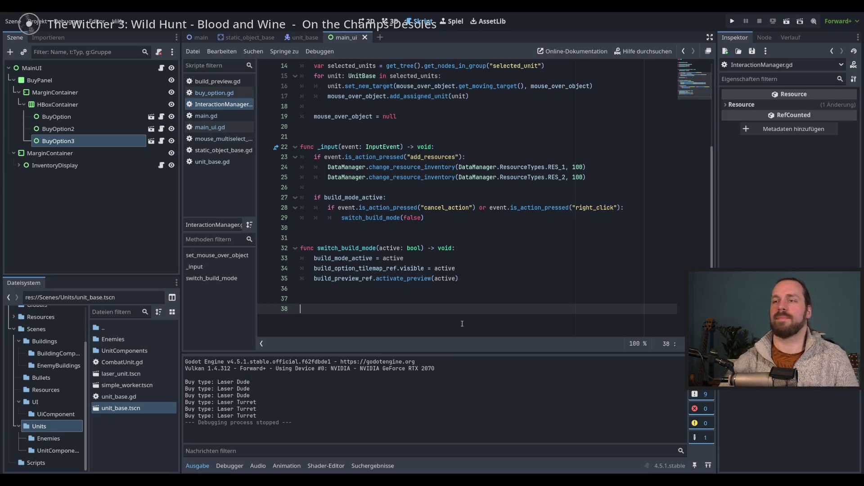
{"action": "left_click", "coordinate": [491, 282]}
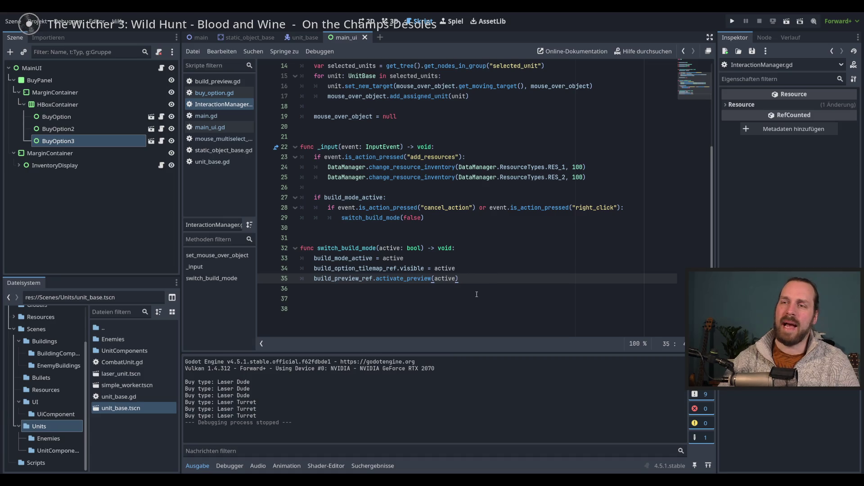
{"action": "left_click_drag", "start_coordinate": [485, 306], "coordinate": [490, 278]}
{"action": "key", "text": "BackSpace"}
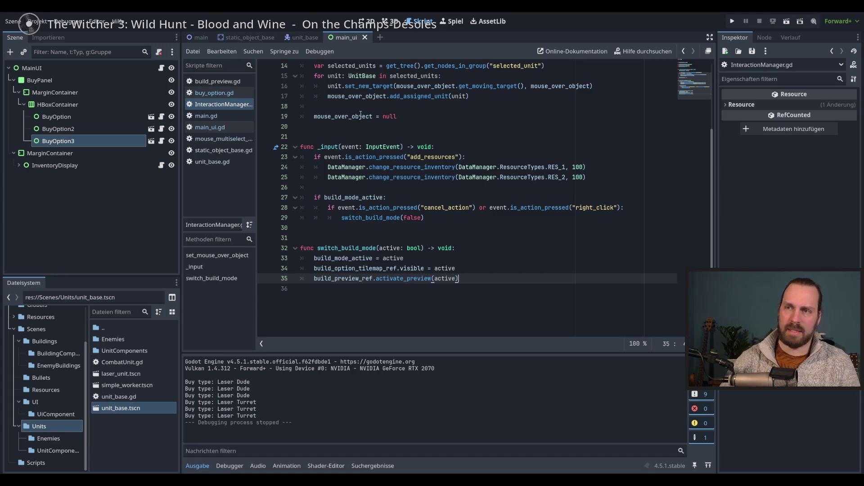
{"action": "left_click", "coordinate": [365, 21]}
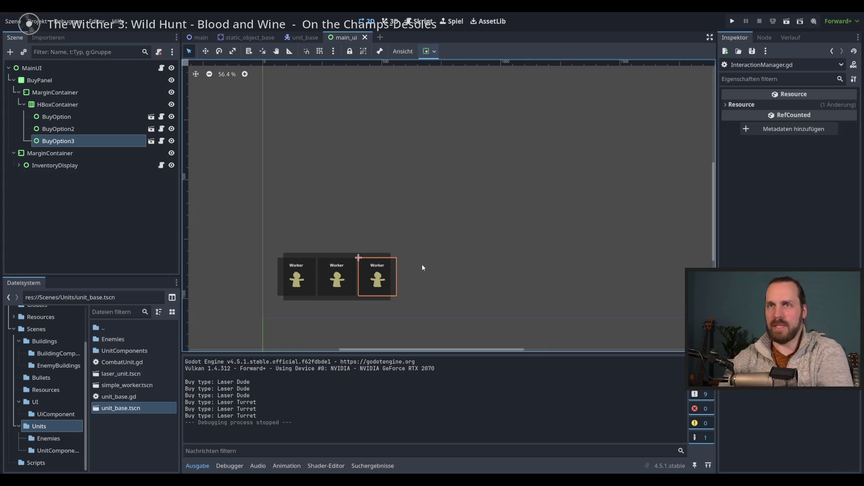
- Open the main scene, make BuildPreview visible, and open its attached script
{"action": "left_click", "coordinate": [200, 37]}
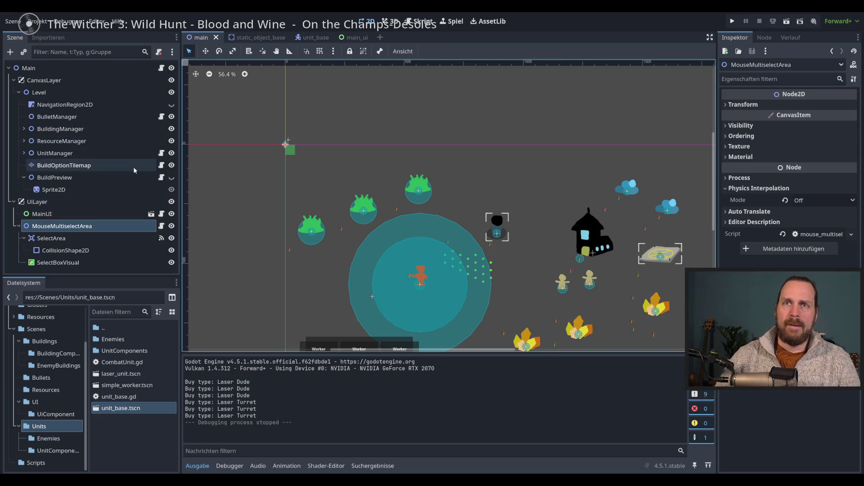
{"action": "left_click", "coordinate": [172, 177]}
{"action": "scroll", "coordinate": [281, 122], "scroll_direction": "up", "scroll_amount": 3}
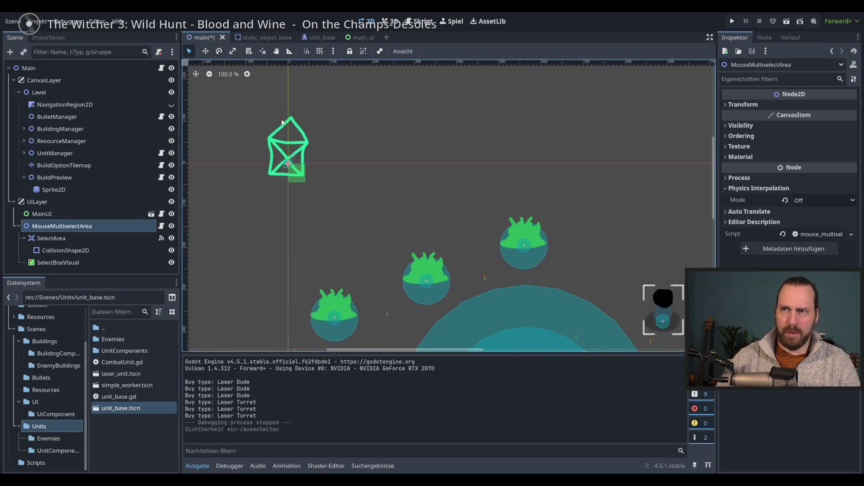
{"action": "left_click", "coordinate": [155, 178]}
{"action": "left_click", "coordinate": [161, 178]}
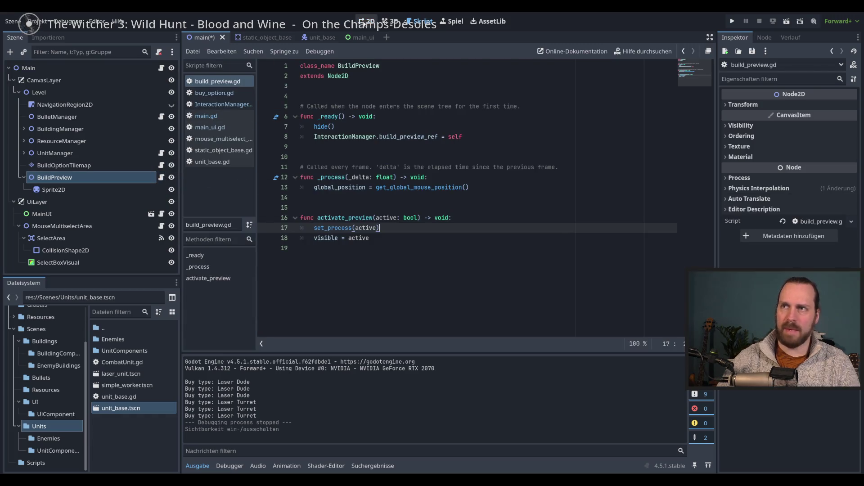
- Compare BuildPreview's visibility in the 2D view, leave it visible, and reopen build_preview.gd
{"action": "left_click", "coordinate": [366, 22]}
{"action": "left_click", "coordinate": [172, 177]}
{"action": "double_click", "coordinate": [172, 177]}
{"action": "left_click", "coordinate": [171, 177]}
{"action": "scroll", "coordinate": [269, 163], "scroll_direction": "down", "scroll_amount": 7}
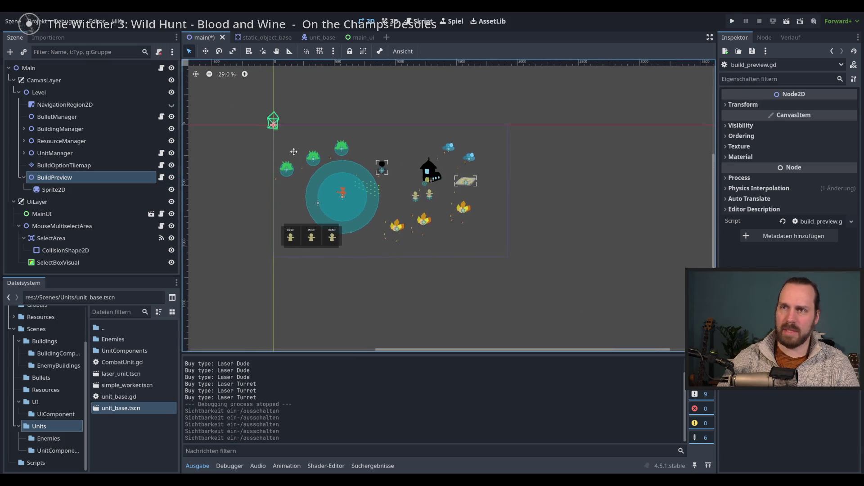
{"action": "scroll", "coordinate": [295, 158], "scroll_direction": "up", "scroll_amount": 5}
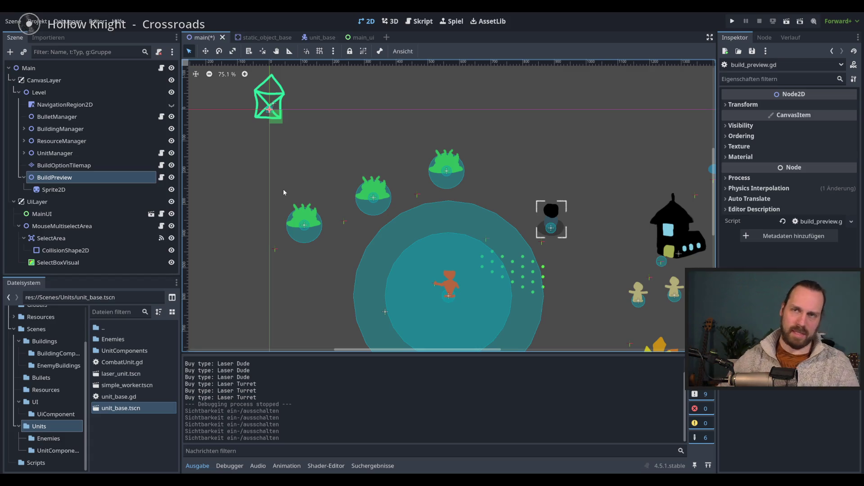
{"action": "scroll", "coordinate": [283, 192], "scroll_direction": "down", "scroll_amount": 5}
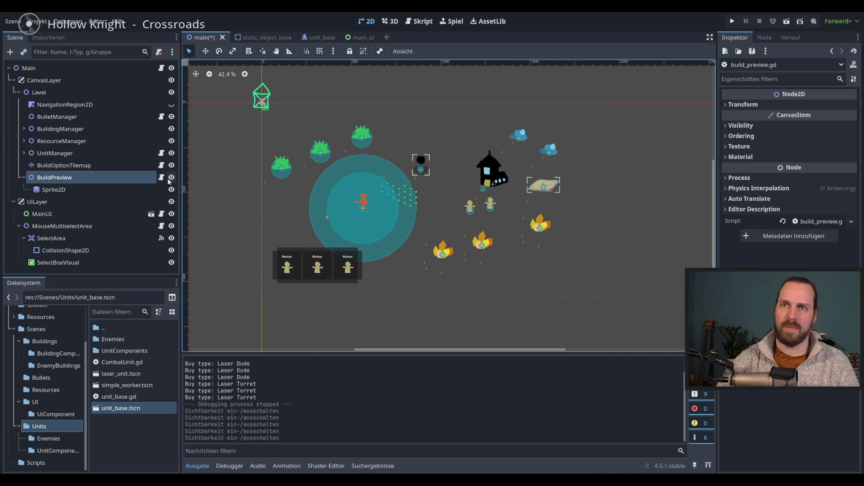
{"action": "left_click", "coordinate": [162, 177]}
{"action": "left_click", "coordinate": [453, 251]}
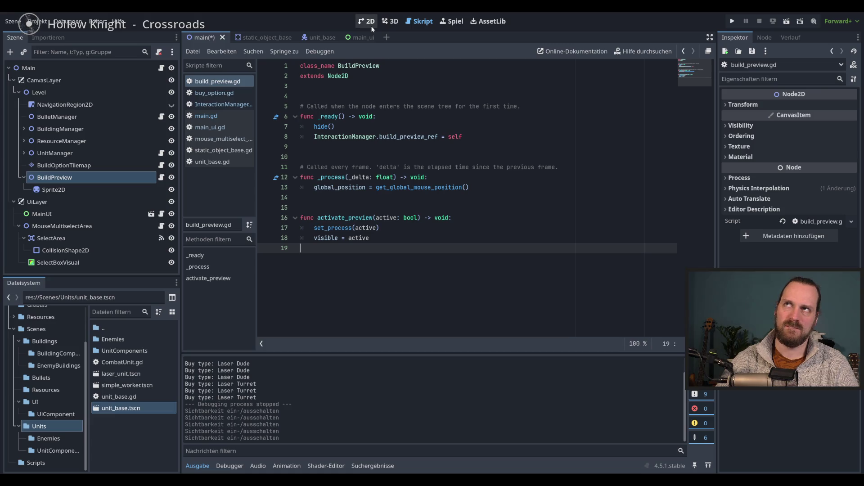
- Leave build_preview.gd for the main scene's 2D view, selecting Sprite2D and then BuildPreview
{"action": "left_click", "coordinate": [345, 129]}
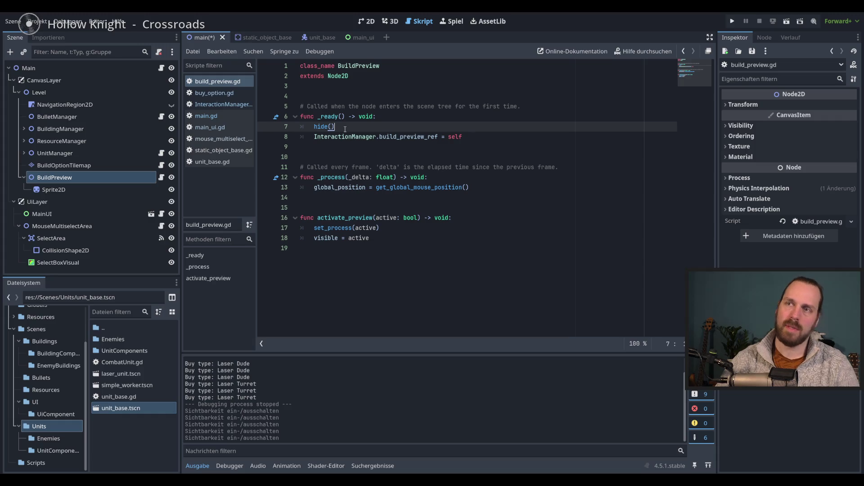
{"action": "left_click", "coordinate": [370, 22]}
{"action": "left_click", "coordinate": [74, 188]}
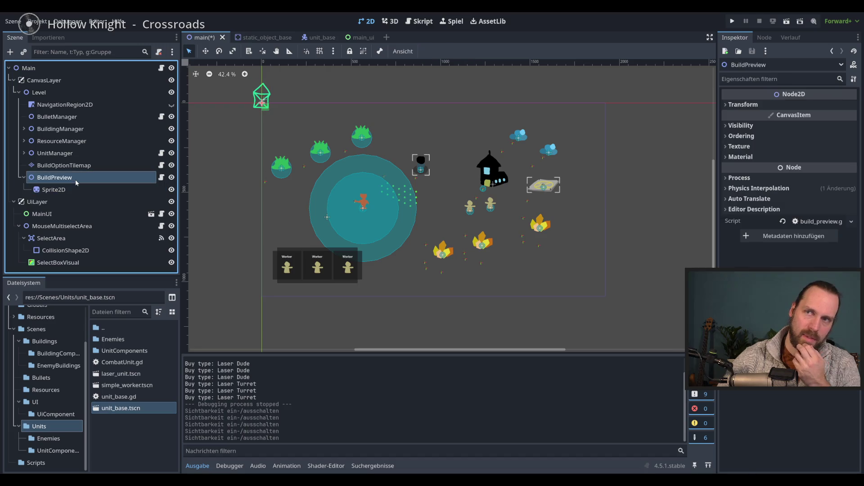
{"action": "left_click", "coordinate": [78, 179]}
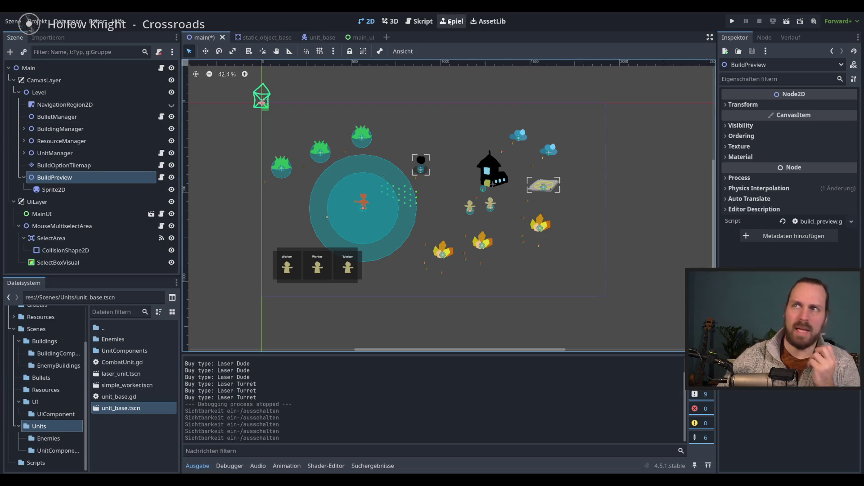
{"action": "left_click", "coordinate": [421, 22]}
{"action": "left_click", "coordinate": [221, 104]}
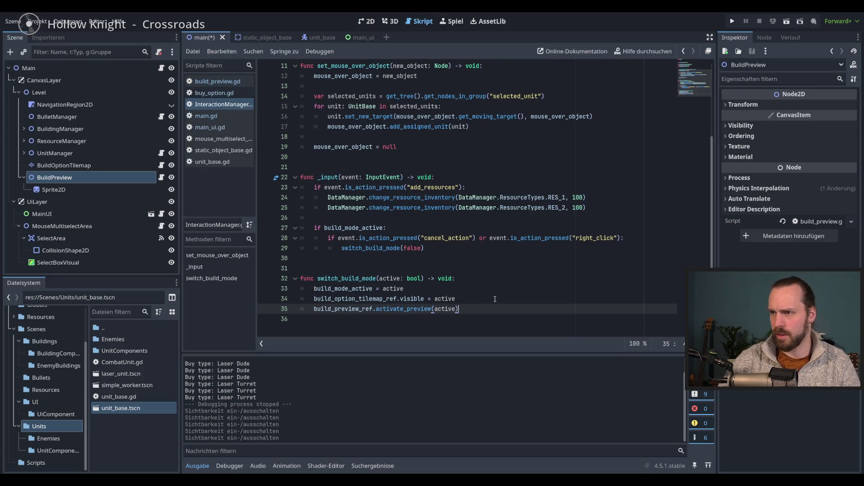
{"action": "double_click", "coordinate": [325, 310]}
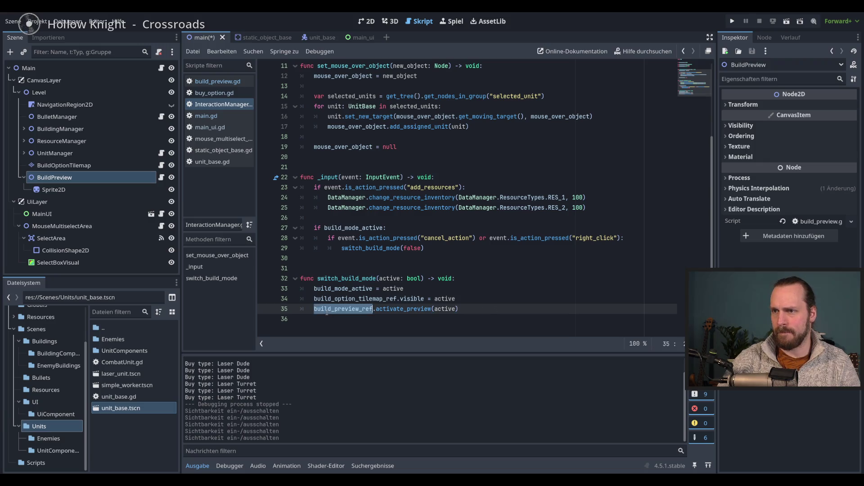
{"action": "left_click", "coordinate": [474, 312]}
{"action": "double_click", "coordinate": [356, 311]}
{"action": "left_click", "coordinate": [483, 311]}
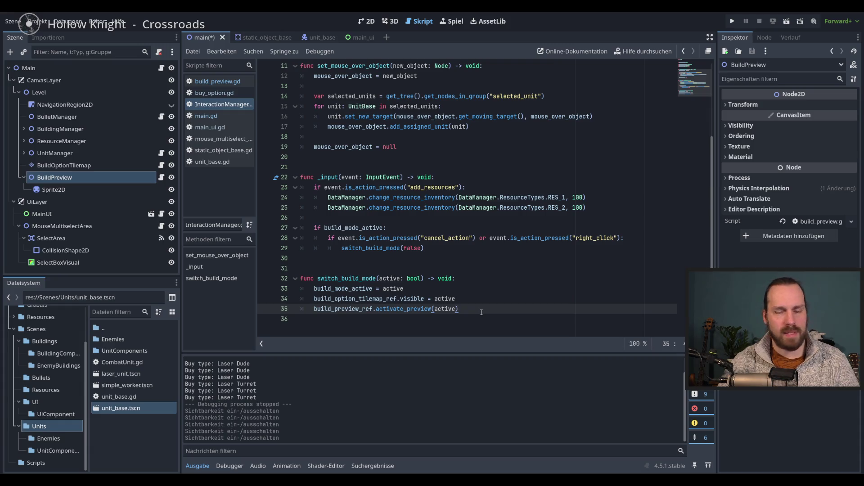
{"action": "left_click", "coordinate": [485, 301]}
{"action": "left_click", "coordinate": [489, 306]}
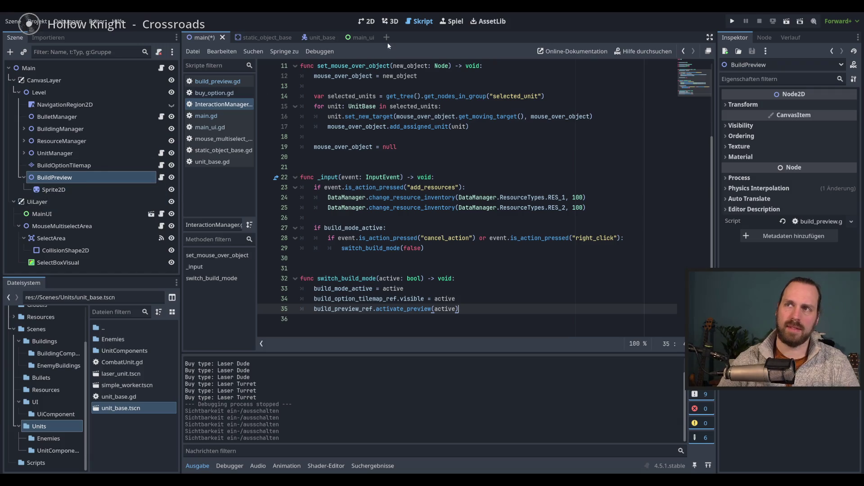
{"action": "left_click", "coordinate": [366, 21]}
{"action": "right_click", "coordinate": [99, 179]}
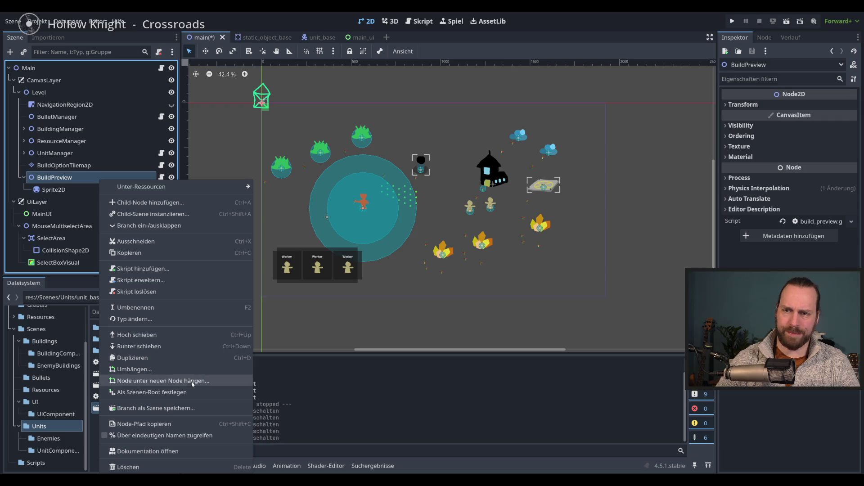
- Save the BuildPreview branch as build_preview.tscn in res://Scenes/UI
{"action": "left_click", "coordinate": [193, 408]}
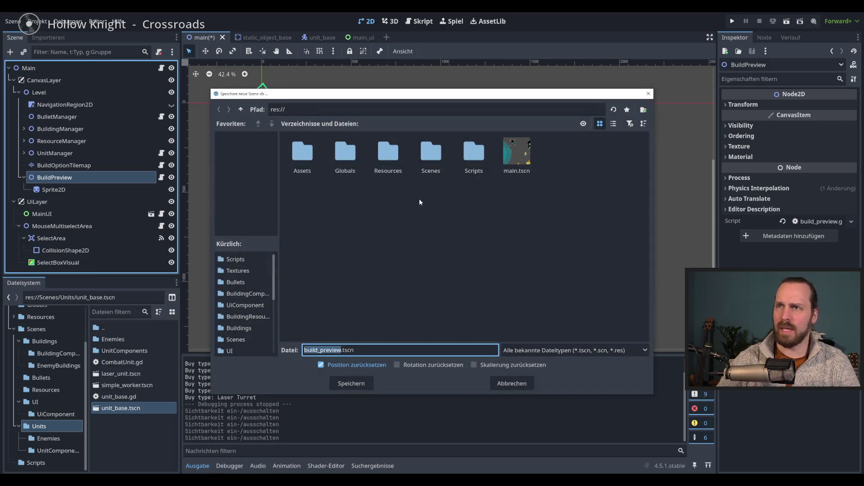
{"action": "double_click", "coordinate": [427, 167]}
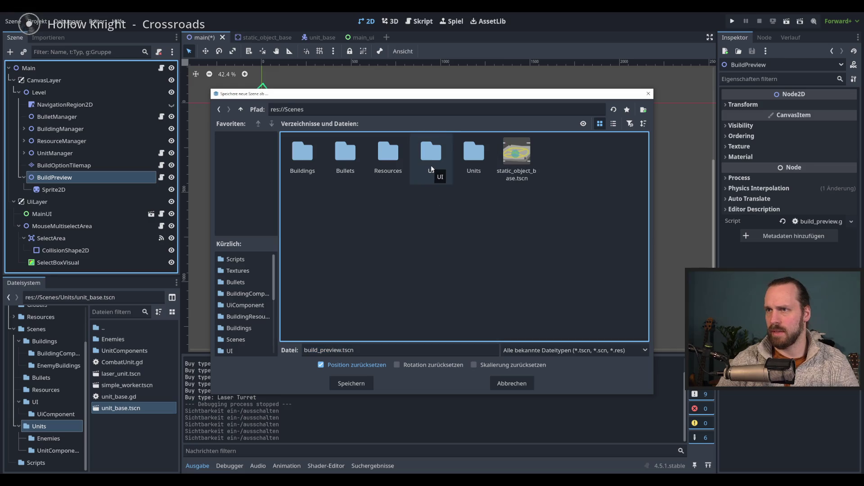
{"action": "double_click", "coordinate": [431, 170]}
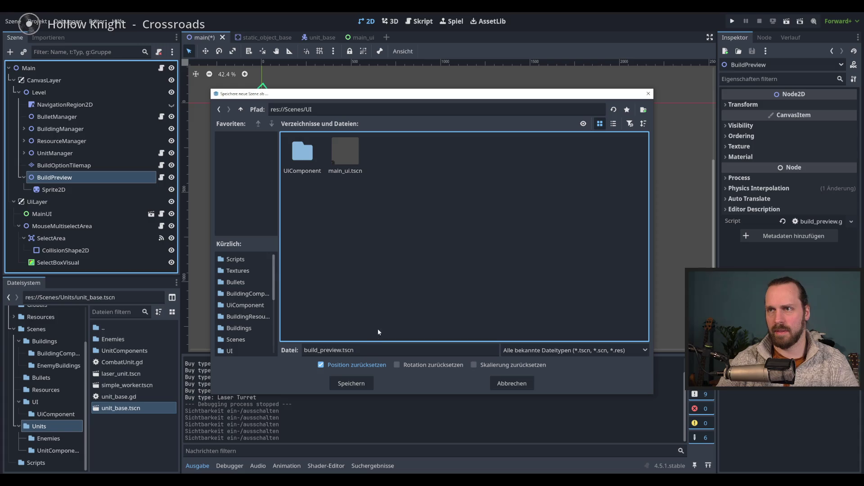
{"action": "left_click", "coordinate": [351, 384]}
- Select nodes in the Scene tree to check the new BuildPreview instance
{"action": "left_click", "coordinate": [88, 165]}
{"action": "left_click", "coordinate": [85, 176]}
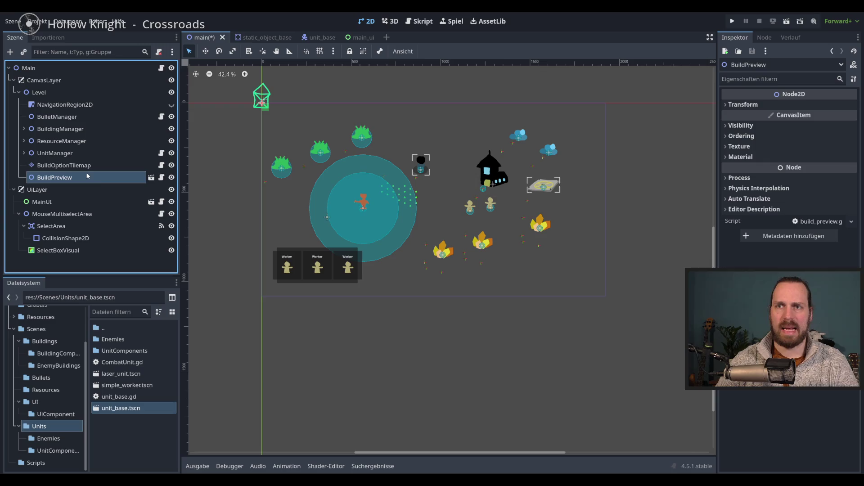
{"action": "key", "text": "Up"}
{"action": "key", "text": "Down"}
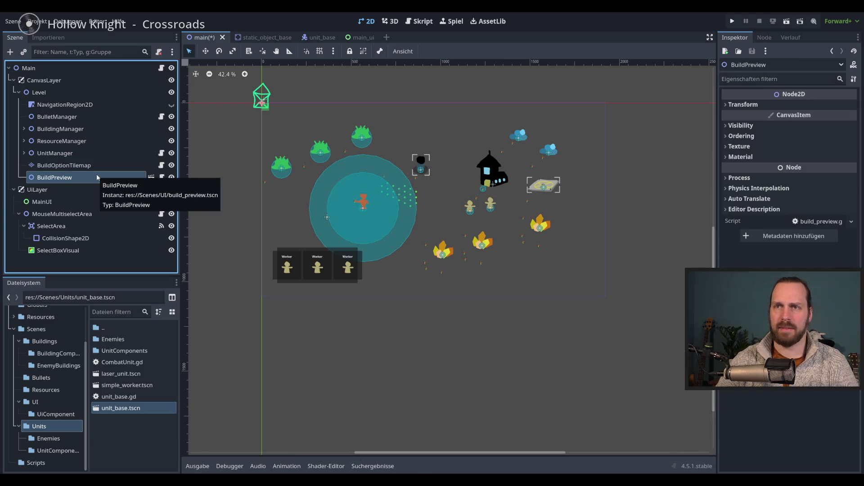
{"action": "left_click", "coordinate": [94, 165]}
{"action": "left_click", "coordinate": [93, 177]}
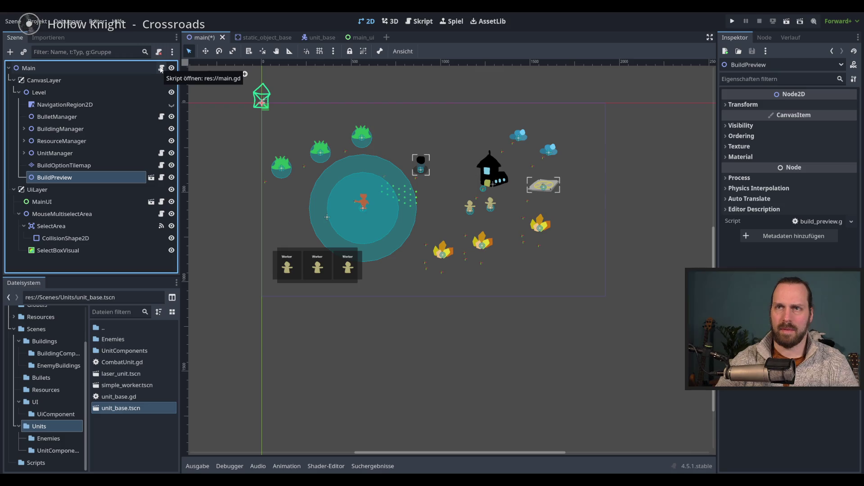
- Open main.gd, select the Level node, then save and run the project with F5
{"action": "left_click", "coordinate": [161, 68]}
{"action": "left_click", "coordinate": [438, 253]}
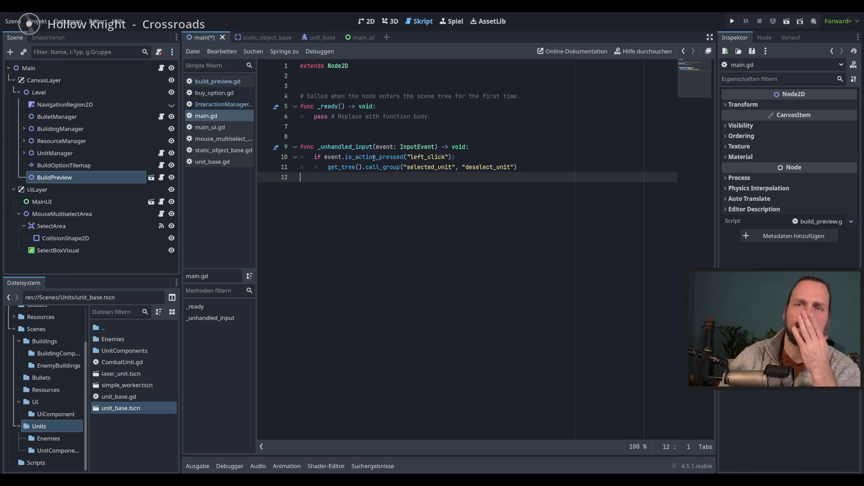
{"action": "left_click", "coordinate": [87, 93]}
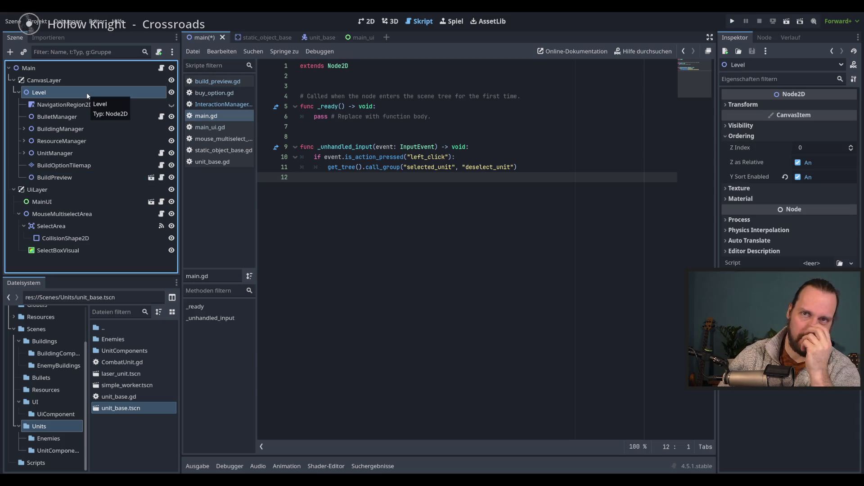
{"action": "left_click", "coordinate": [83, 102]}
{"action": "left_click", "coordinate": [82, 96]}
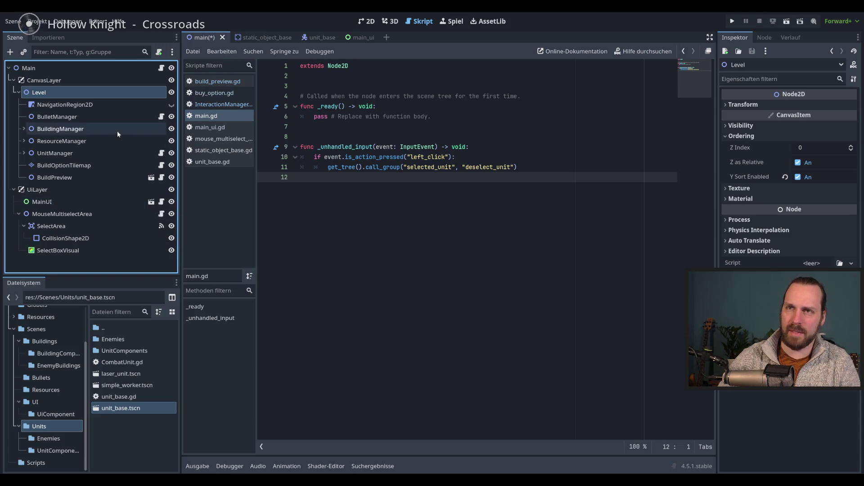
{"action": "key", "text": "F5"}
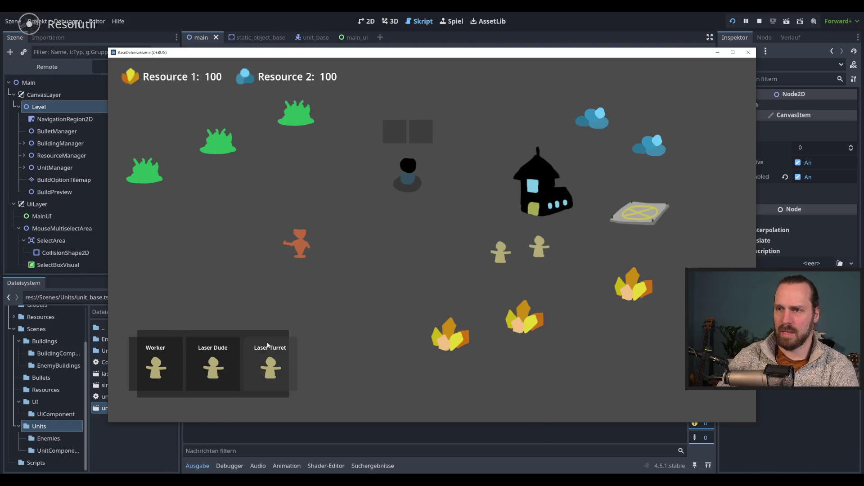
- Test the Laser Turret preview in game, then expand BuildPreview's Ordering settings in the Inspector
{"action": "left_click", "coordinate": [268, 345]}
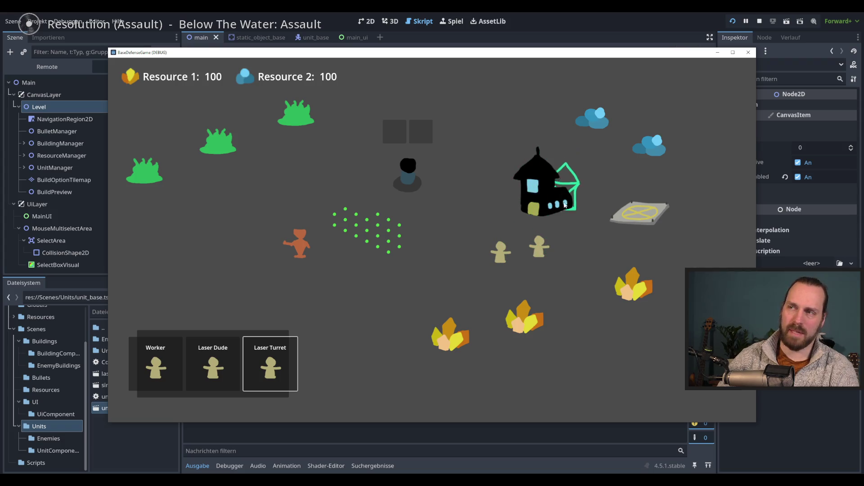
{"action": "key", "text": "F8"}
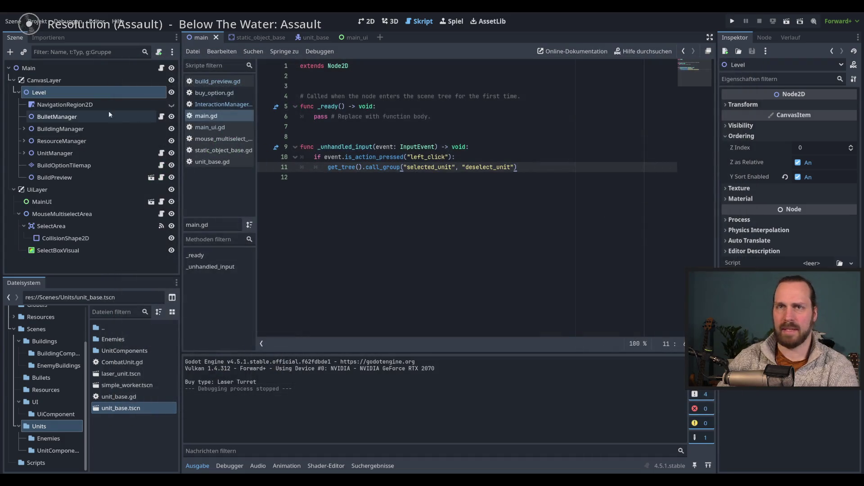
{"action": "left_click", "coordinate": [54, 177]}
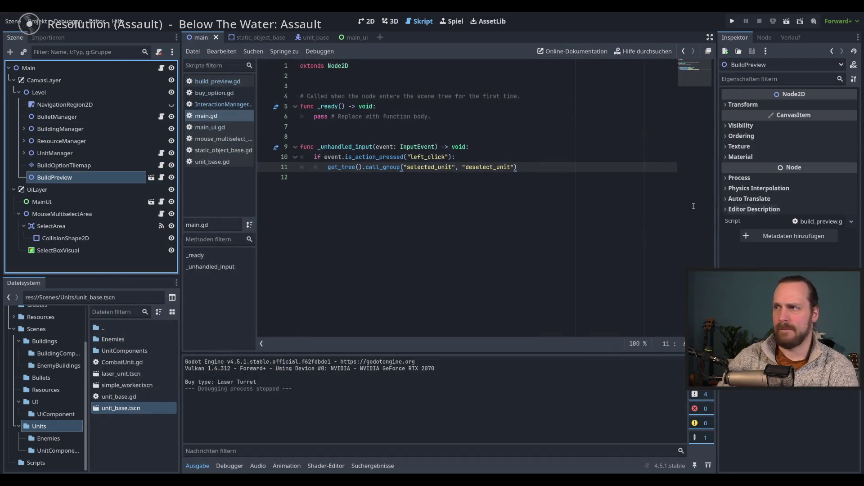
{"action": "left_click", "coordinate": [724, 125]}
{"action": "left_click", "coordinate": [723, 125]}
{"action": "left_click", "coordinate": [723, 126]}
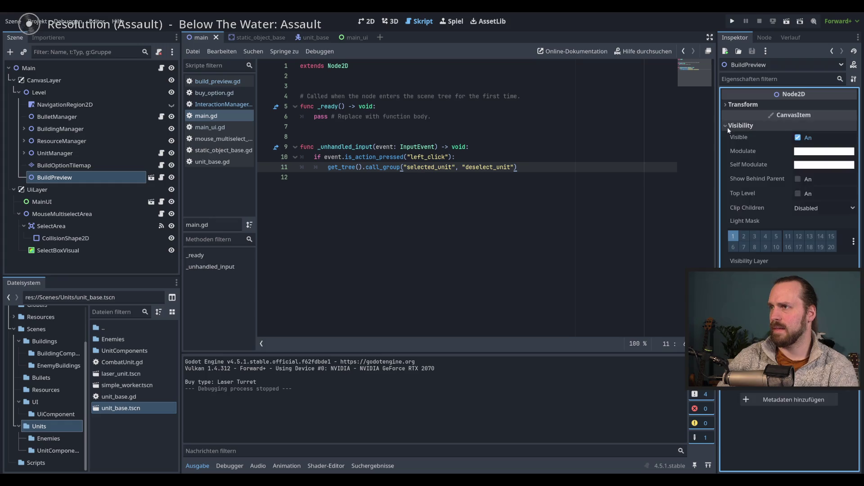
{"action": "left_click", "coordinate": [727, 127]}
{"action": "left_click", "coordinate": [728, 136]}
- Turn off Z as Relative for BuildPreview and retest the Laser Turret preview in game
{"action": "left_click", "coordinate": [798, 163]}
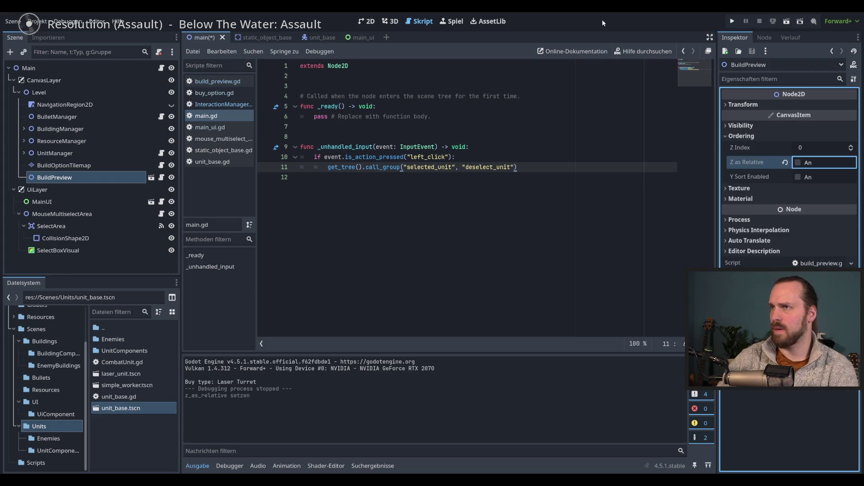
{"action": "key", "text": "F5"}
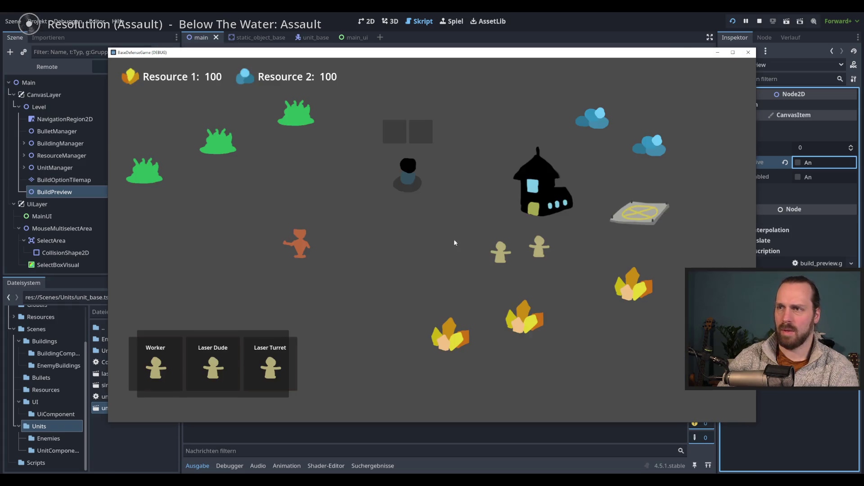
{"action": "key", "text": "3"}
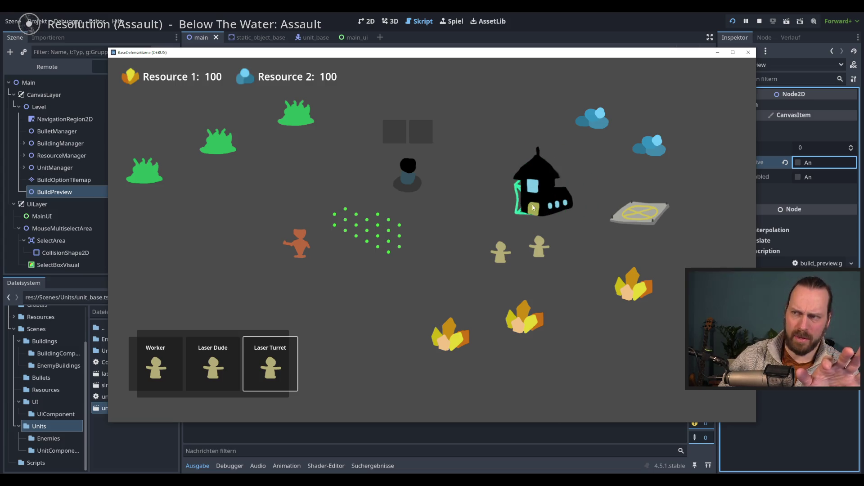
{"action": "key", "text": "F8"}
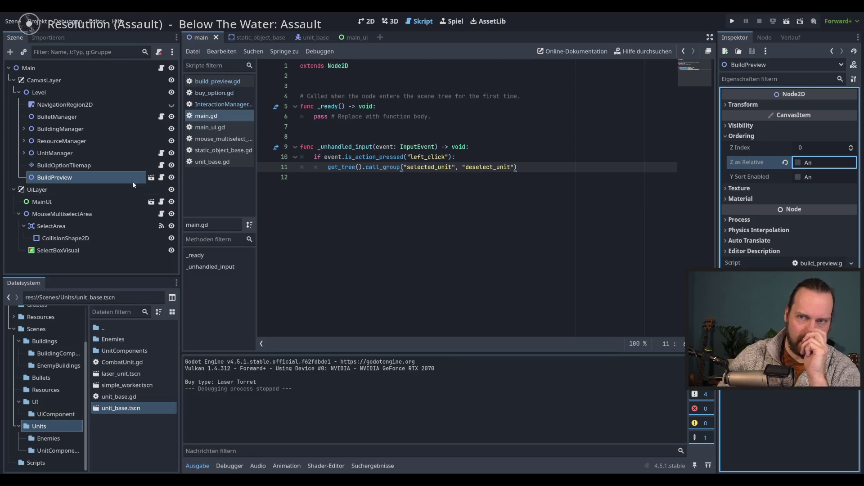
- Start deleting BuildPreview from the scene tree but cancel the confirmation
{"action": "right_click", "coordinate": [74, 177]}
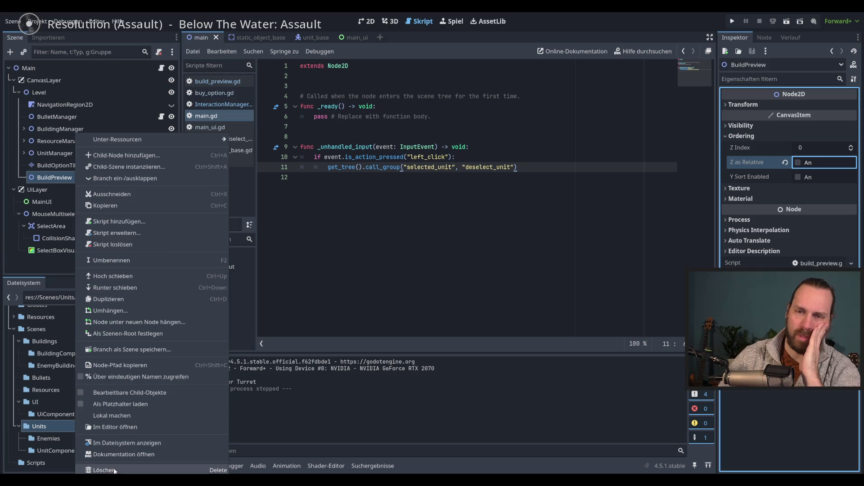
{"action": "left_click", "coordinate": [105, 470]}
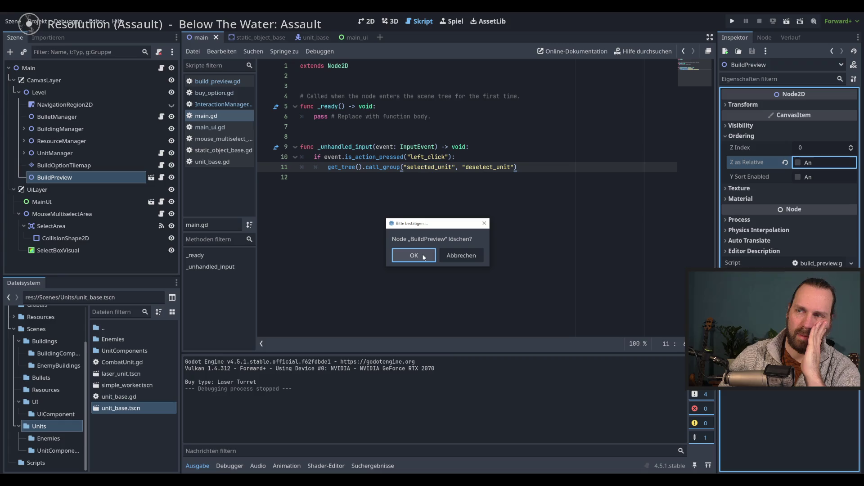
{"action": "left_click", "coordinate": [459, 255]}
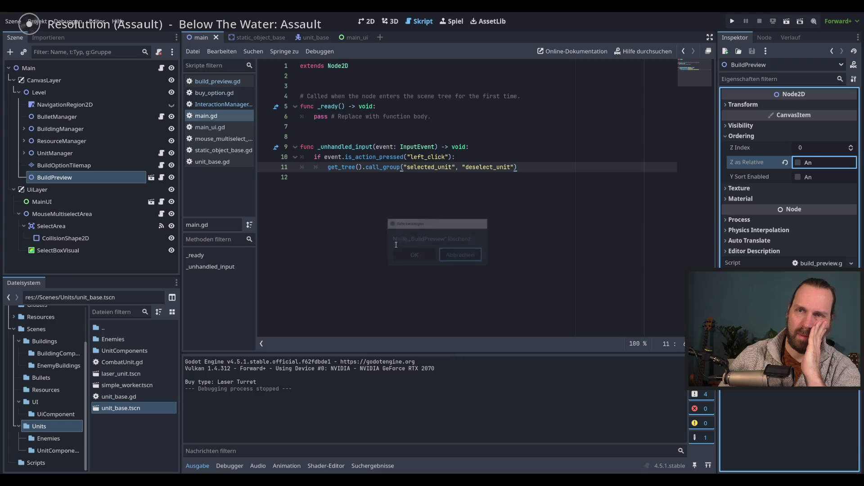
- Open build_preview.gd, select build_preview_ref on line 8, and widen the script area
{"action": "left_click", "coordinate": [161, 177]}
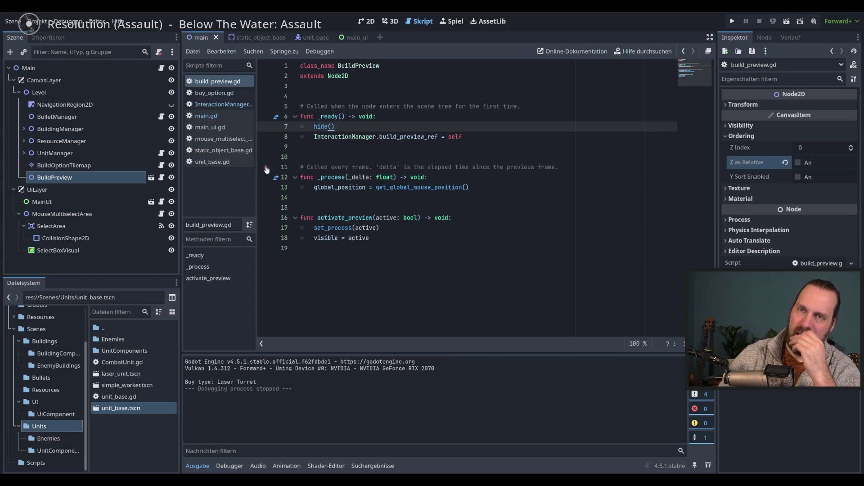
{"action": "double_click", "coordinate": [389, 136]}
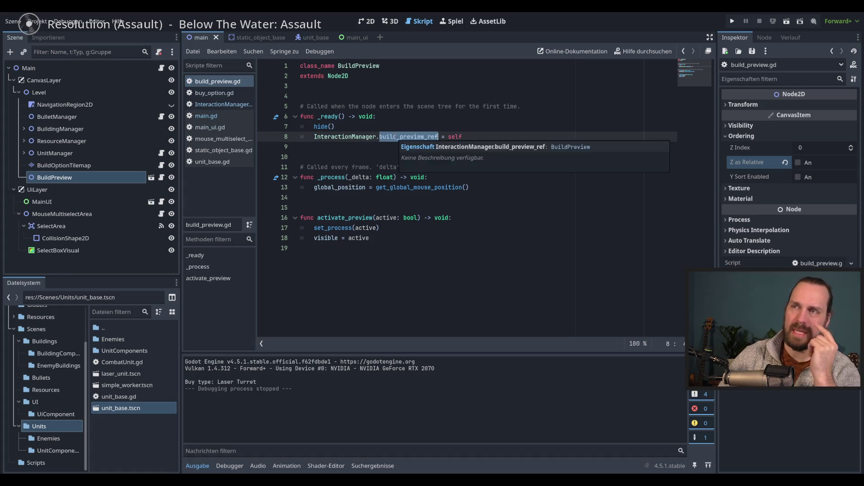
{"action": "mouse_move", "coordinate": [391, 137]}
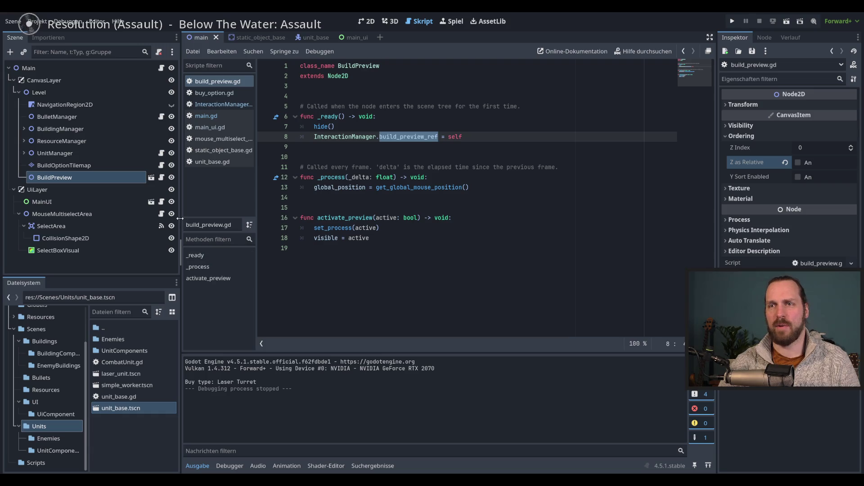
{"action": "left_click_drag", "start_coordinate": [179, 218], "coordinate": [175, 218]}
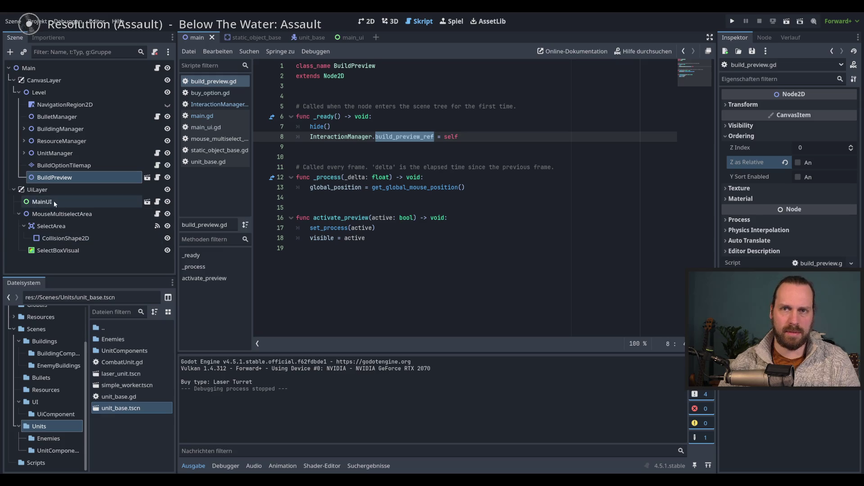
- Collapse MouseMultiselectArea's children and select the UiLayer node
{"action": "left_click", "coordinate": [49, 189]}
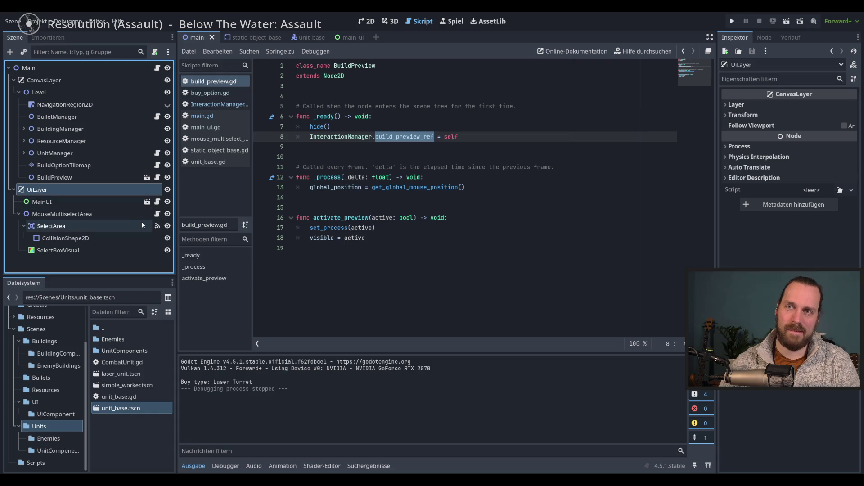
{"action": "left_click", "coordinate": [19, 214]}
{"action": "left_click", "coordinate": [84, 203]}
{"action": "left_click", "coordinate": [85, 190]}
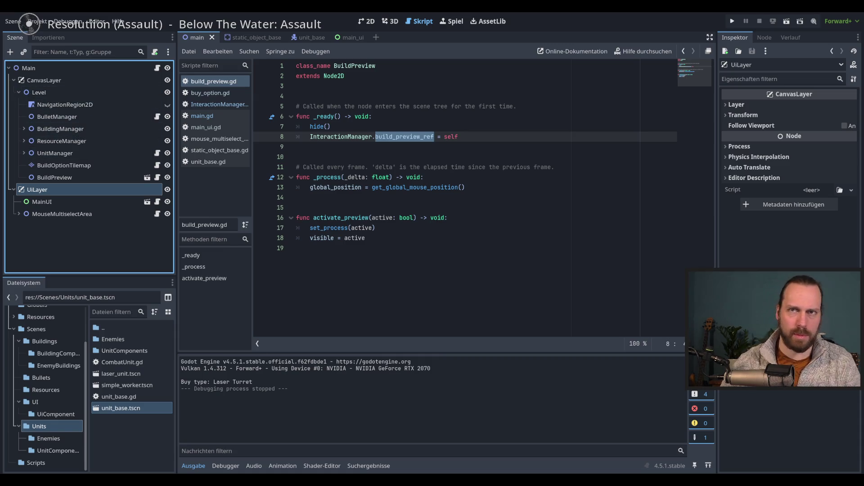
- Open and cancel Add Node for UiLayer, then bring up its Attach Script dialog
{"action": "left_click", "coordinate": [10, 52]}
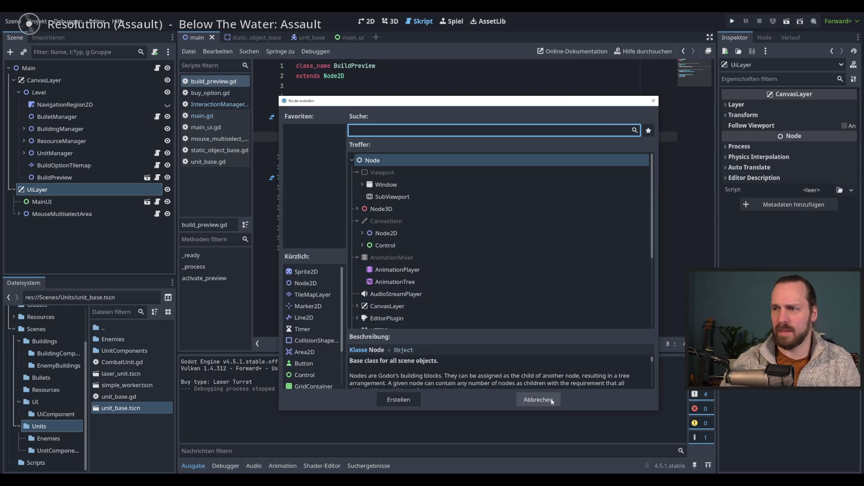
{"action": "key", "text": "Escape"}
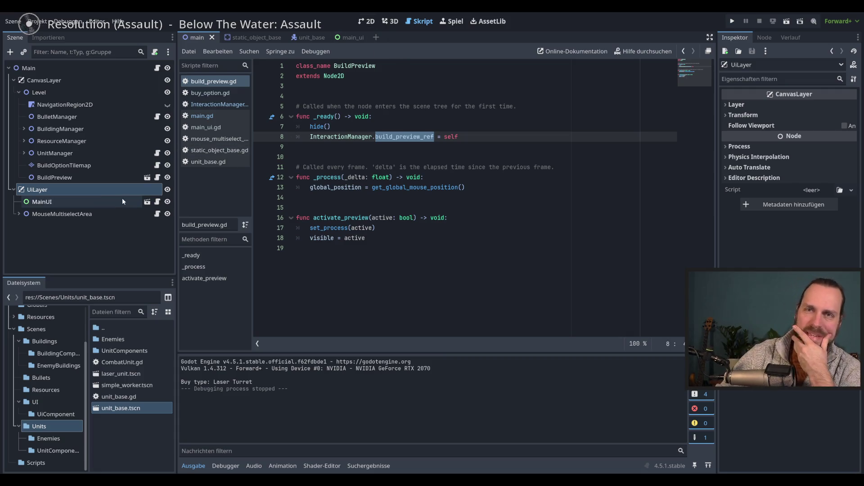
{"action": "left_click", "coordinate": [98, 189]}
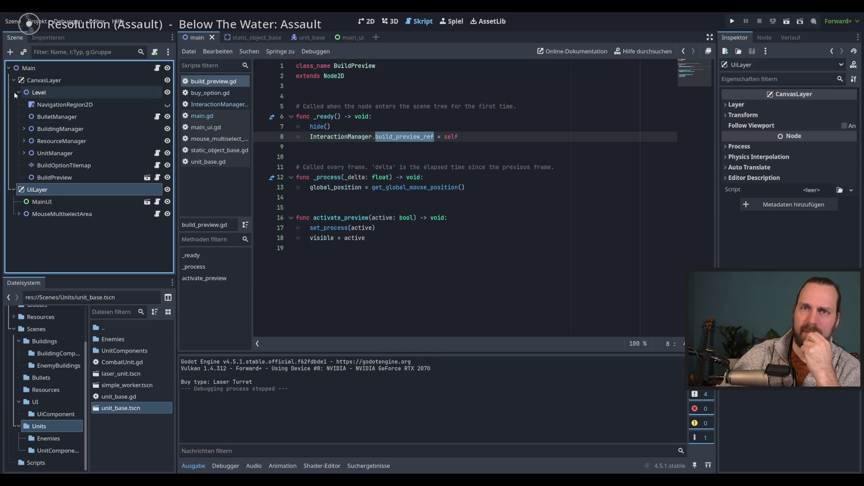
{"action": "key", "text": "ctrl+a"}
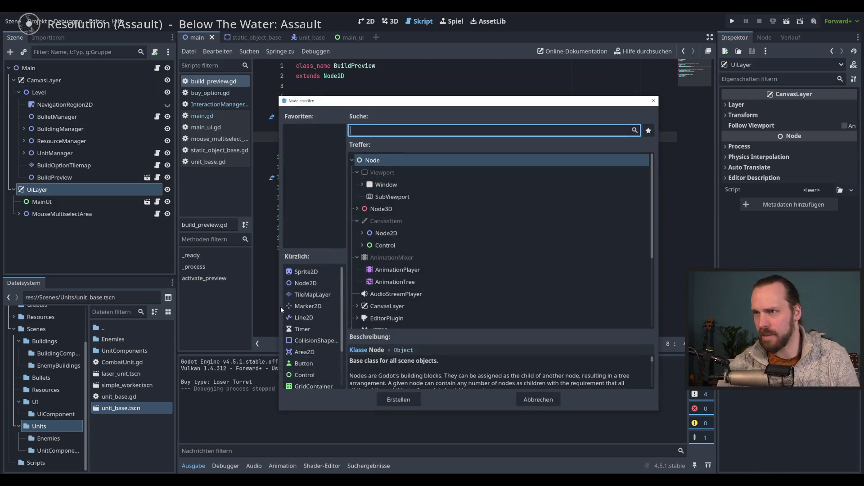
{"action": "left_click", "coordinate": [543, 405]}
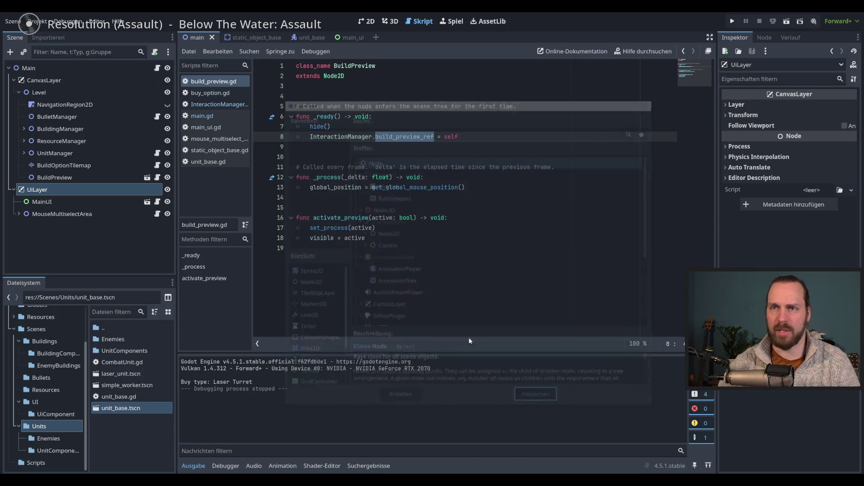
{"action": "left_click", "coordinate": [155, 51]}
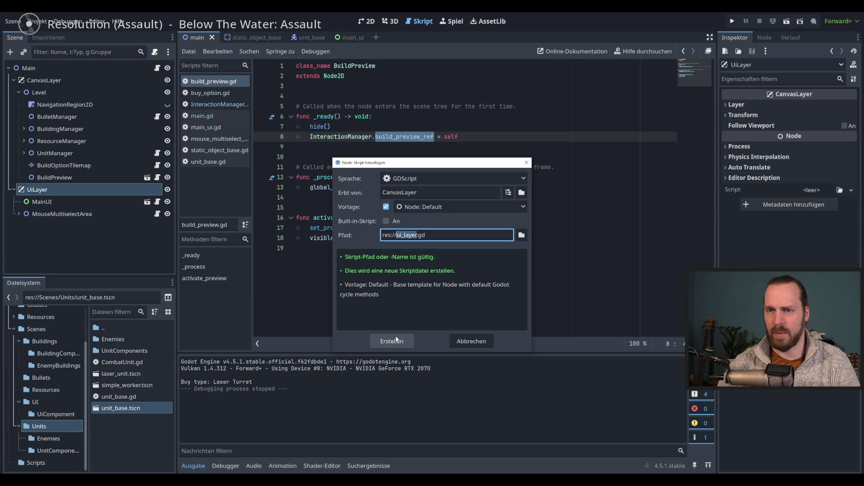
- Create the ui_layer.gd script for UiLayer in the res://Scripts folder
{"action": "left_click", "coordinate": [522, 235]}
{"action": "double_click", "coordinate": [474, 153]}
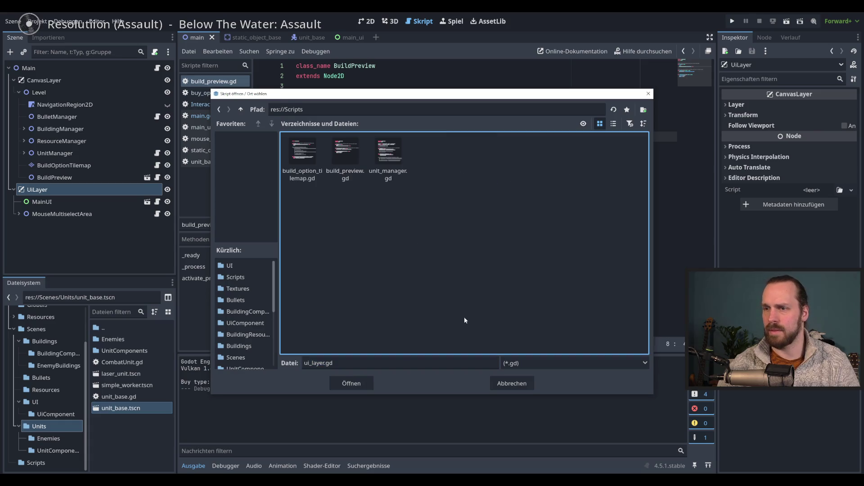
{"action": "left_click", "coordinate": [353, 383]}
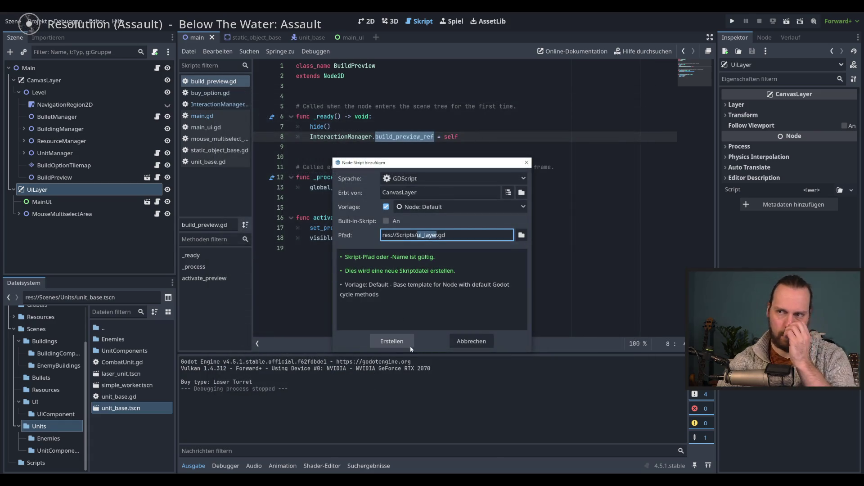
{"action": "left_click", "coordinate": [398, 341]}
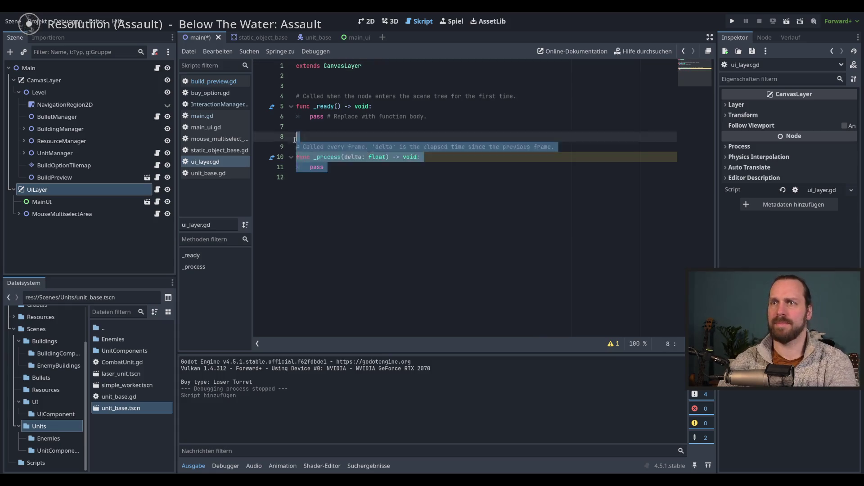
- Delete the template _process function from ui_layer.gd and save the script
{"action": "key", "text": "shift+Up"}
{"action": "key", "text": "shift+Up"}
{"action": "key", "text": "shift+Up"}
{"action": "key", "text": "BackSpace"}
{"action": "left_click", "coordinate": [369, 88]}
{"action": "left_click", "coordinate": [328, 160]}
{"action": "key", "text": "ctrl+s"}
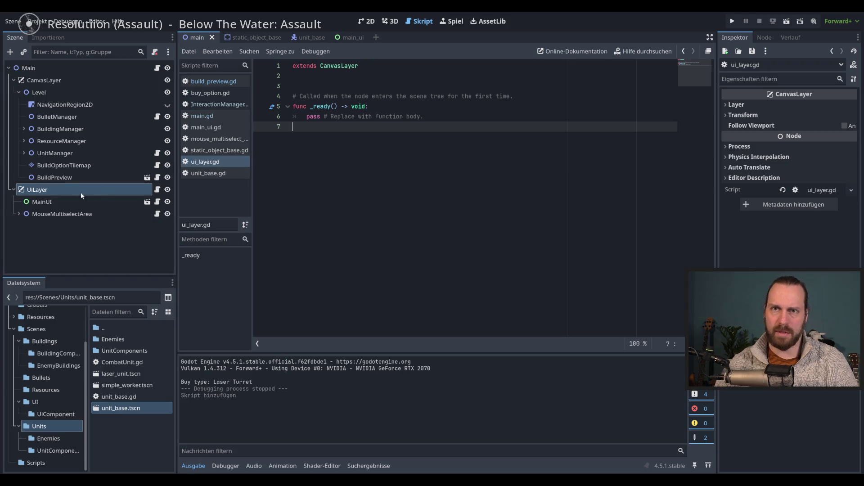
{"action": "left_click", "coordinate": [74, 178]}
{"action": "right_click", "coordinate": [96, 177]}
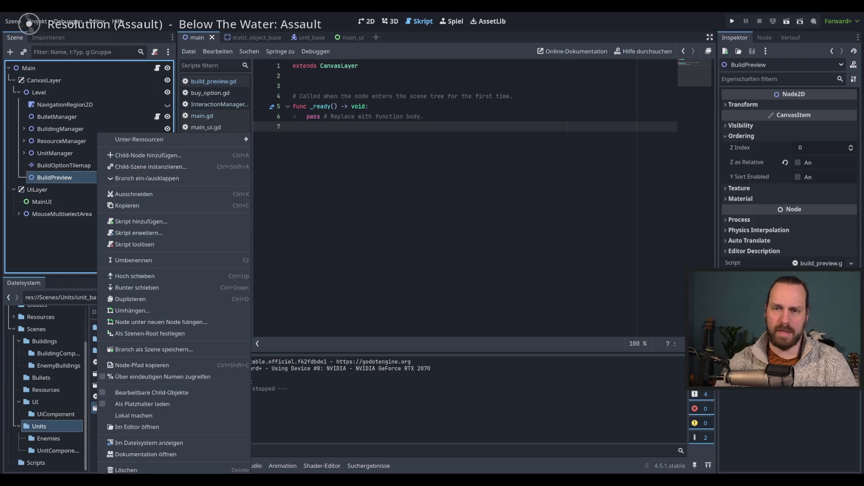
- Delete BuildPreview from the main scene, then run the game, buy a building, and stop the crashed run
{"action": "left_click", "coordinate": [140, 471]}
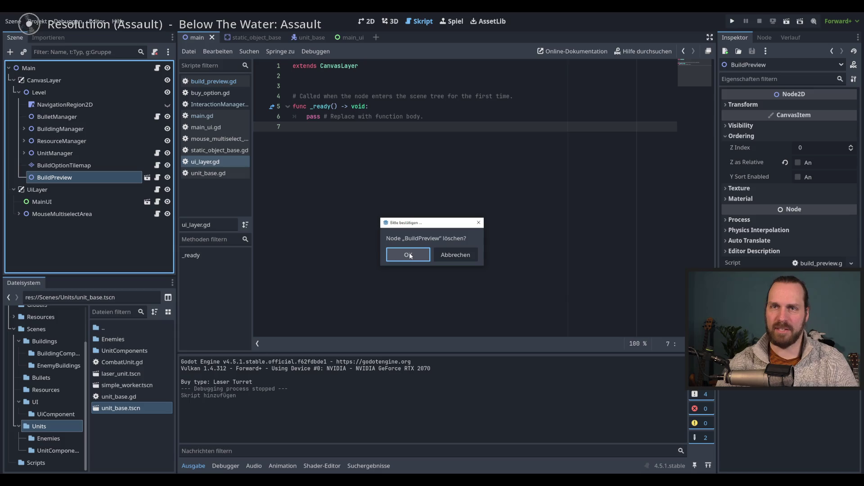
{"action": "left_click", "coordinate": [410, 254]}
{"action": "key", "text": "F5"}
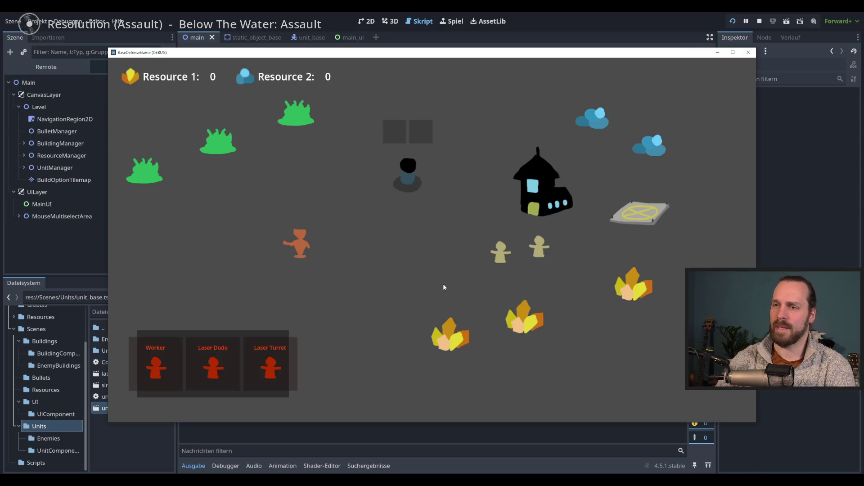
{"action": "key", "text": "r"}
{"action": "left_click", "coordinate": [279, 359]}
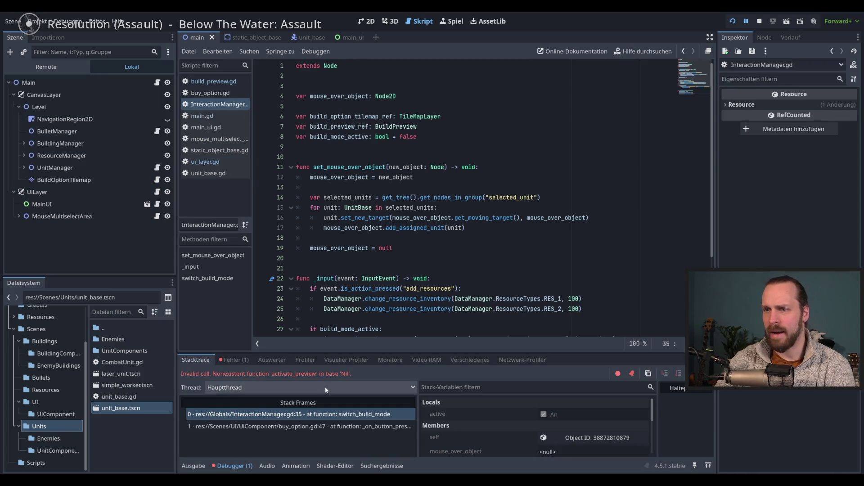
{"action": "key", "text": "F8"}
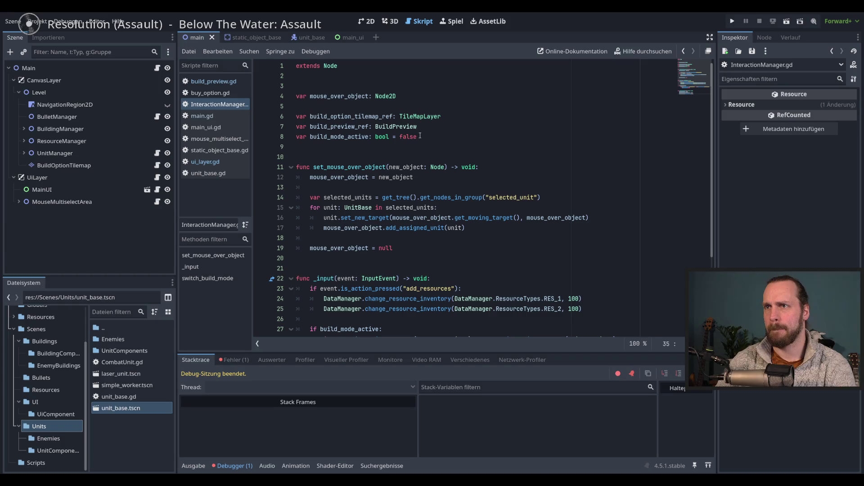
- Remove the build_preview_ref declaration and activate_preview call from InteractionManager.gd, then run with F5
{"action": "left_click", "coordinate": [360, 126]}
{"action": "scroll", "coordinate": [491, 191], "scroll_direction": "down", "scroll_amount": 4}
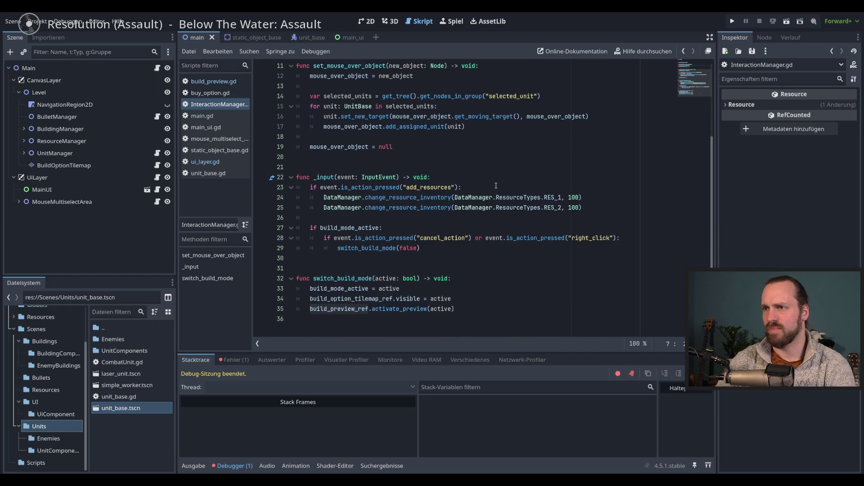
{"action": "scroll", "coordinate": [486, 198], "scroll_direction": "up", "scroll_amount": 4}
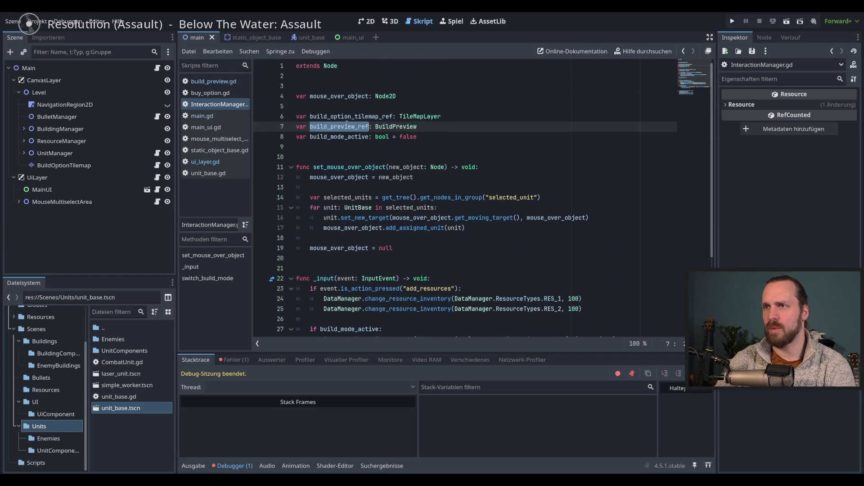
{"action": "scroll", "coordinate": [450, 203], "scroll_direction": "down", "scroll_amount": 4}
{"action": "left_click_drag", "start_coordinate": [486, 309], "coordinate": [486, 302]}
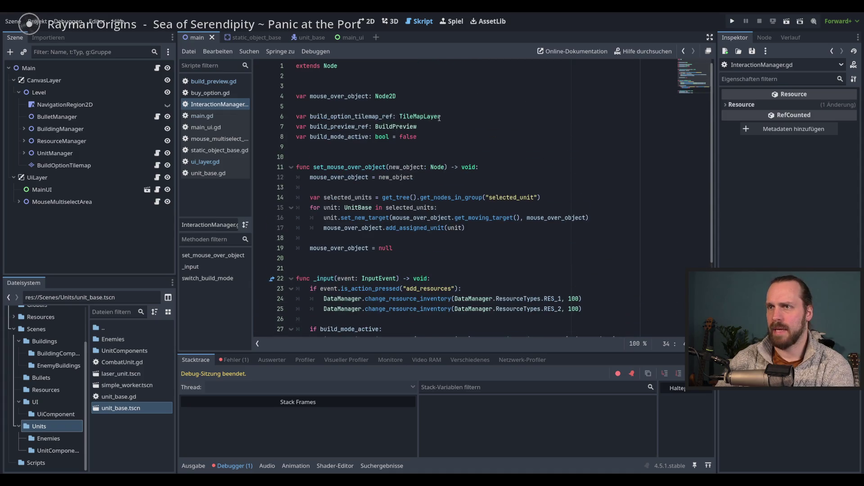
{"action": "left_click", "coordinate": [439, 126]}
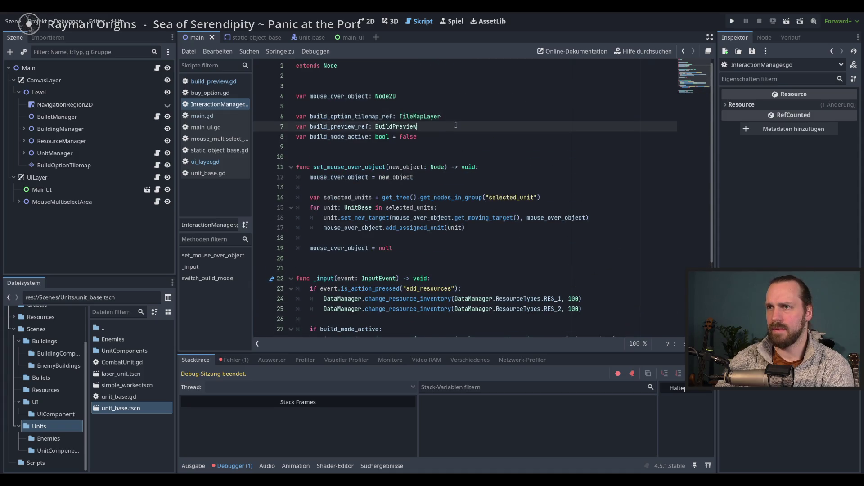
{"action": "key", "text": "ctrl+shift+k"}
{"action": "key", "text": "F5"}
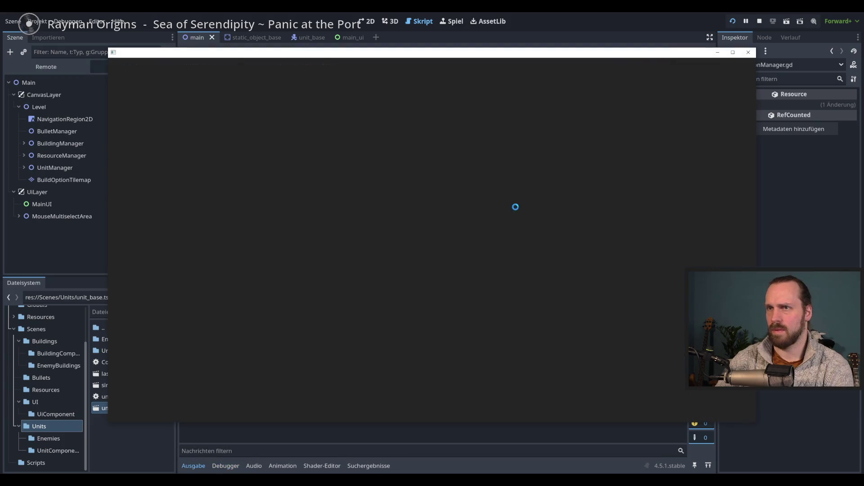
- Add 100 of each resource, buy a Laser Turret and a Laser Dude, then close the game
{"action": "key", "text": "r"}
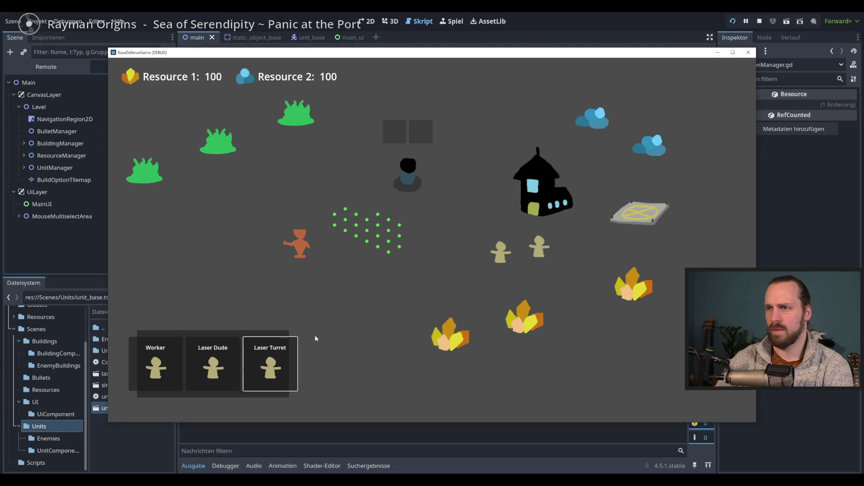
{"action": "left_click", "coordinate": [271, 375]}
{"action": "left_click", "coordinate": [270, 375]}
{"action": "key", "text": "F8"}
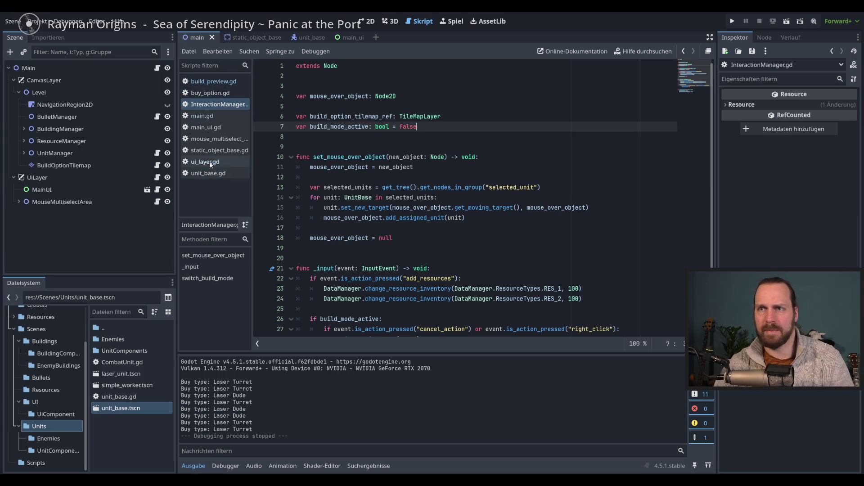
- Check buy_option.gd, then cycle through the scene tabs and end on main_ui
{"action": "left_click", "coordinate": [213, 93]}
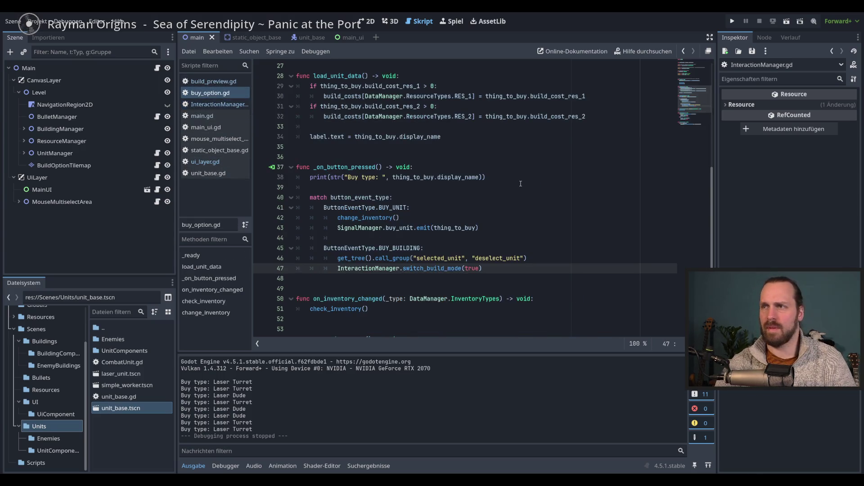
{"action": "scroll", "coordinate": [513, 176], "scroll_direction": "down", "scroll_amount": 2}
{"action": "left_click", "coordinate": [367, 21]}
{"action": "left_click", "coordinate": [352, 37]}
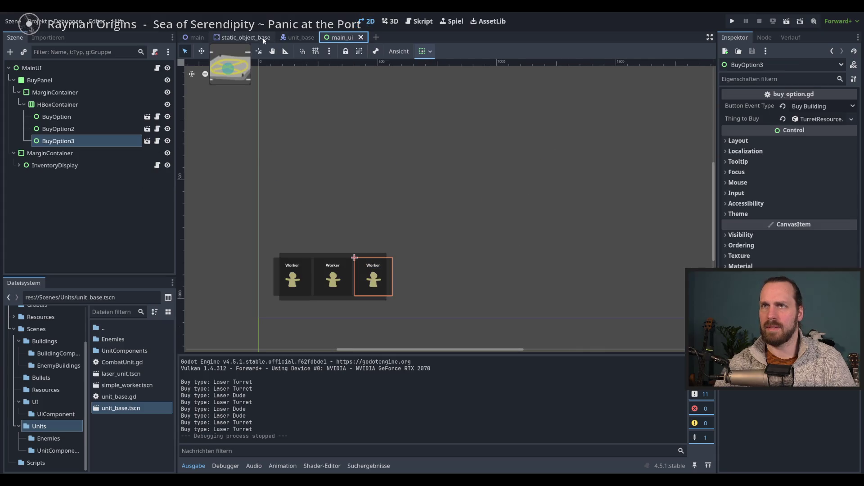
{"action": "left_click", "coordinate": [270, 38]}
{"action": "left_click", "coordinate": [312, 37]}
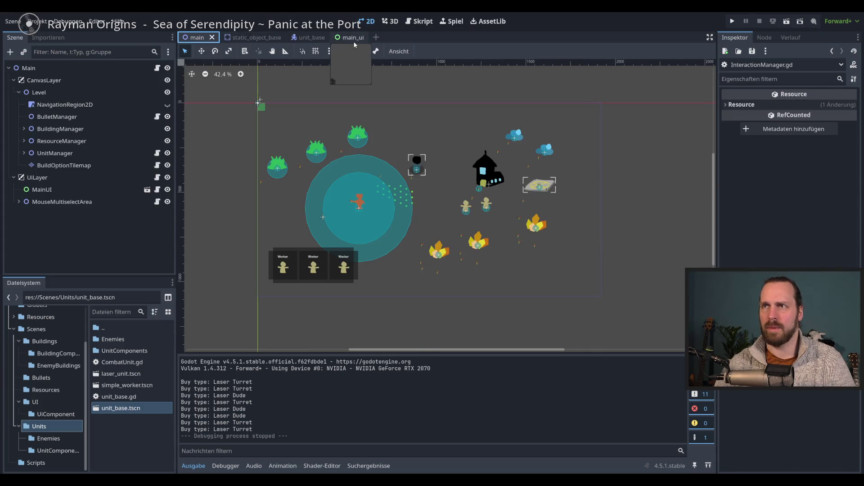
{"action": "left_click", "coordinate": [353, 38]}
- Open BuyOption3's script and jump to the switch_build_mode definition in InteractionManager.gd
{"action": "left_click", "coordinate": [85, 129]}
{"action": "left_click", "coordinate": [90, 141]}
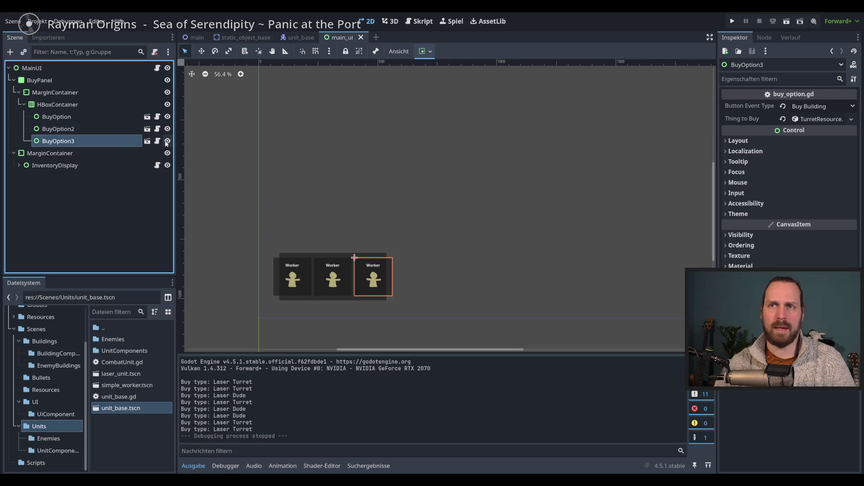
{"action": "left_click", "coordinate": [157, 141]}
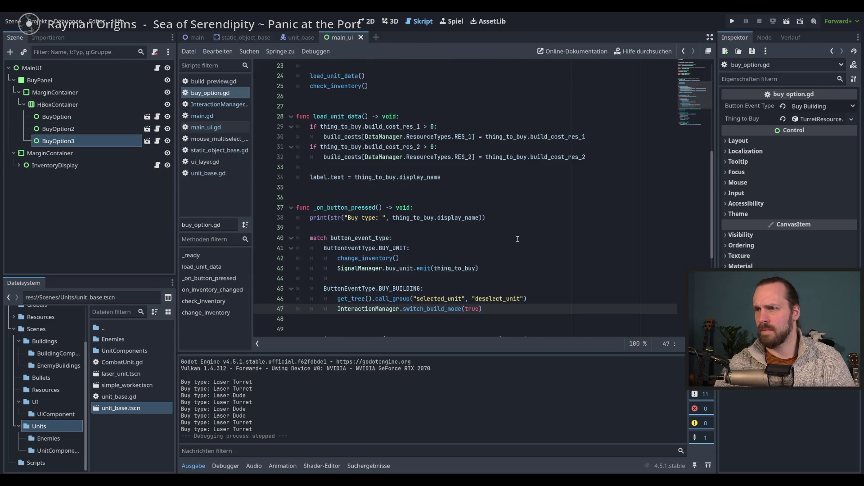
{"action": "scroll", "coordinate": [517, 239], "scroll_direction": "down", "scroll_amount": 4}
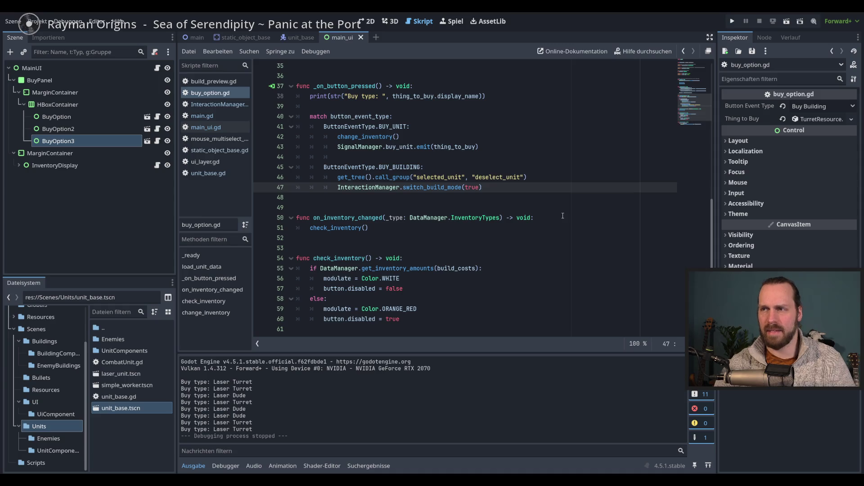
{"action": "left_click", "coordinate": [439, 192], "text": "ctrl"}
{"action": "left_click", "coordinate": [439, 300]}
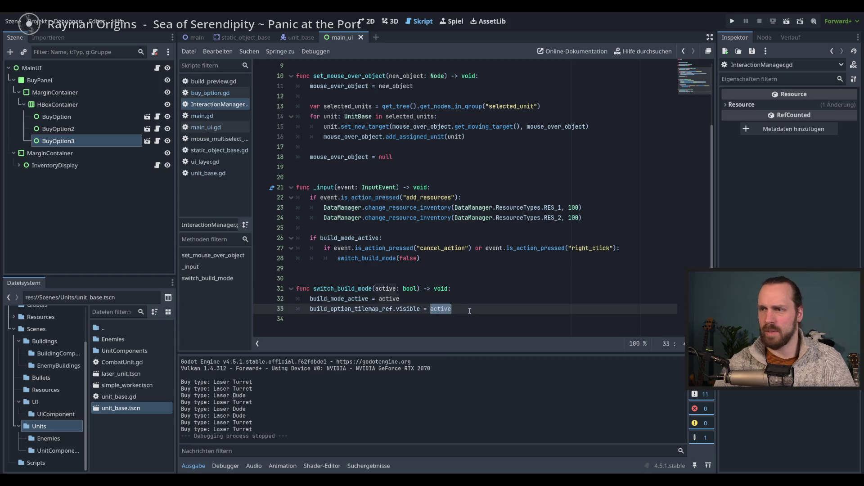
- Review lines 32-34 of switch_build_mode, then return to the main scene with Ctrl+Tab
{"action": "key", "text": "Up"}
{"action": "key", "text": "Down"}
{"action": "left_click", "coordinate": [498, 314]}
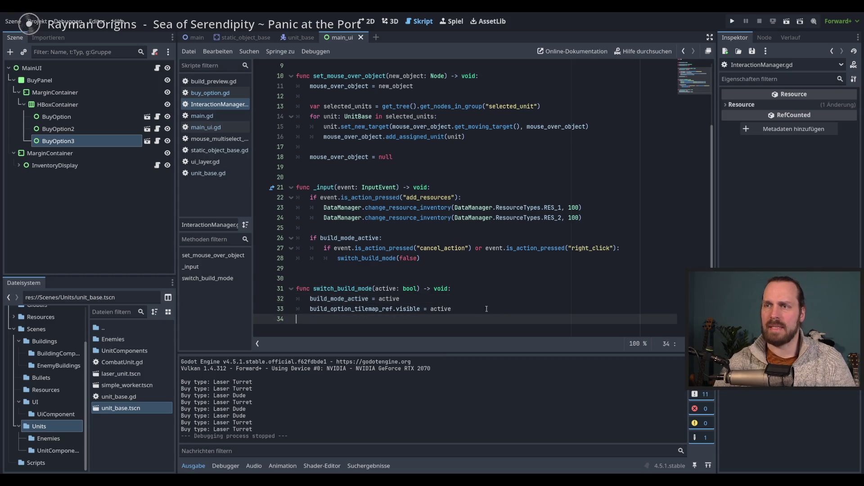
{"action": "left_click", "coordinate": [484, 310]}
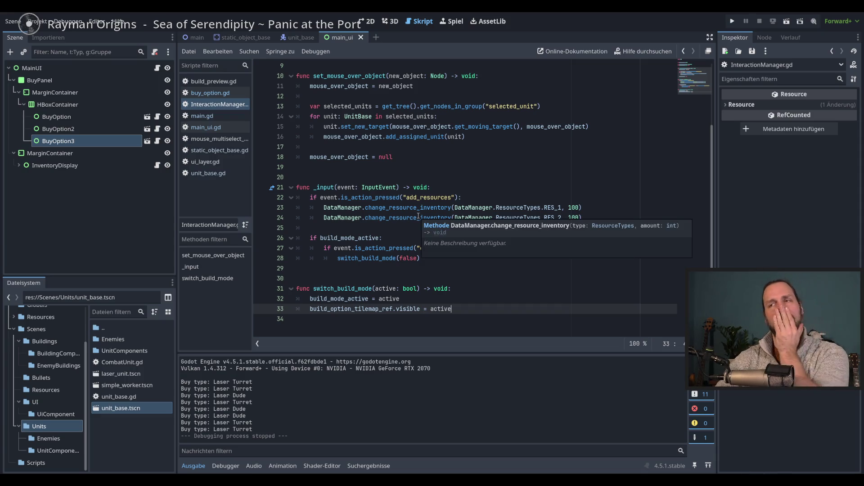
{"action": "scroll", "coordinate": [405, 216], "scroll_direction": "up", "scroll_amount": 3}
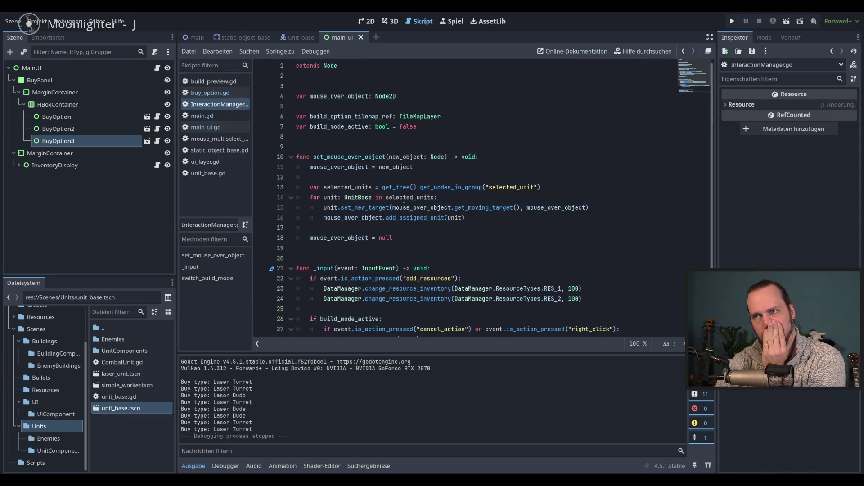
{"action": "mouse_move", "coordinate": [401, 200]}
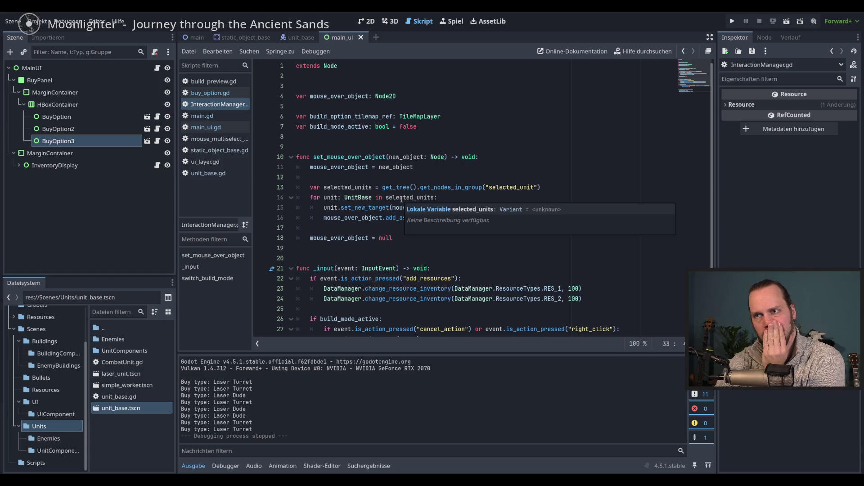
{"action": "key", "text": "ctrl+Tab"}
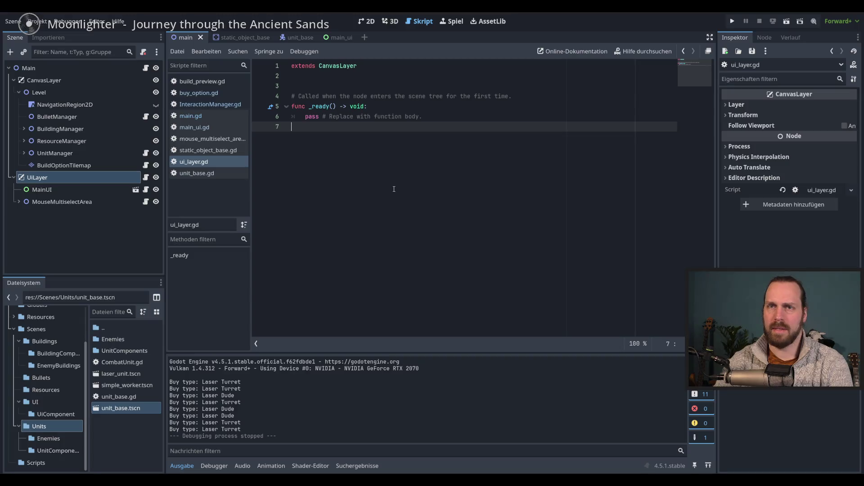
- Select the placeholder pass line in ui_layer.gd's _ready function
{"action": "left_click_drag", "start_coordinate": [448, 117], "coordinate": [306, 120]}
{"action": "left_click", "coordinate": [363, 184]}
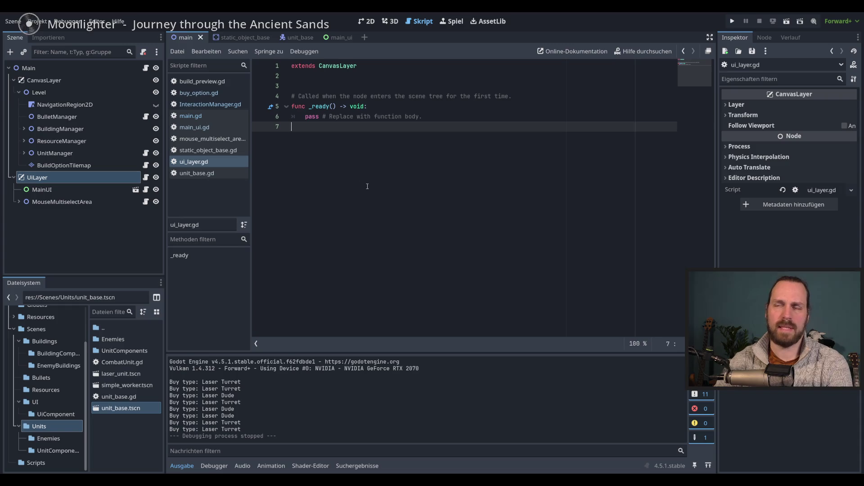
{"action": "left_click_drag", "start_coordinate": [421, 115], "coordinate": [306, 117]}
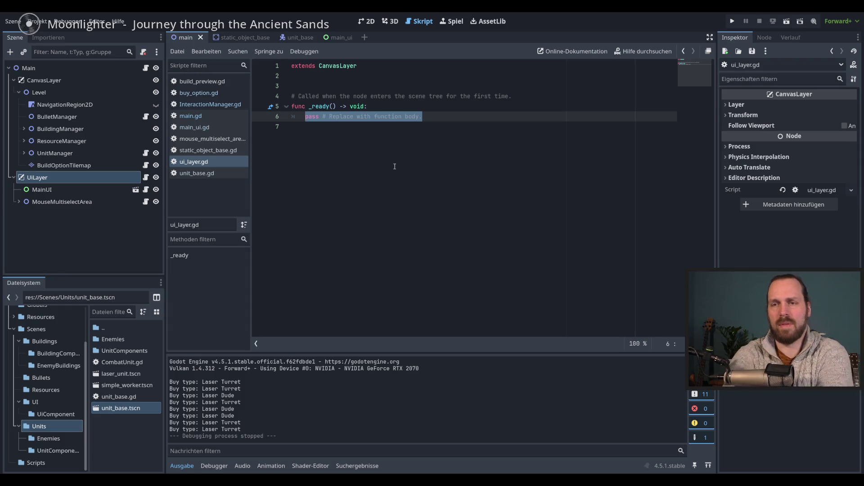
- Declare 'var ui_layer_ref: CanvasLayer' below build_mode_active in InteractionManager.gd and save
{"action": "left_click", "coordinate": [210, 104]}
{"action": "scroll", "coordinate": [419, 203], "scroll_direction": "up", "scroll_amount": 3}
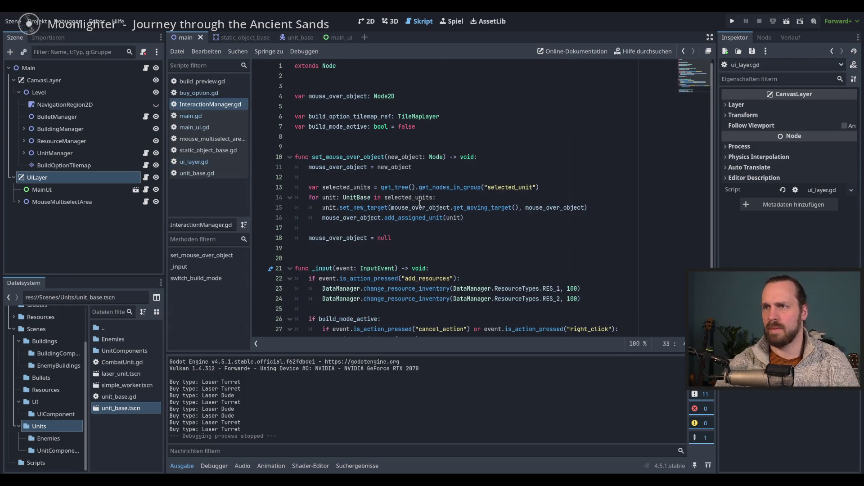
{"action": "left_click", "coordinate": [454, 126]}
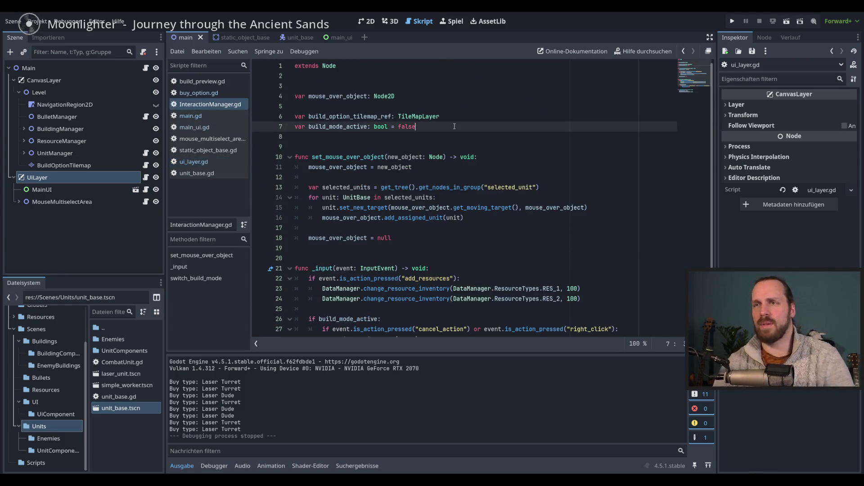
{"action": "key", "text": "Return"}
{"action": "type", "text": "var b"}
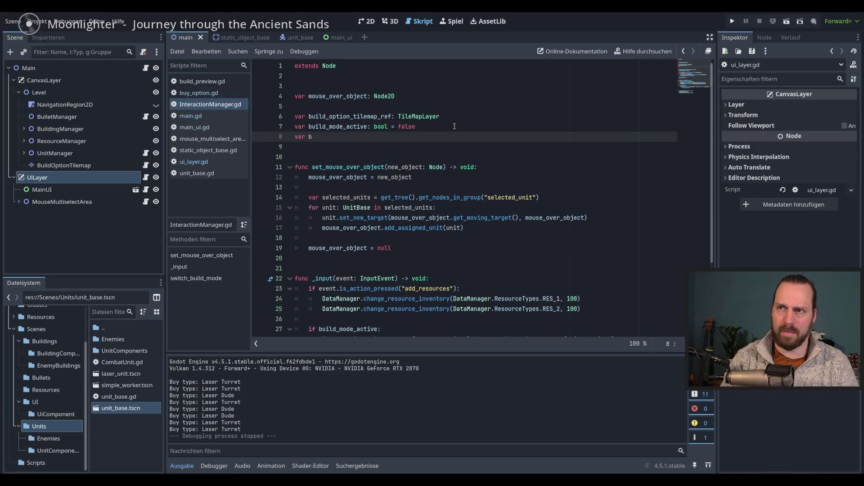
{"action": "key", "text": "BackSpace"}
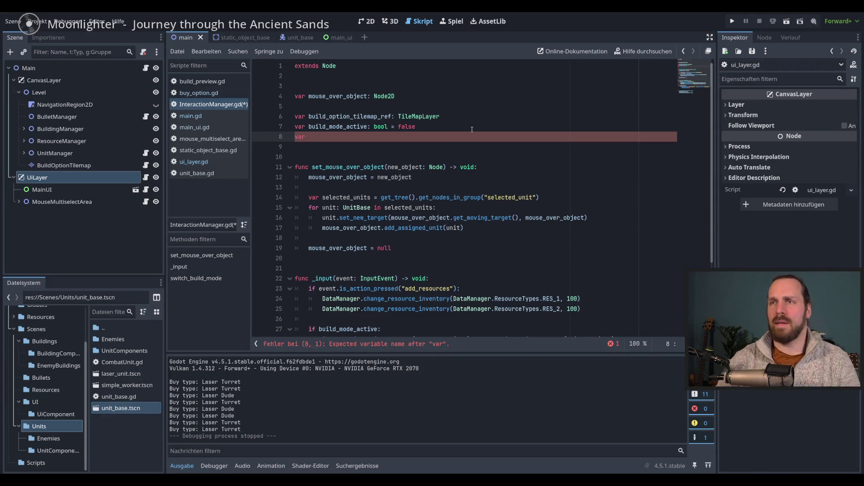
{"action": "type", "text": " UiL"}
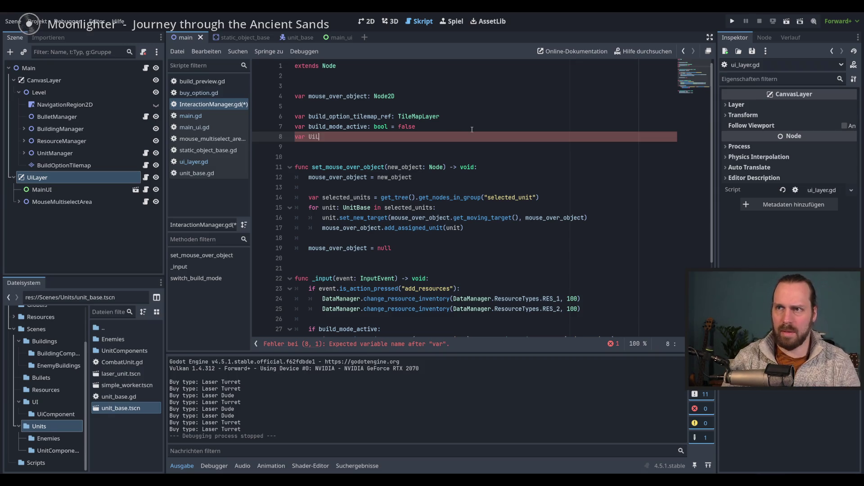
{"action": "type", "text": "ayer_"}
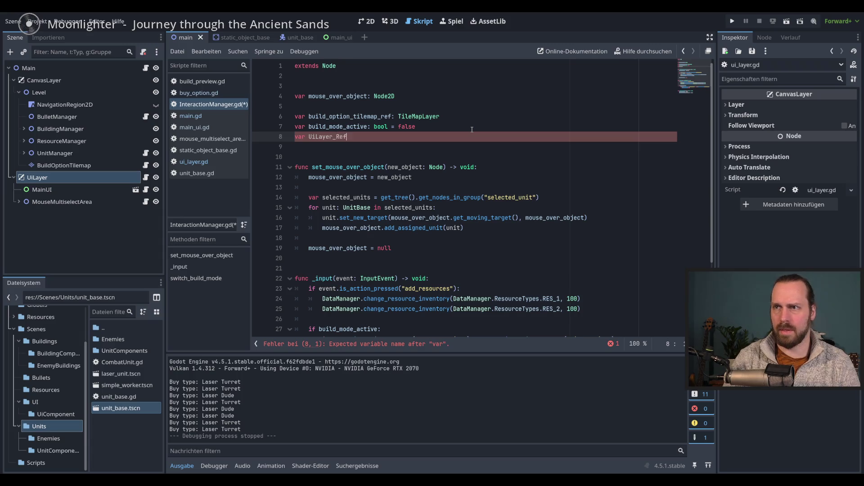
{"action": "type", "text": "ref"}
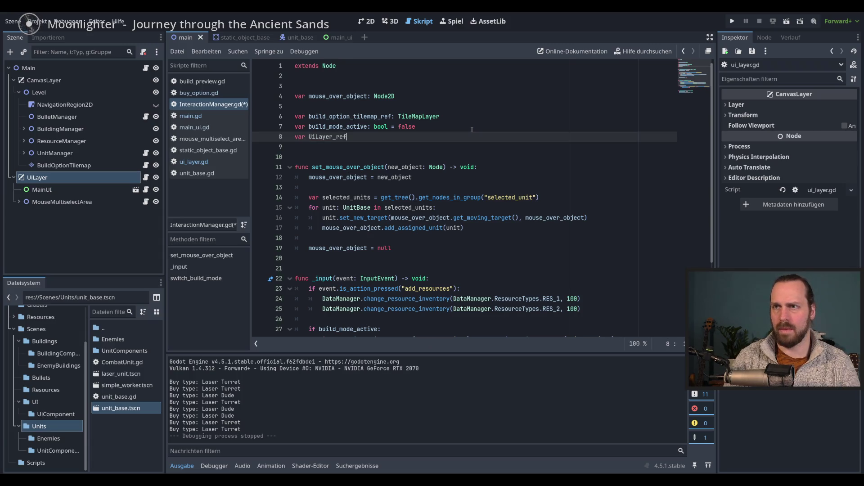
{"action": "left_click", "coordinate": [318, 134]}
{"action": "key", "text": "BackSpace"}
{"action": "key", "text": "BackSpace"}
{"action": "key", "text": "BackSpace"}
{"action": "type", "text": "ui_l"}
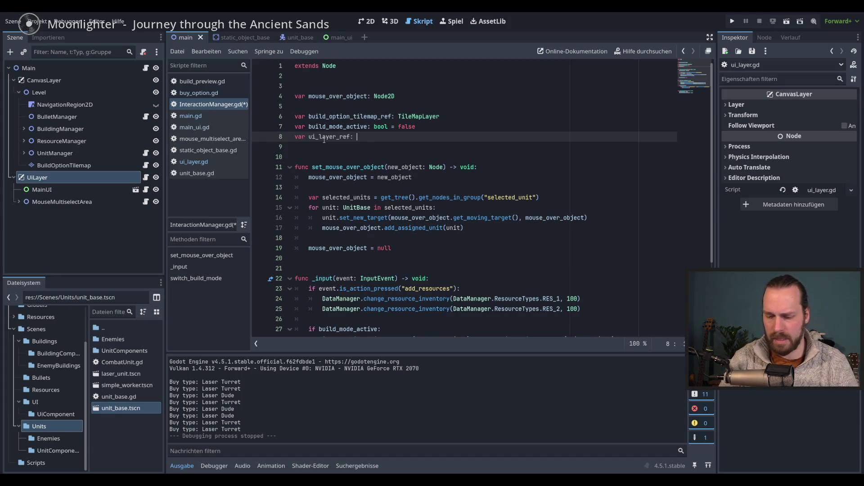
{"action": "key", "text": "BackSpace"}
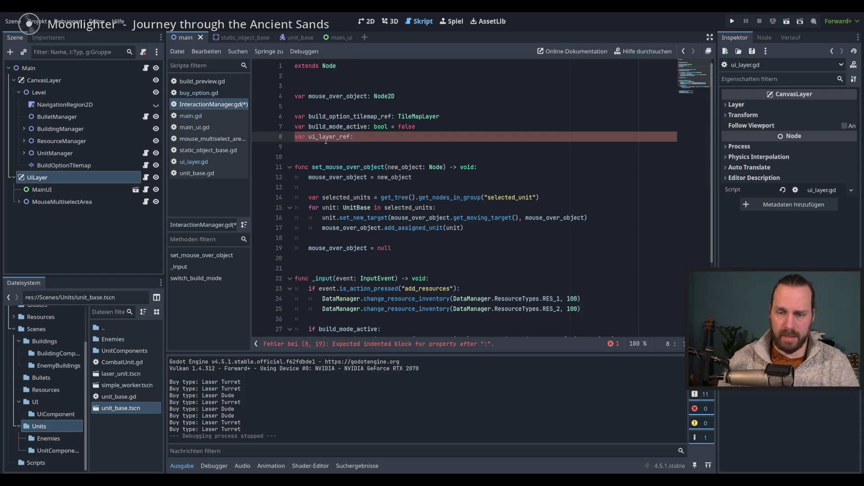
{"action": "type", "text": "Canv"}
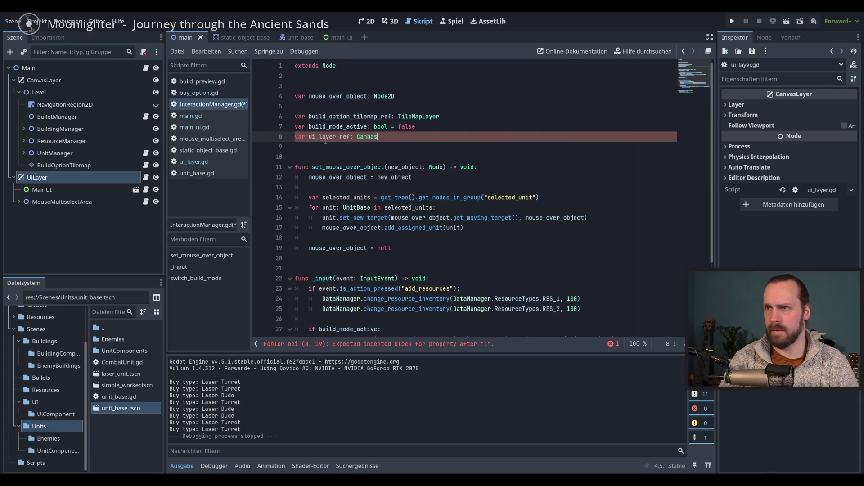
{"action": "type", "text": "as"}
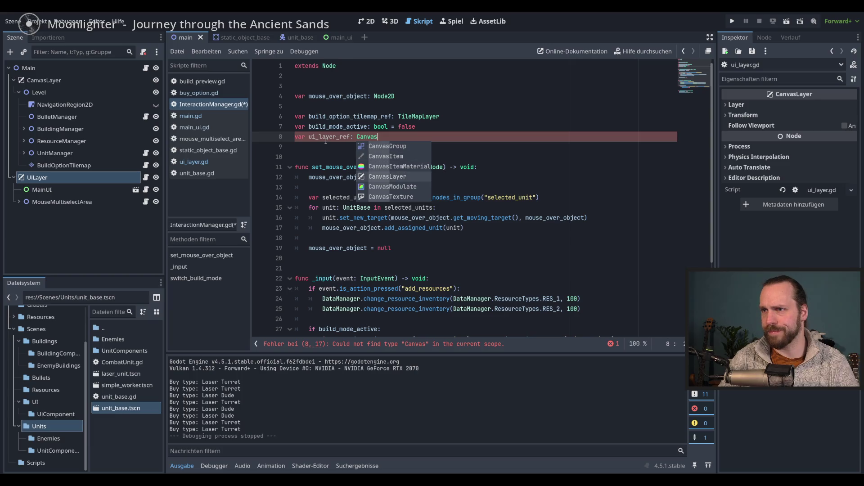
{"action": "key", "text": "Return"}
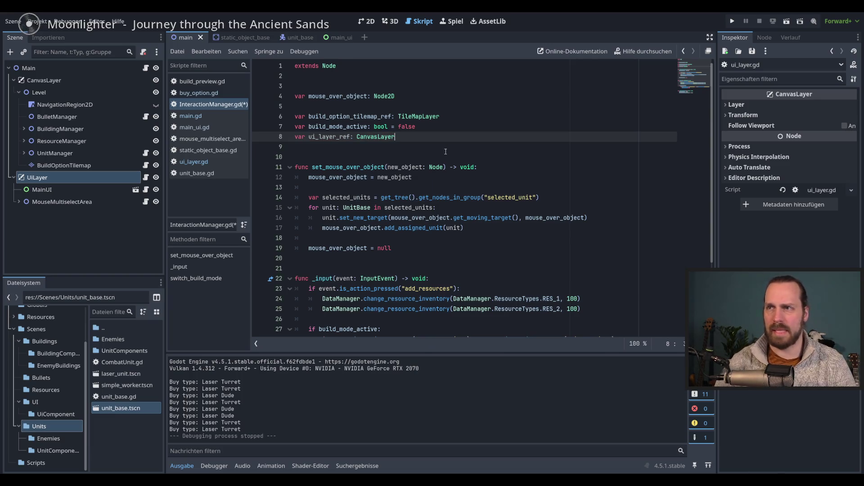
{"action": "key", "text": "ctrl+s"}
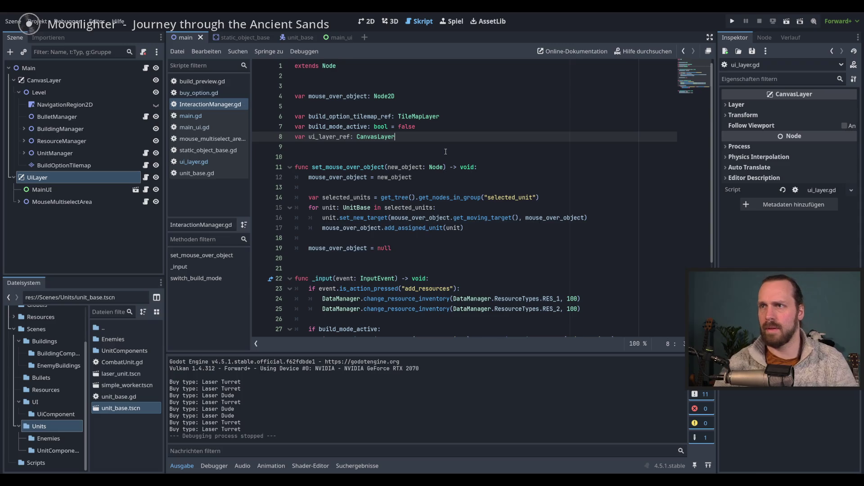
- Review the new ui_layer_ref variable and the end of switch_build_mode, then open ui_layer.gd
{"action": "scroll", "coordinate": [522, 239], "scroll_direction": "down", "scroll_amount": 2}
{"action": "scroll", "coordinate": [518, 235], "scroll_direction": "down", "scroll_amount": 1}
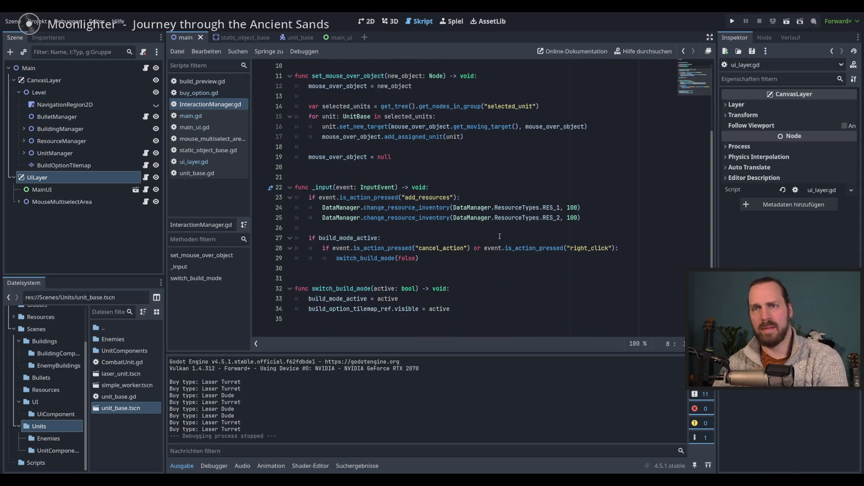
{"action": "scroll", "coordinate": [391, 194], "scroll_direction": "up", "scroll_amount": 3}
{"action": "double_click", "coordinate": [334, 137]}
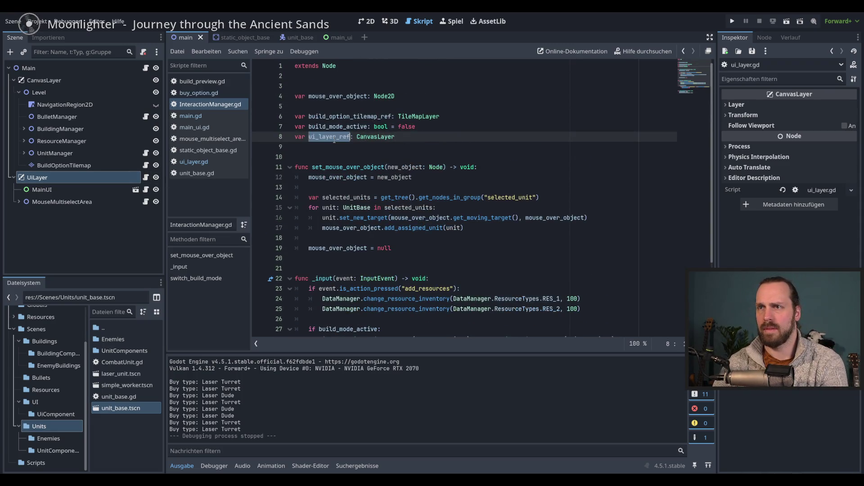
{"action": "scroll", "coordinate": [410, 248], "scroll_direction": "down", "scroll_amount": 3}
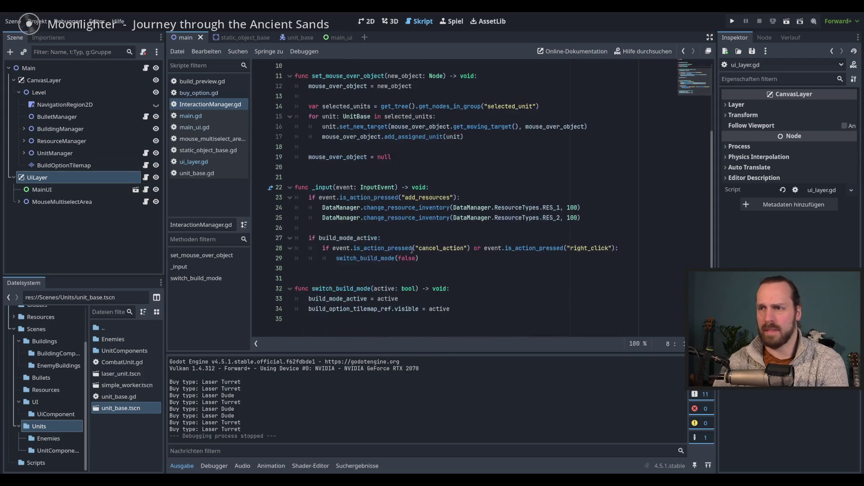
{"action": "left_click", "coordinate": [496, 312]}
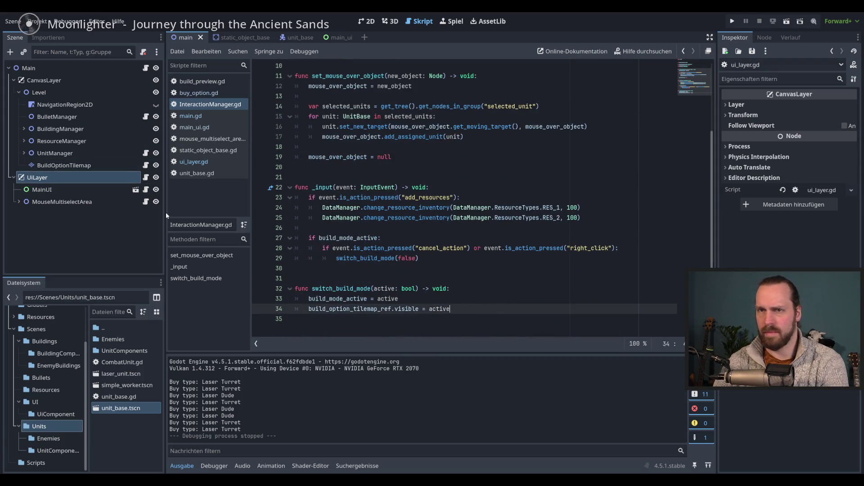
{"action": "left_click", "coordinate": [146, 177]}
- Replace pass in ui_layer.gd's _ready with 'InteractionManager.ui_layer_ref = self' and add blank lines
{"action": "left_click_drag", "start_coordinate": [423, 116], "coordinate": [303, 116]}
{"action": "type", "text": "Inter"}
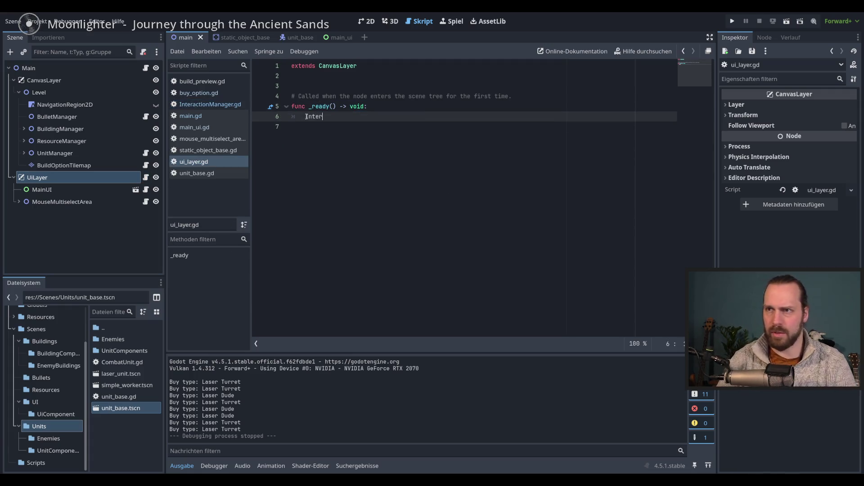
{"action": "key", "text": "Return"}
{"action": "type", "text": ".ui"}
{"action": "key", "text": "Return"}
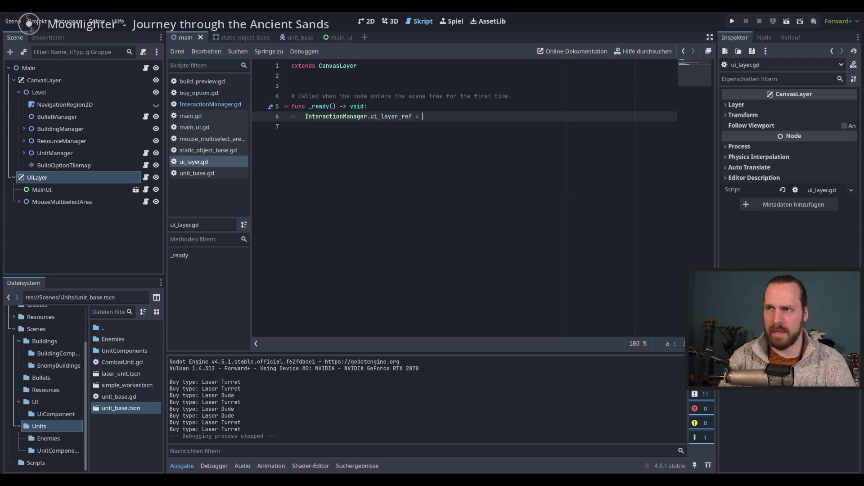
{"action": "type", "text": "self"}
{"action": "key", "text": "Escape"}
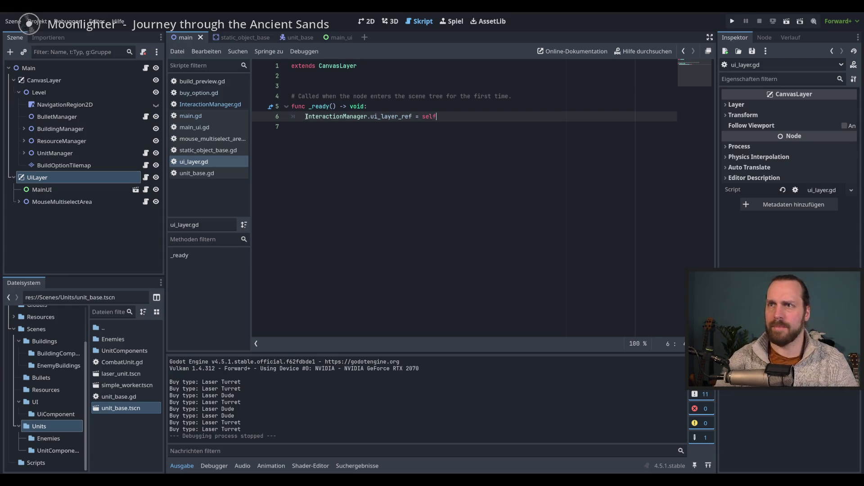
{"action": "left_click", "coordinate": [437, 231]}
{"action": "key", "text": "Return"}
{"action": "key", "text": "Return"}
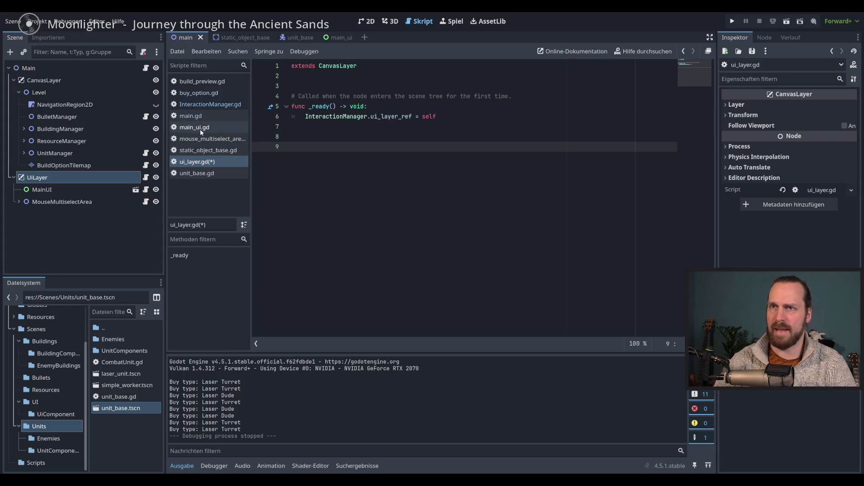
{"action": "left_click", "coordinate": [207, 177]}
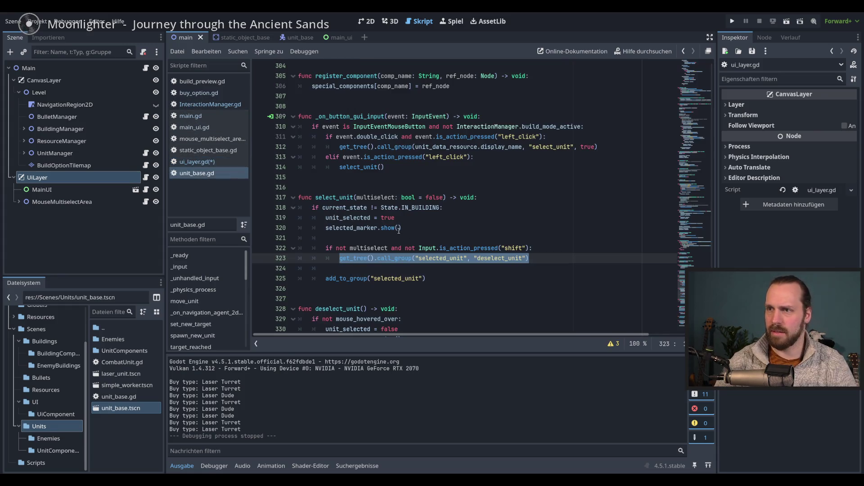
- Browse ui_layer.gd, buy_option.gd, build_preview.gd and mouse_multiselect, ending on main_ui.gd
{"action": "left_click", "coordinate": [202, 162]}
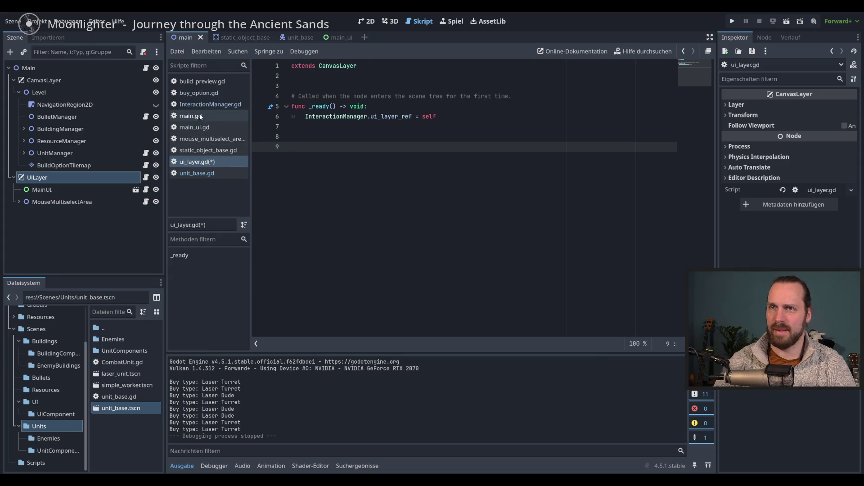
{"action": "left_click", "coordinate": [193, 93]}
{"action": "scroll", "coordinate": [447, 189], "scroll_direction": "up", "scroll_amount": 8}
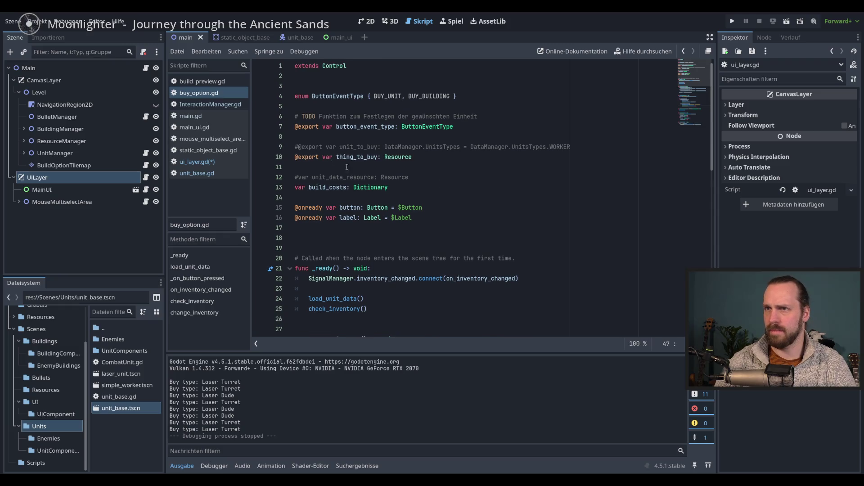
{"action": "scroll", "coordinate": [366, 171], "scroll_direction": "down", "scroll_amount": 6}
{"action": "left_click", "coordinate": [200, 81]}
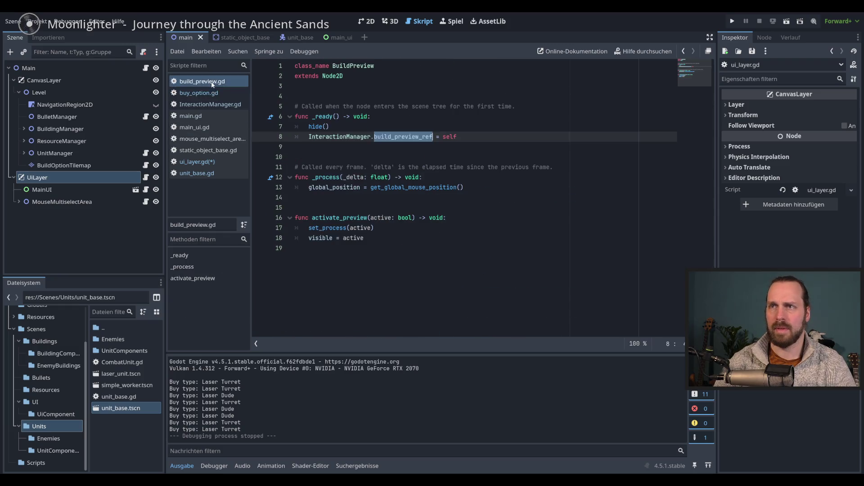
{"action": "left_click", "coordinate": [193, 128]}
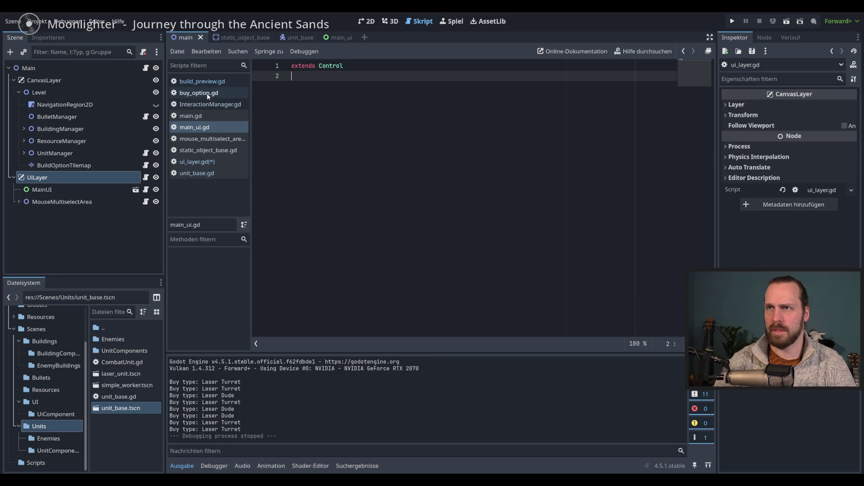
{"action": "left_click", "coordinate": [203, 138]}
{"action": "left_click", "coordinate": [197, 128]}
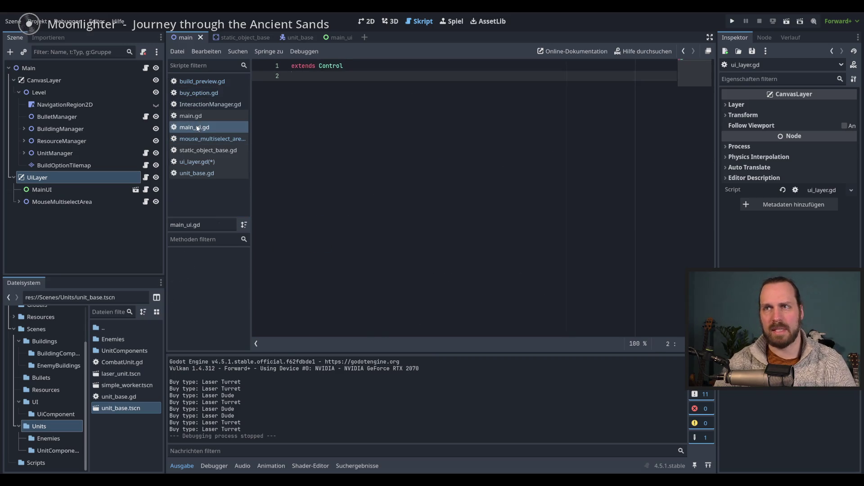
- Look at main.gd and ui_layer.gd, then open the MainUI scene from main_ui.gd's attached node
{"action": "left_click", "coordinate": [146, 68]}
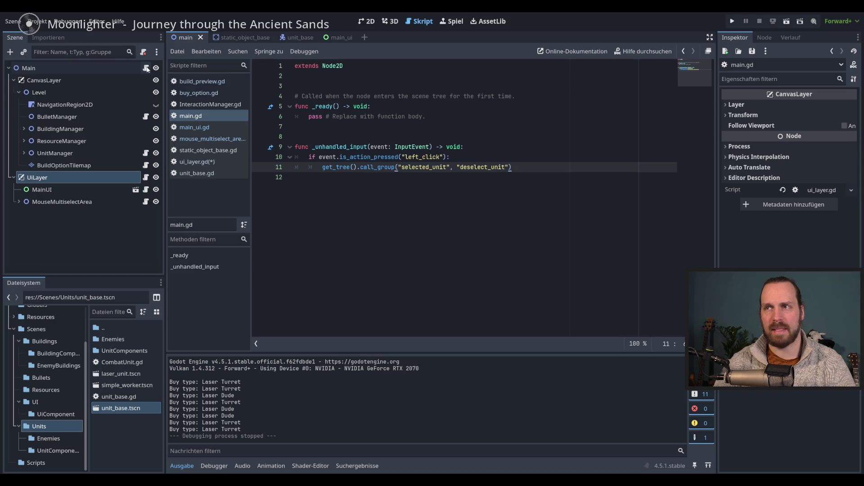
{"action": "left_click", "coordinate": [202, 162]}
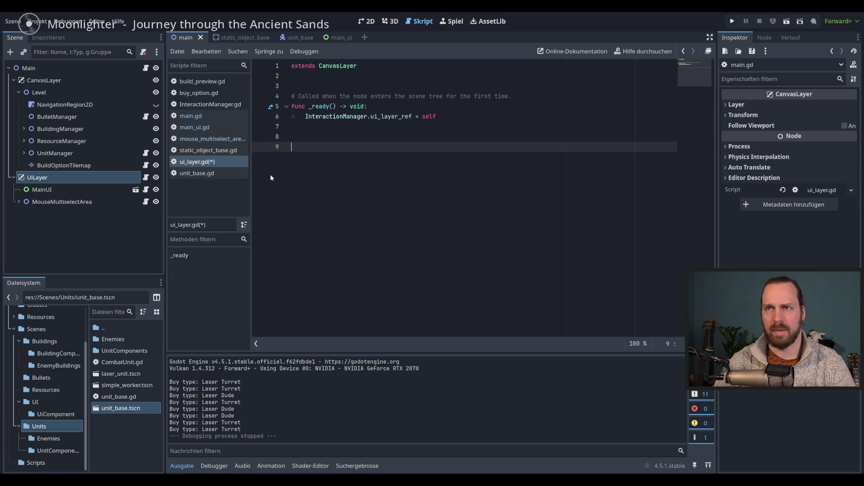
{"action": "key", "text": "alt+Left"}
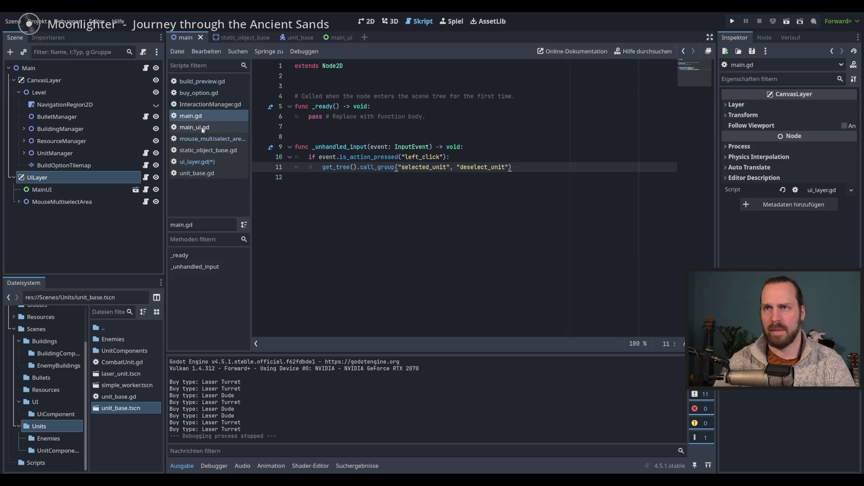
{"action": "left_click", "coordinate": [202, 129]}
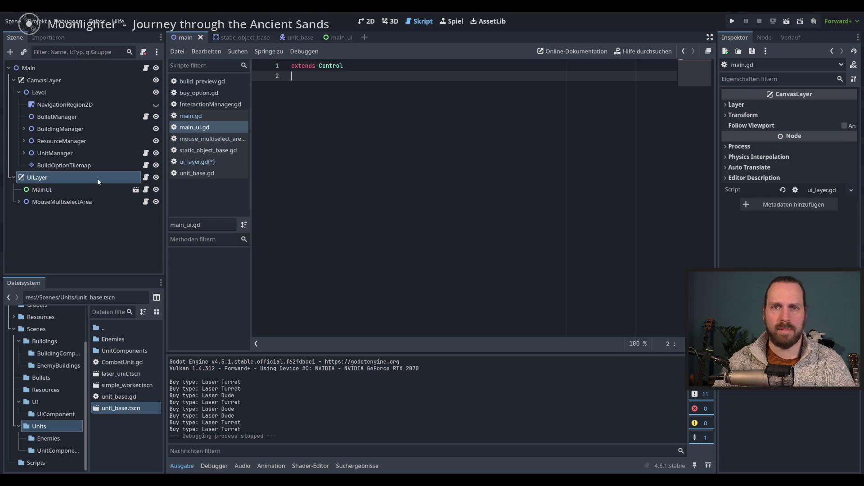
{"action": "left_click", "coordinate": [146, 190]}
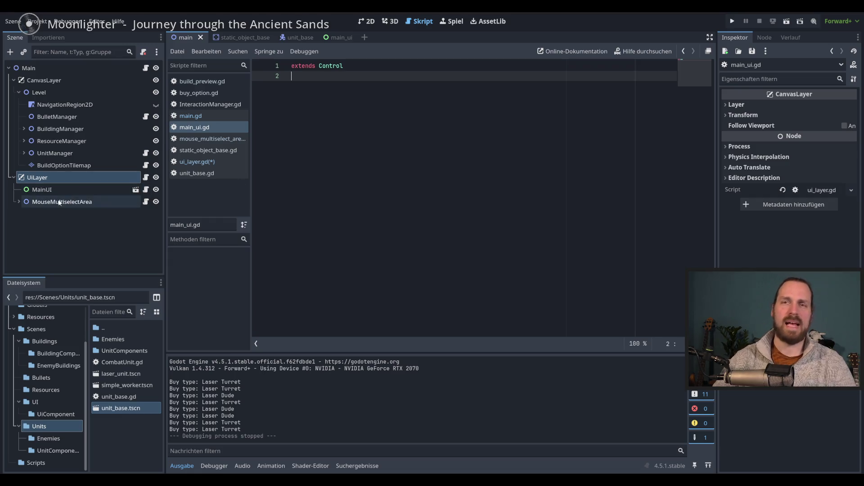
{"action": "left_click", "coordinate": [135, 191]}
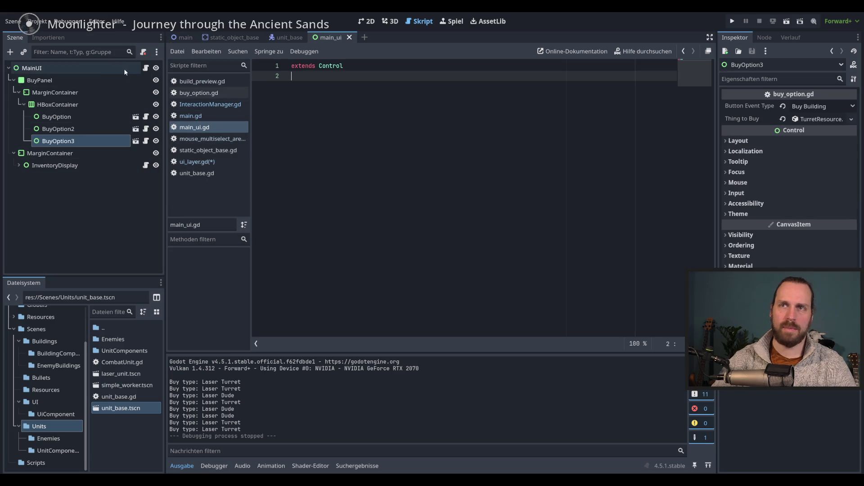
- Detach the script from the MainUI node, undoing an accidental removal on BuyOption3, and save
{"action": "left_click", "coordinate": [144, 52]}
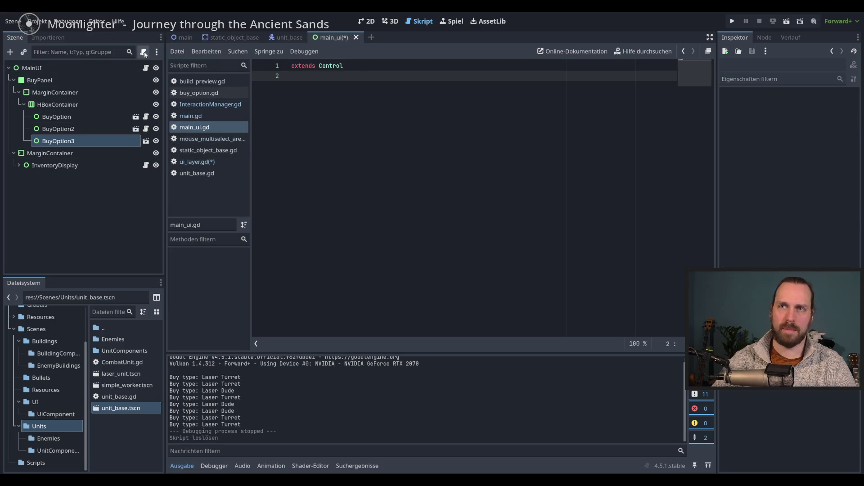
{"action": "key", "text": "ctrl+z"}
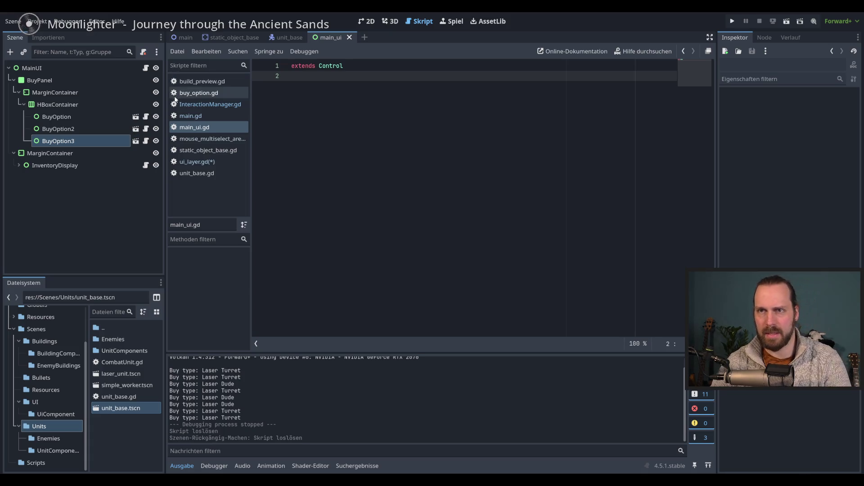
{"action": "left_click", "coordinate": [135, 68]}
{"action": "left_click", "coordinate": [144, 52]}
{"action": "key", "text": "ctrl+s"}
- Search the script list and FileSystem folders for main_ui.gd
{"action": "left_click", "coordinate": [196, 130]}
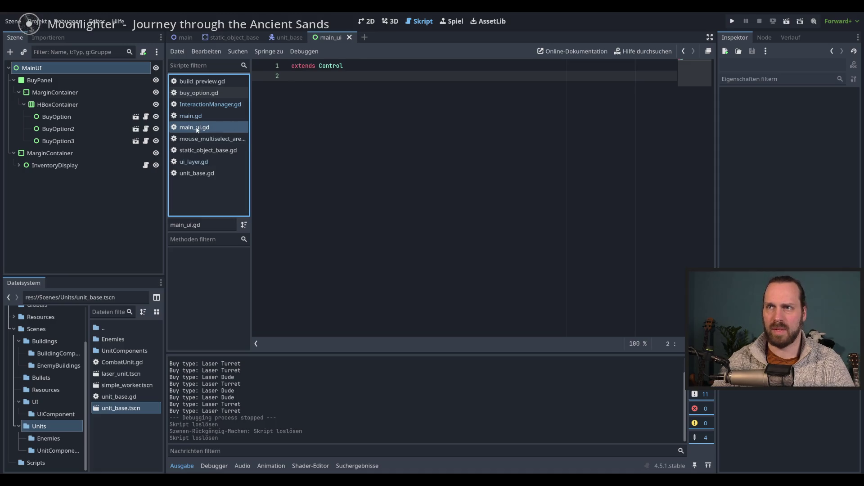
{"action": "right_click", "coordinate": [196, 129]}
{"action": "left_click", "coordinate": [112, 407]}
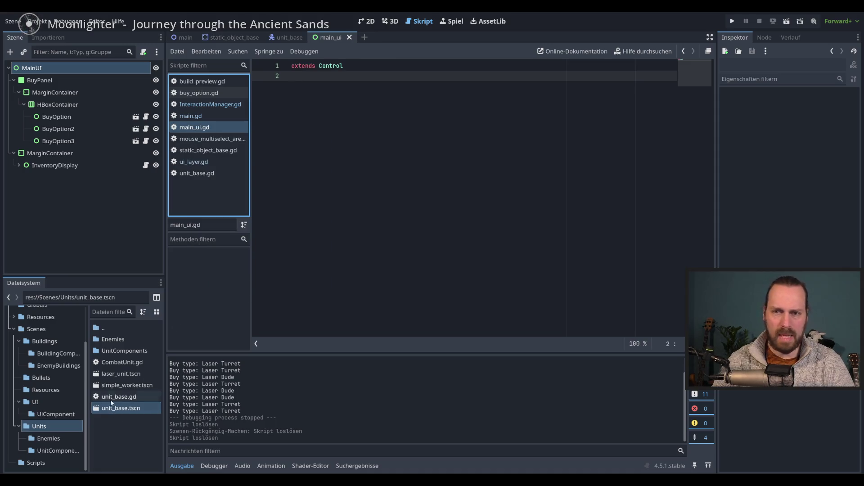
{"action": "left_click", "coordinate": [36, 462]}
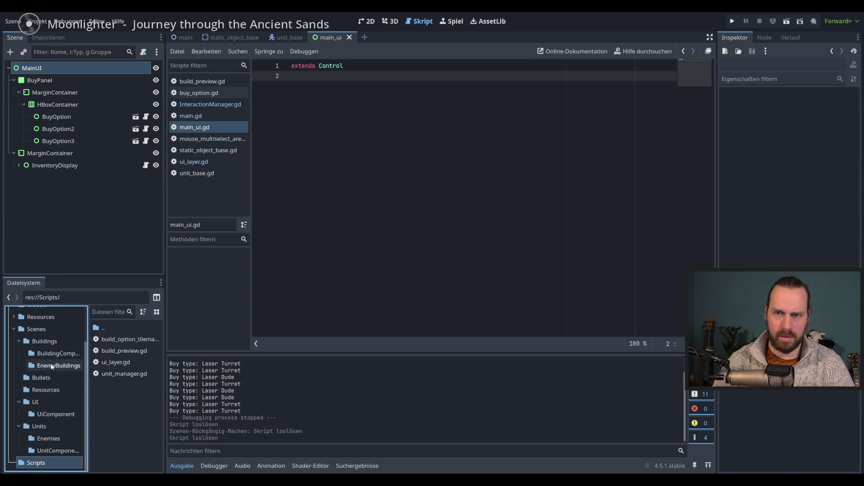
{"action": "scroll", "coordinate": [37, 342], "scroll_direction": "up", "scroll_amount": 3}
{"action": "left_click", "coordinate": [29, 321]}
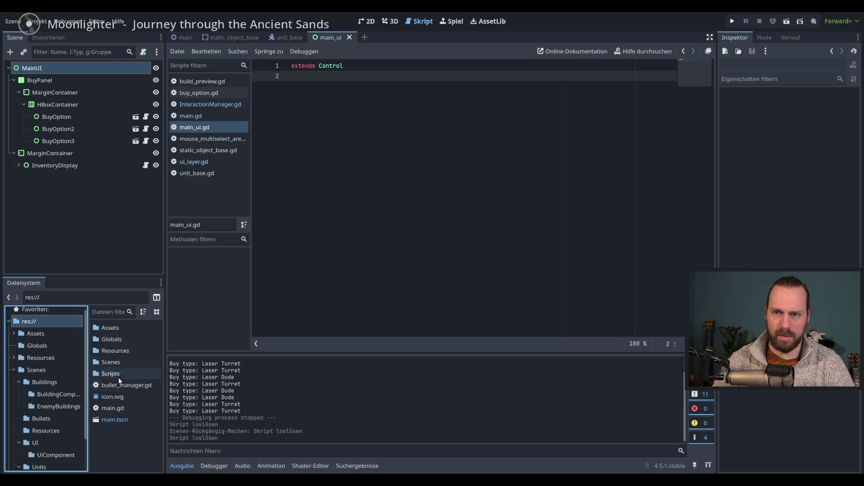
{"action": "left_click", "coordinate": [122, 449]}
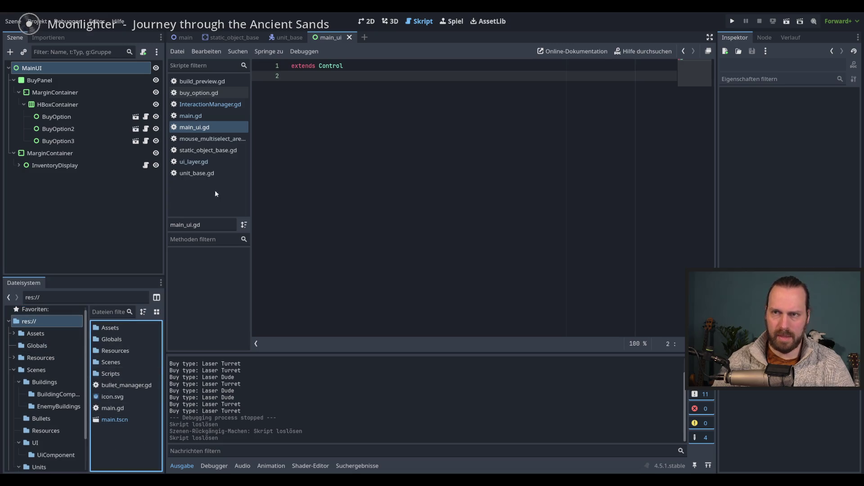
- Delete main_ui.gd from the project via the FileSystem dock and confirm the removal
{"action": "right_click", "coordinate": [193, 128]}
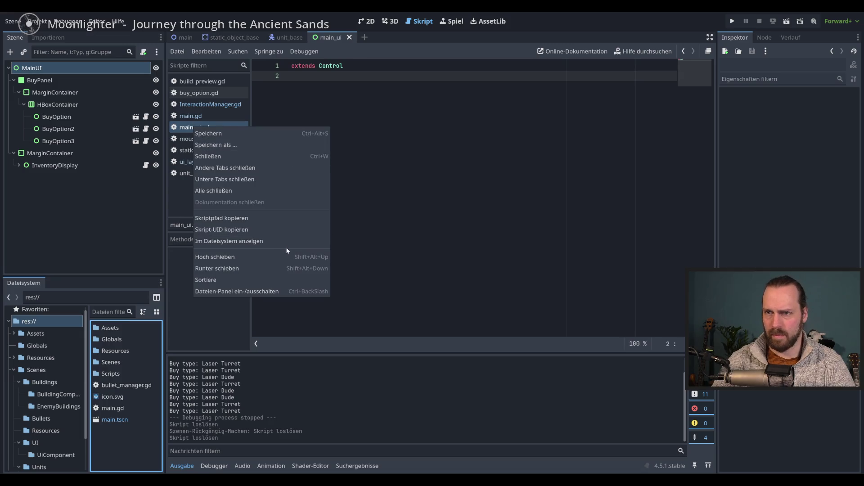
{"action": "left_click", "coordinate": [266, 239]}
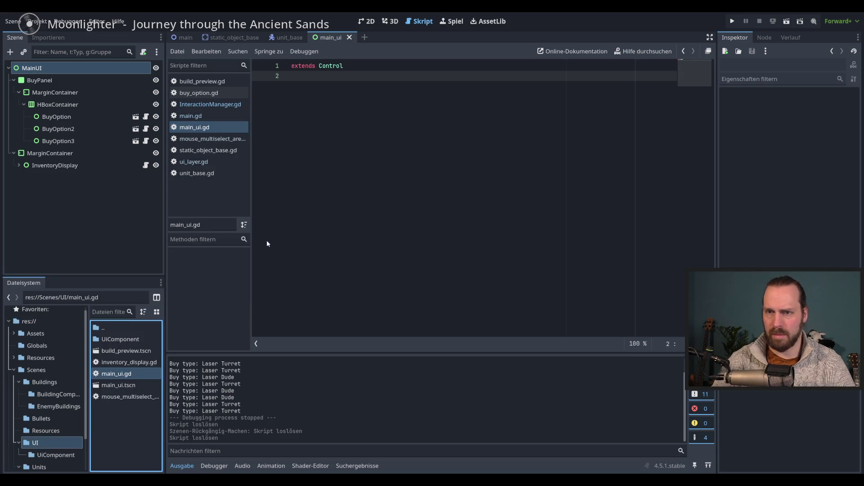
{"action": "left_click", "coordinate": [122, 374]}
{"action": "right_click", "coordinate": [129, 376]}
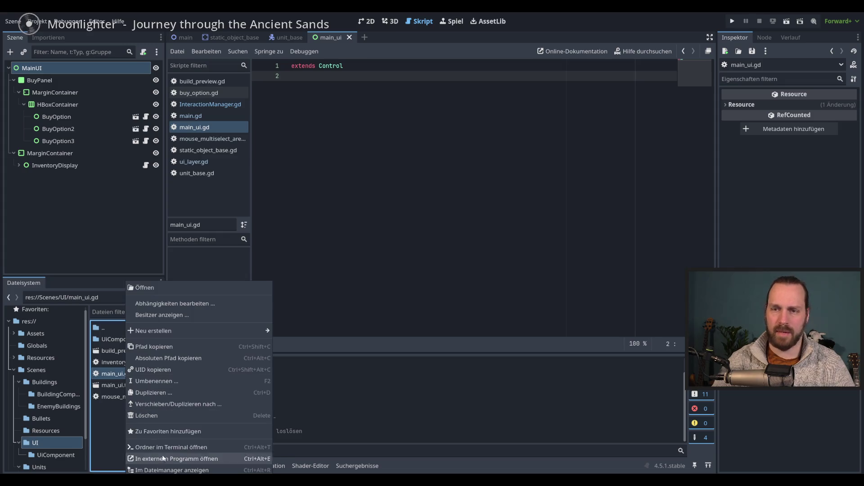
{"action": "left_click", "coordinate": [147, 415]}
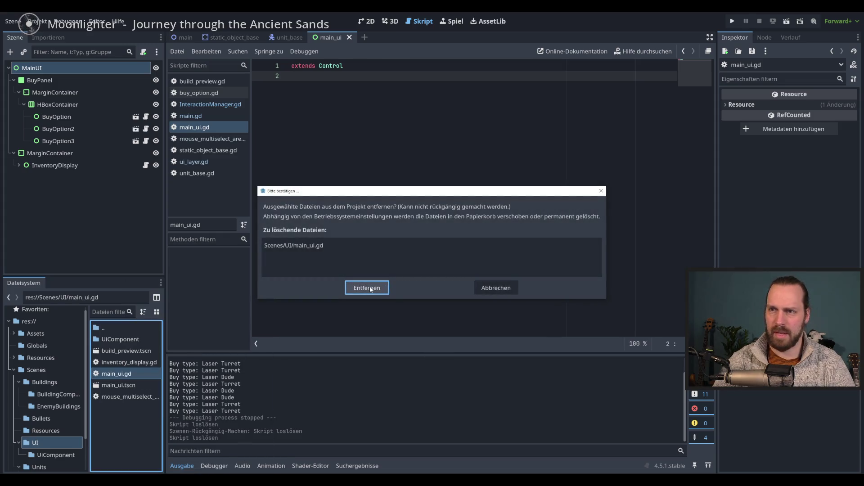
{"action": "left_click", "coordinate": [371, 288]}
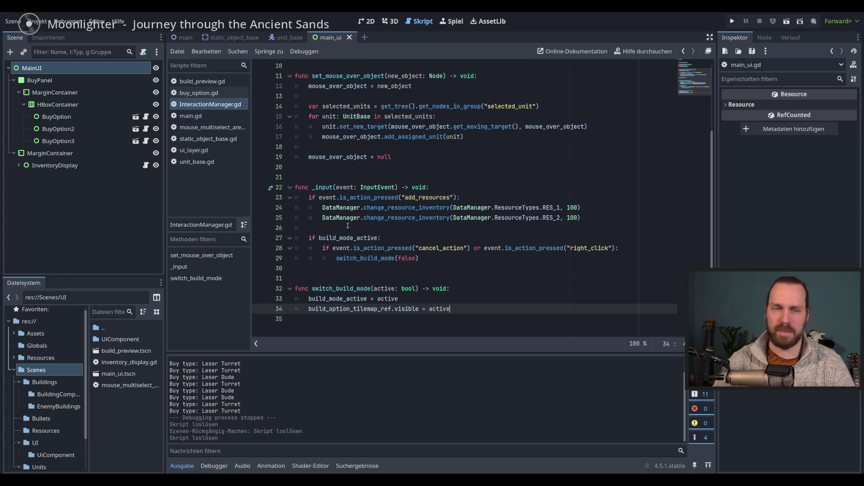
- Close the mouse_multiselect and static_object_base scripts from the script list
{"action": "left_click", "coordinate": [200, 116]}
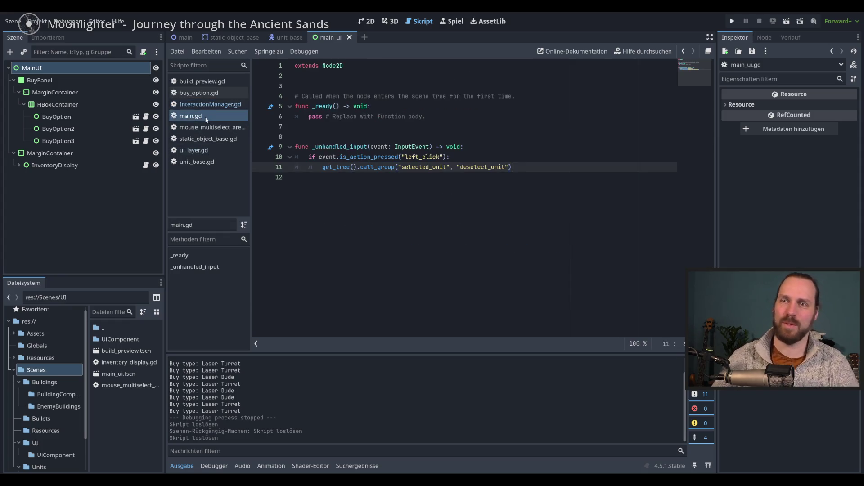
{"action": "left_click", "coordinate": [202, 127]}
{"action": "right_click", "coordinate": [207, 128]}
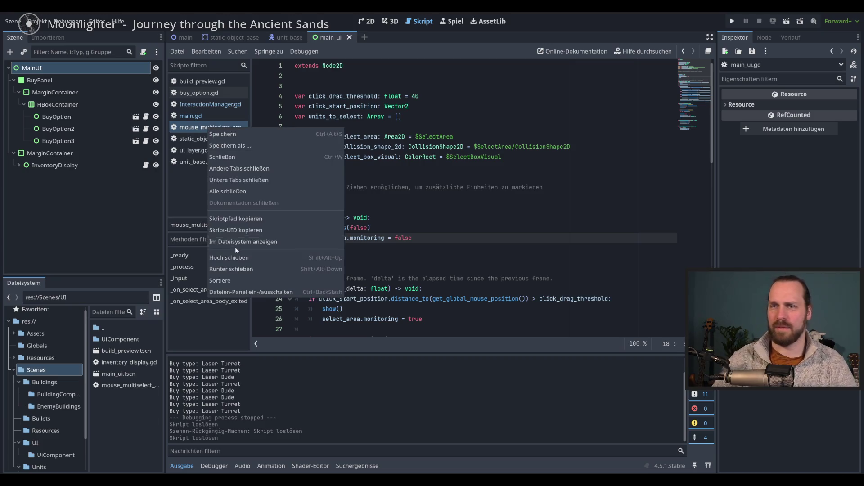
{"action": "left_click", "coordinate": [223, 157]}
{"action": "left_click", "coordinate": [208, 129]}
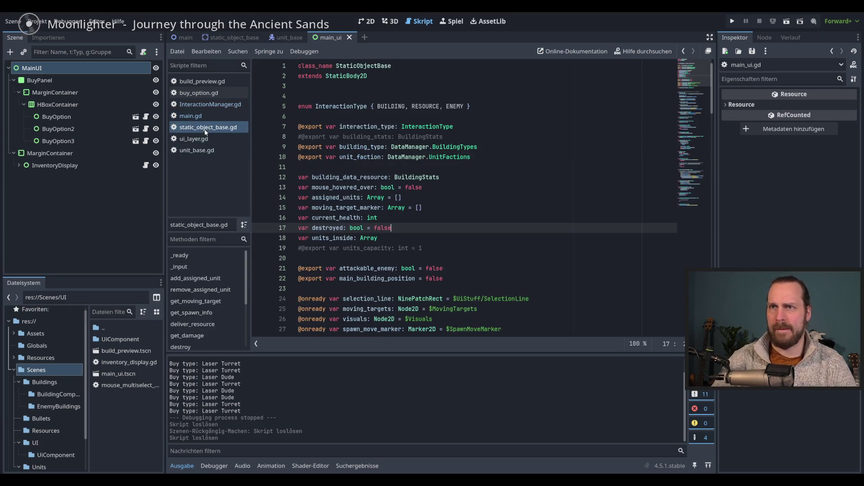
{"action": "right_click", "coordinate": [208, 128]}
{"action": "left_click", "coordinate": [223, 156]}
- Glance at ui_layer.gd, unit_base.gd and main.gd, ending on InteractionManager.gd
{"action": "left_click", "coordinate": [196, 128]}
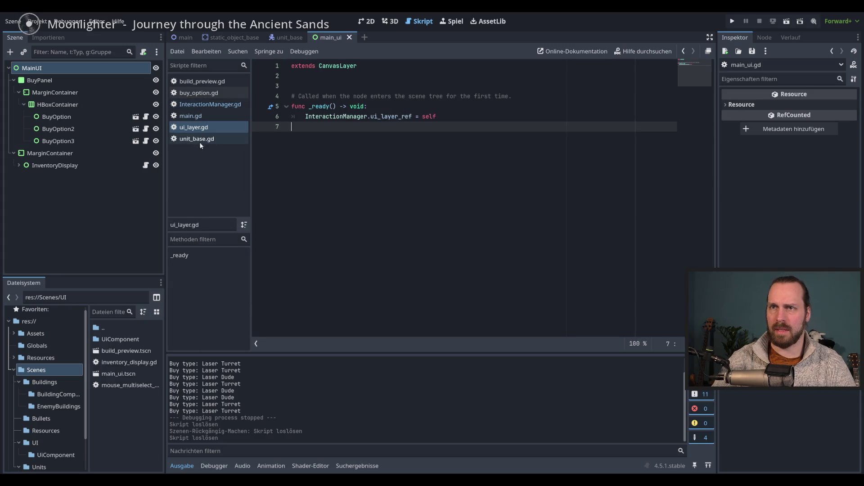
{"action": "left_click", "coordinate": [200, 139]}
{"action": "left_click", "coordinate": [204, 126]}
{"action": "left_click", "coordinate": [190, 116]}
{"action": "left_click", "coordinate": [210, 104]}
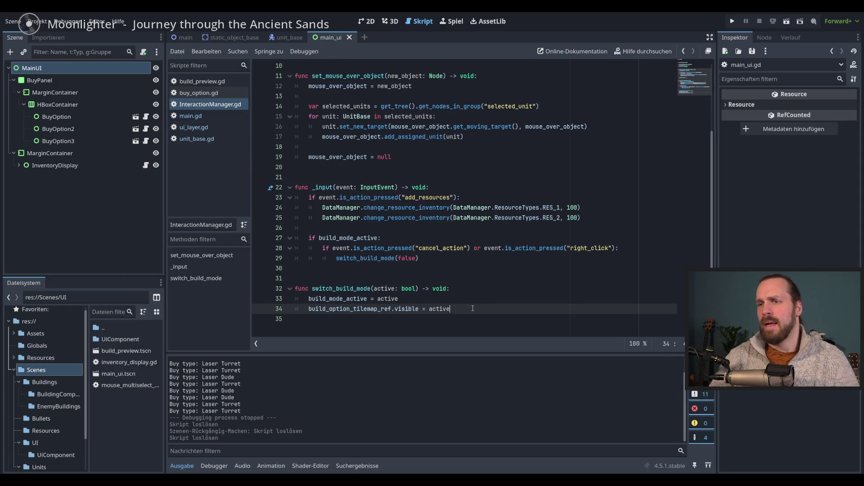
{"action": "scroll", "coordinate": [470, 300], "scroll_direction": "up", "scroll_amount": 3}
- Append ui_layer_ref.create_preview() at the end of switch_build_mode and select the create_preview name
{"action": "scroll", "coordinate": [470, 300], "scroll_direction": "down", "scroll_amount": 3}
{"action": "key", "text": "Return"}
{"action": "type", "text": "ui"}
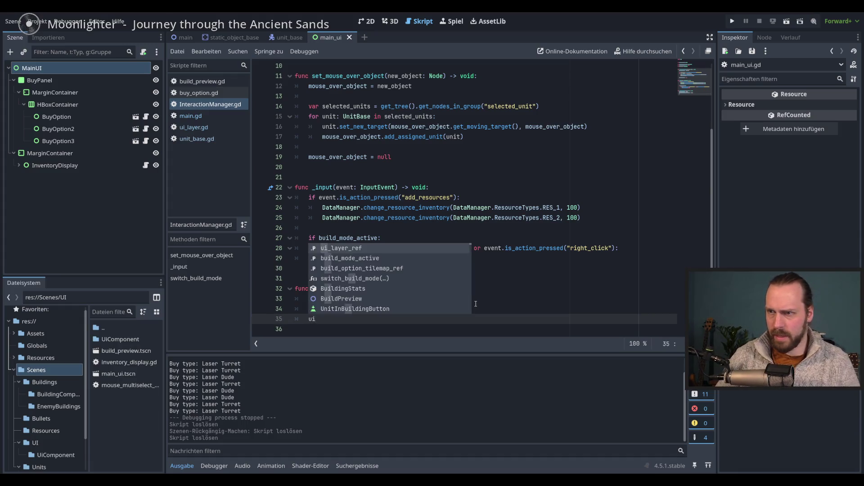
{"action": "key", "text": "Return"}
{"action": "type", "text": "."}
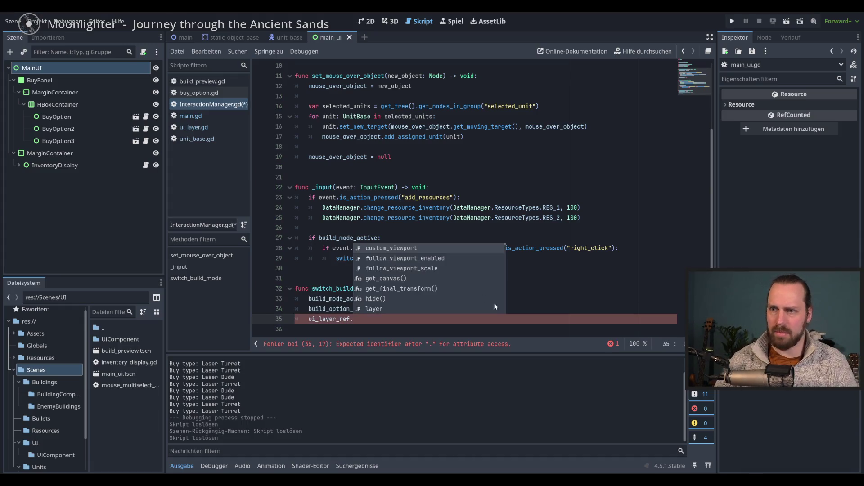
{"action": "key", "text": "Escape"}
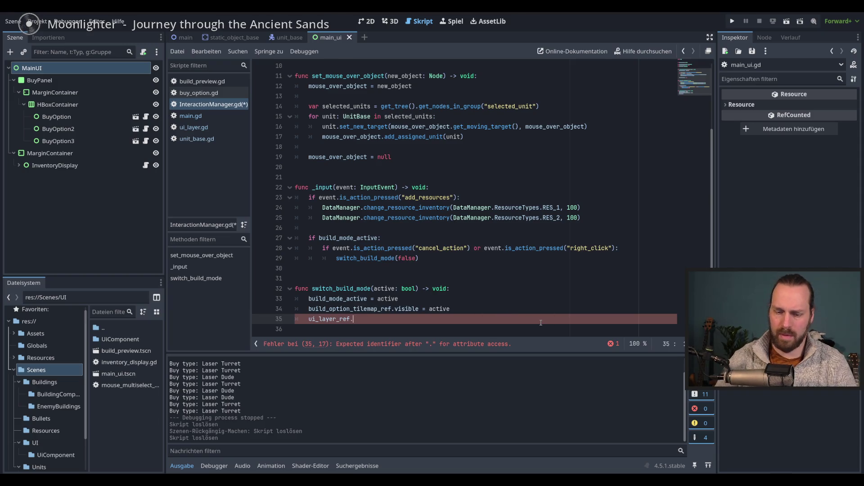
{"action": "type", "text": "creqate"}
{"action": "key", "text": "BackSpace"}
{"action": "key", "text": "BackSpace"}
{"action": "key", "text": "BackSpace"}
{"action": "type", "text": "ate_"}
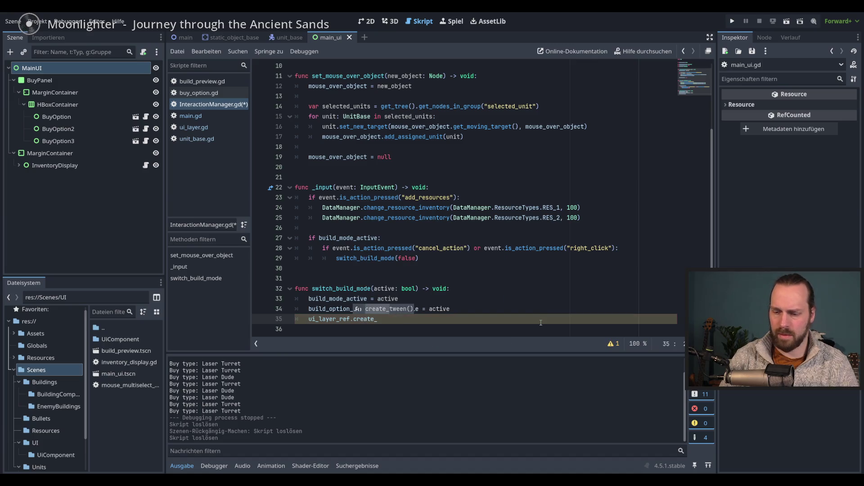
{"action": "type", "text": "preview"}
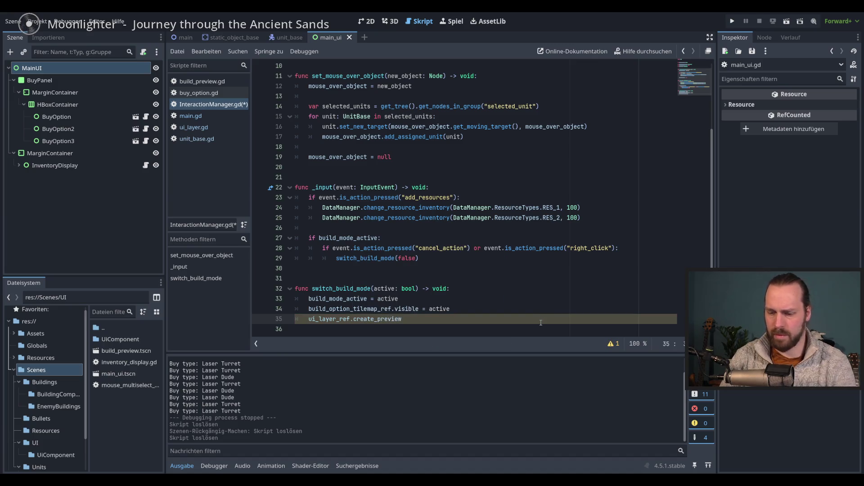
{"action": "type", "text": "()"}
{"action": "double_click", "coordinate": [397, 320]}
{"action": "key", "text": "ctrl+c"}
{"action": "left_click", "coordinate": [201, 130]}
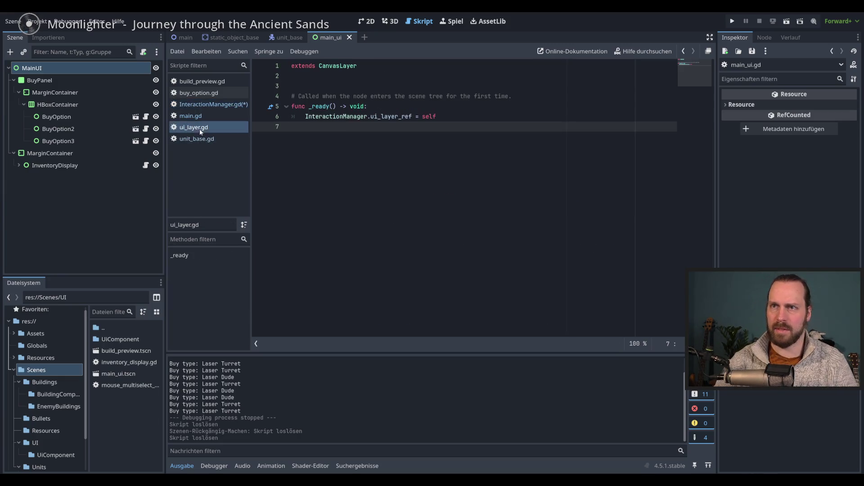
- Add a create_preview() -> void function with a pass placeholder after _ready
{"action": "key", "text": "Return"}
{"action": "key", "text": "Return"}
{"action": "type", "text": "func"}
{"action": "key", "text": "ctrl+v"}
{"action": "type", "text": "() -"}
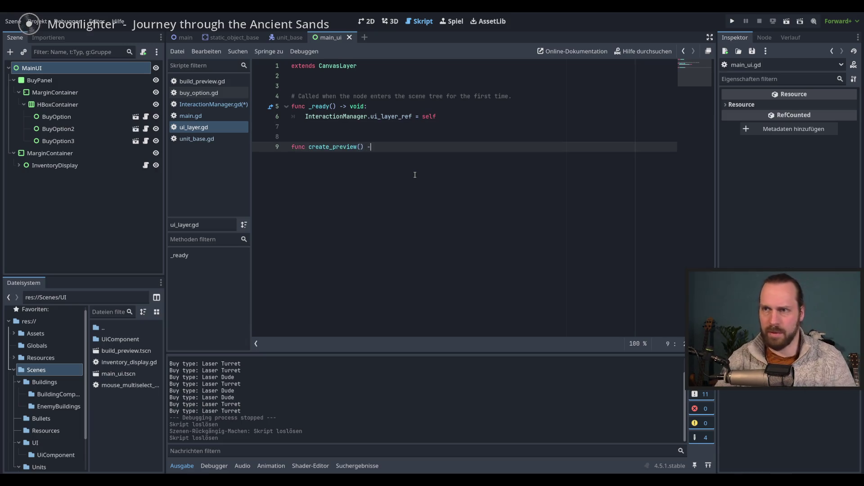
{"action": "type", "text": "> void:"}
{"action": "key", "text": "Return"}
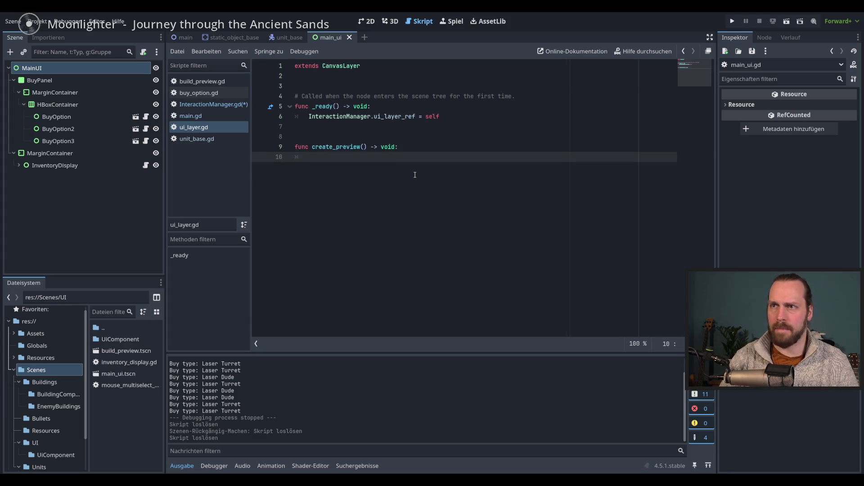
{"action": "type", "text": "pass"}
- Preload build_preview.tscn into ui_layer.gd as BUILD_PREVIEW below the extends line
{"action": "left_click", "coordinate": [369, 76]}
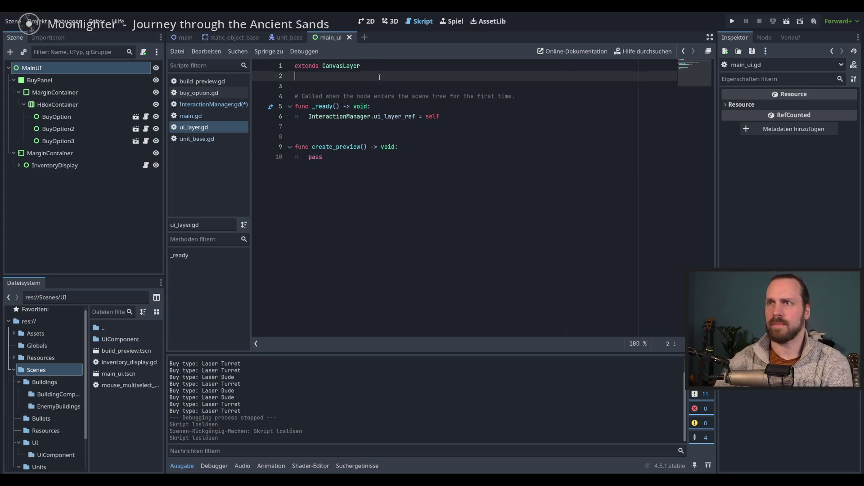
{"action": "key", "text": "Return"}
{"action": "key", "text": "Return"}
{"action": "key", "text": "Return"}
{"action": "key", "text": "Return"}
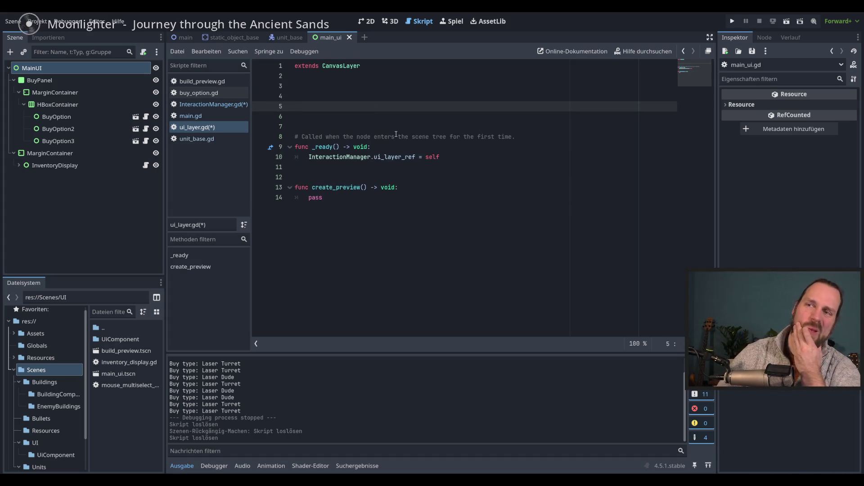
{"action": "left_click", "coordinate": [349, 95]}
{"action": "key", "text": "Delete"}
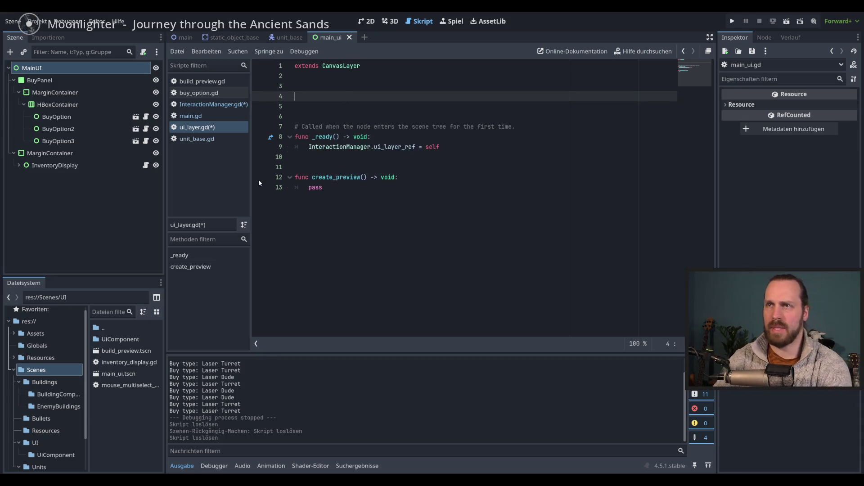
{"action": "scroll", "coordinate": [69, 396], "scroll_direction": "down", "scroll_amount": 2}
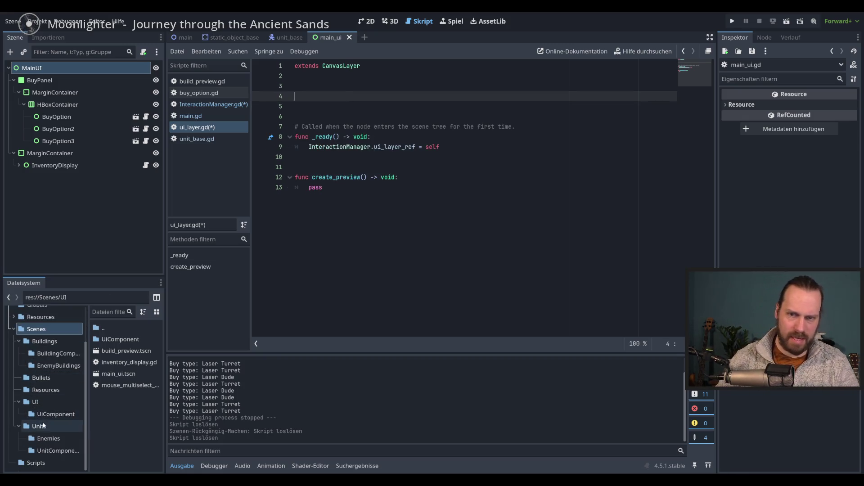
{"action": "left_click", "coordinate": [47, 402]}
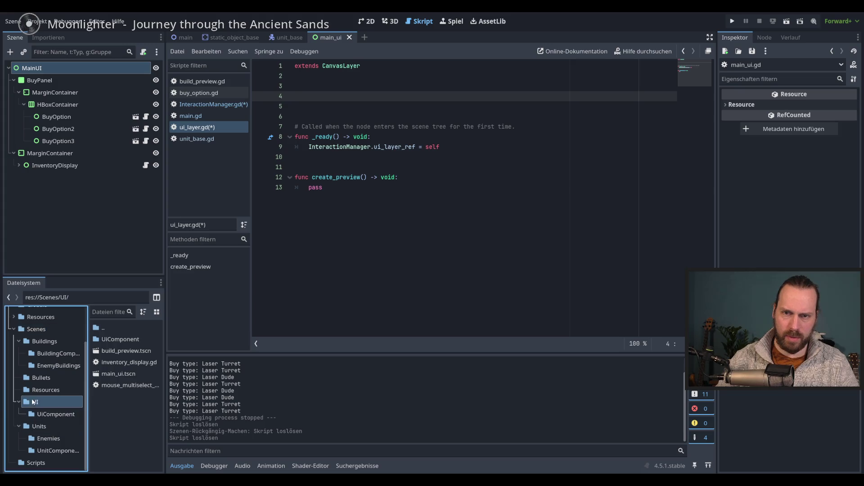
{"action": "mouse_move", "coordinate": [126, 350]}
{"action": "left_mouse_down"}
{"action": "mouse_move", "coordinate": [178, 322]}
{"action": "mouse_move", "coordinate": [315, 98]}
{"action": "left_mouse_up"}
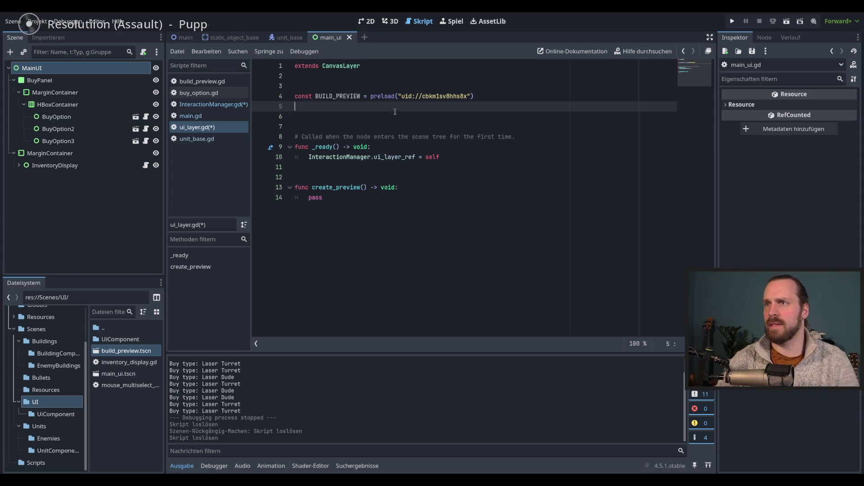
- Replace pass with var new_prev = BUILD_PREVIEW.instantiate() in create_preview
{"action": "left_click", "coordinate": [425, 212]}
{"action": "key", "text": "shift+Home"}
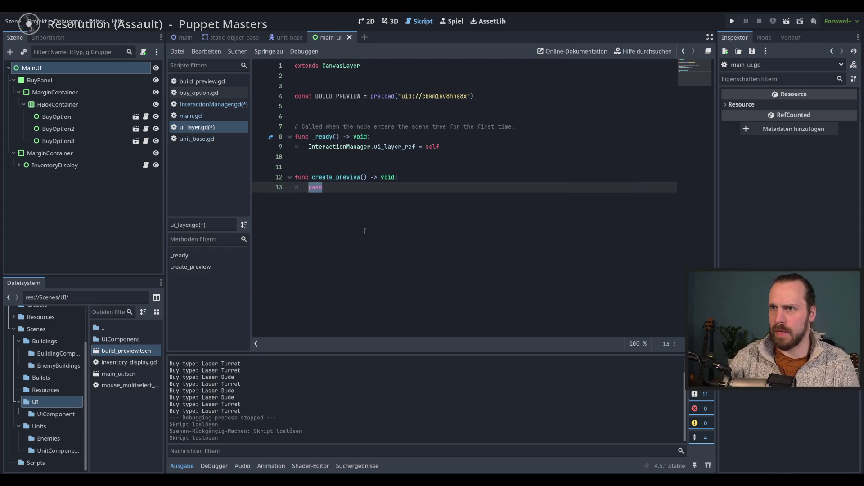
{"action": "type", "text": "var new"}
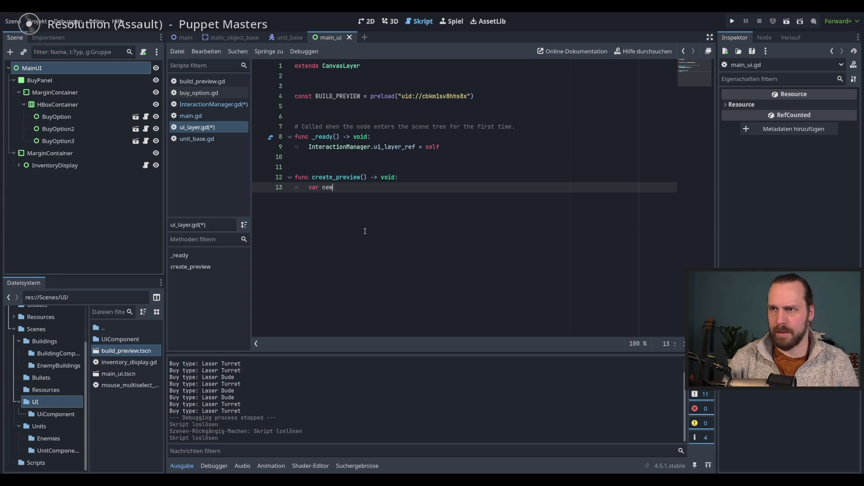
{"action": "key", "text": "BackSpace"}
{"action": "key", "text": "BackSpace"}
{"action": "key", "text": "BackSpace"}
{"action": "type", "text": "preview ="}
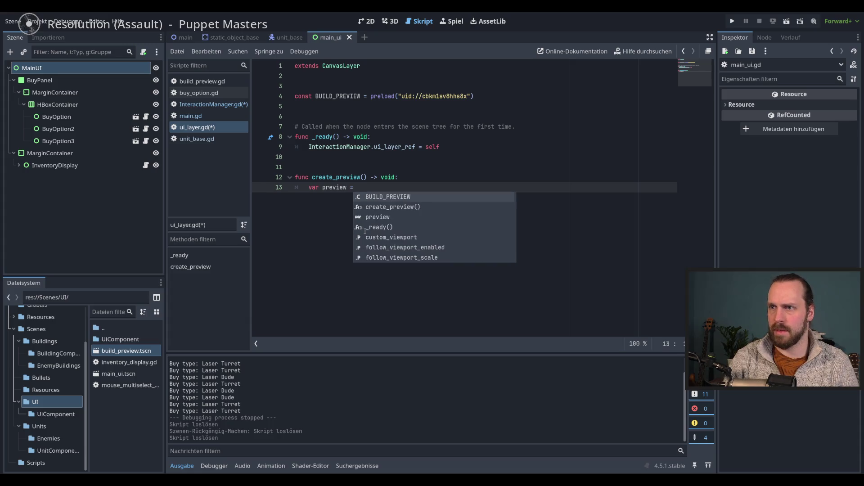
{"action": "key", "text": "BackSpace"}
{"action": "key", "text": "BackSpace"}
{"action": "key", "text": "BackSpace"}
{"action": "type", "text": "bew"}
{"action": "key", "text": "BackSpace"}
{"action": "key", "text": "BackSpace"}
{"action": "key", "text": "BackSpace"}
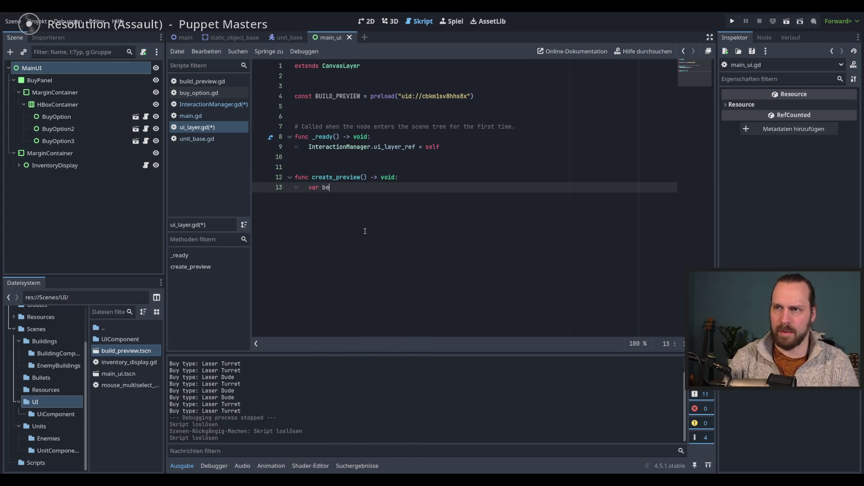
{"action": "type", "text": "new_prec"}
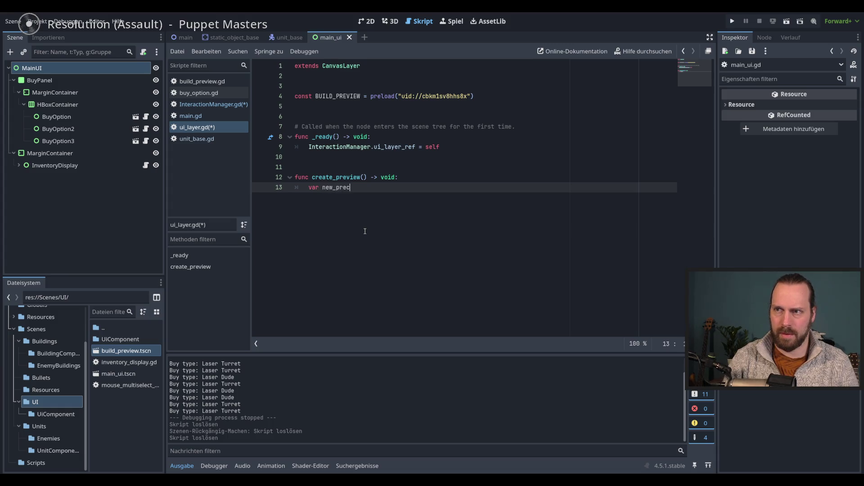
{"action": "key", "text": "BackSpace"}
{"action": "type", "text": "v"}
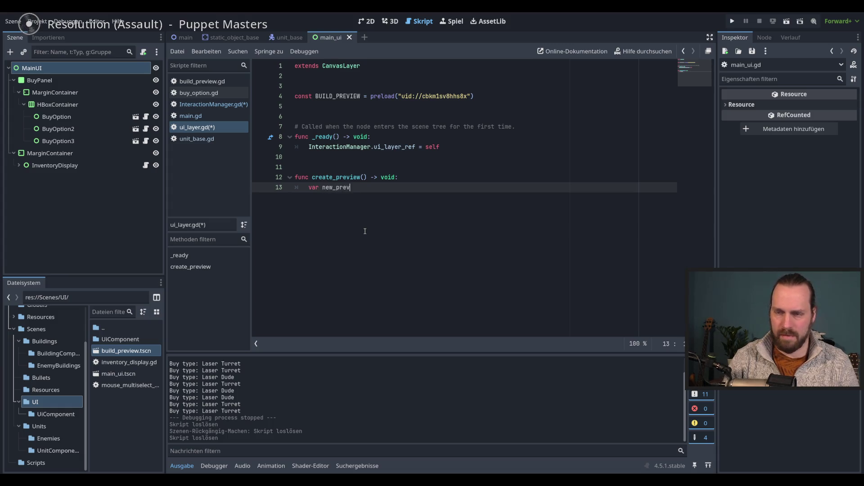
{"action": "type", "text": " = B"}
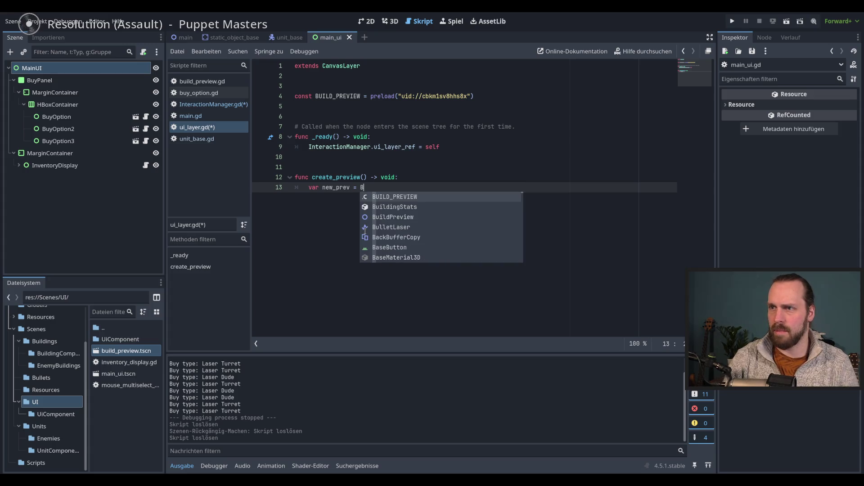
{"action": "key", "text": "Return"}
{"action": "type", "text": ".insta"}
{"action": "key", "text": "Return"}
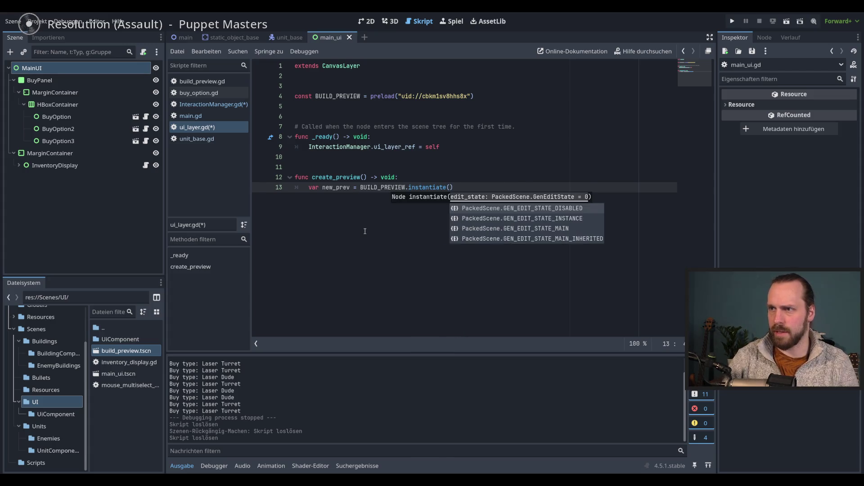
{"action": "key", "text": "End"}
- Add add_child(new_prev) on the next line and save the script
{"action": "key", "text": "Return"}
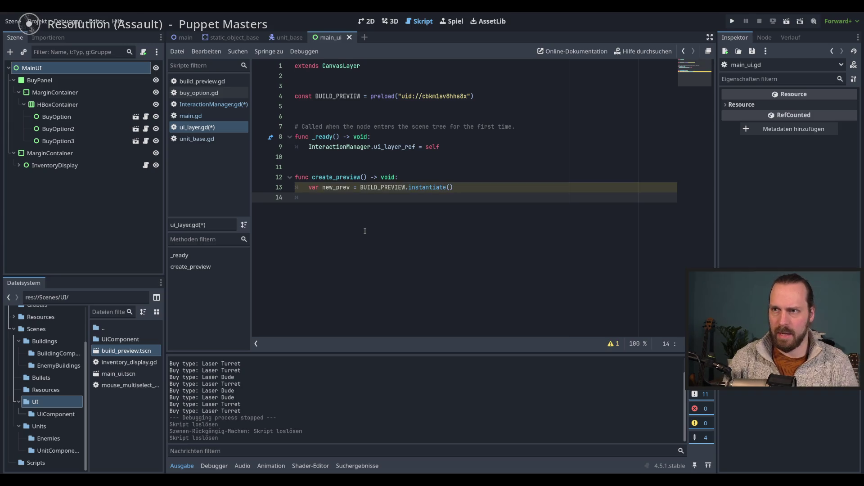
{"action": "type", "text": "add_c"}
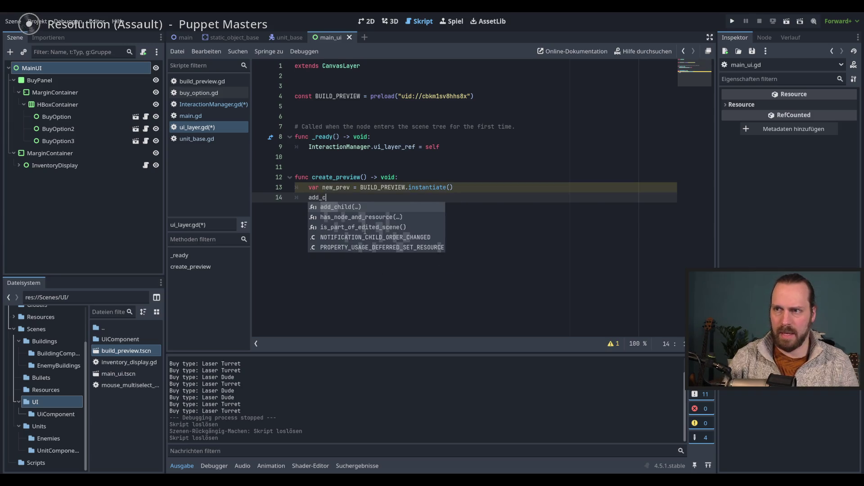
{"action": "key", "text": "Return"}
{"action": "key", "text": "Escape"}
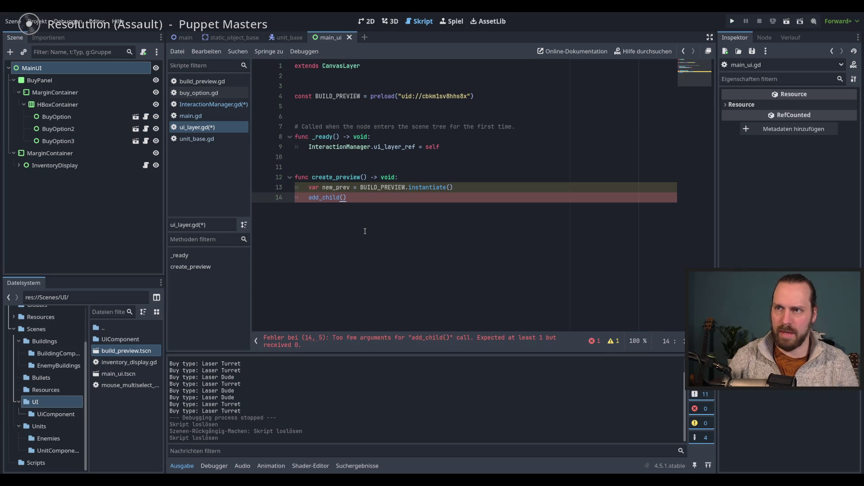
{"action": "type", "text": "new"}
{"action": "key", "text": "Return"}
{"action": "key", "text": "ctrl+s"}
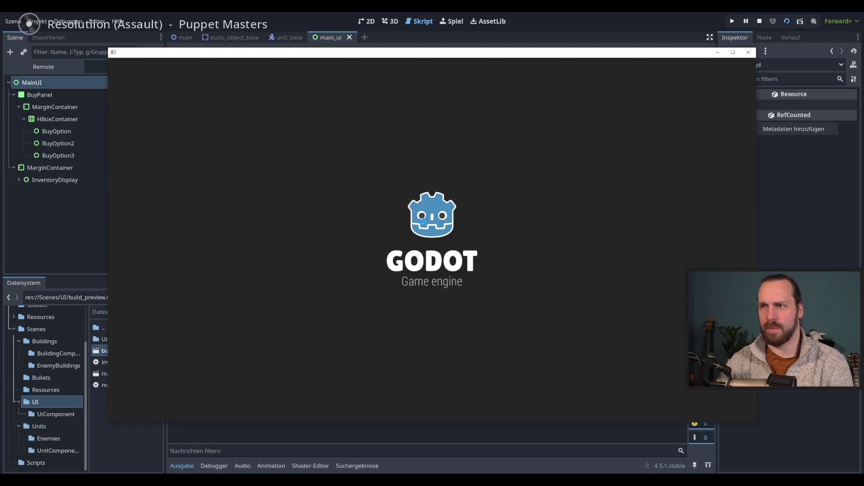
- Restart the game and buy a unit to trigger the build preview
{"action": "key", "text": "F8"}
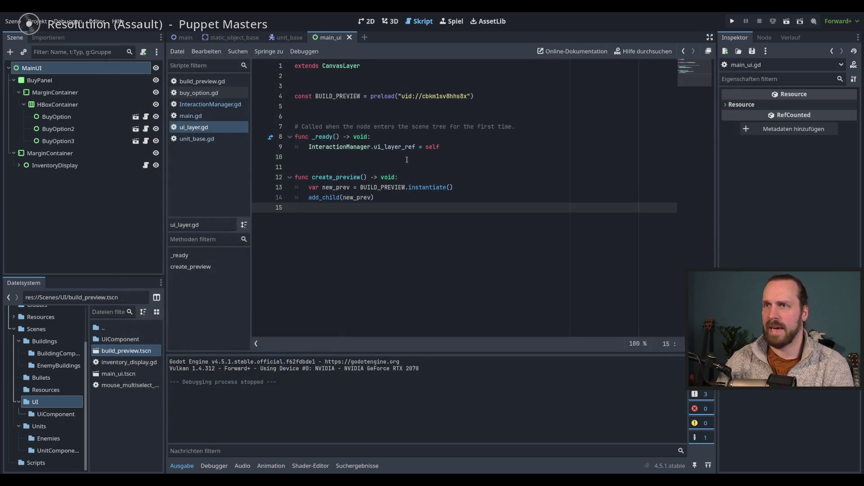
{"action": "left_click", "coordinate": [381, 178]}
{"action": "left_click", "coordinate": [396, 197]}
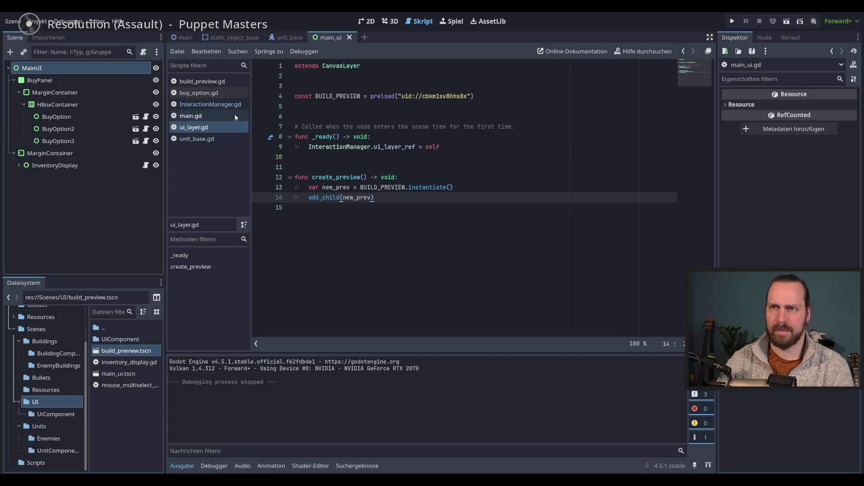
{"action": "key", "text": "F5"}
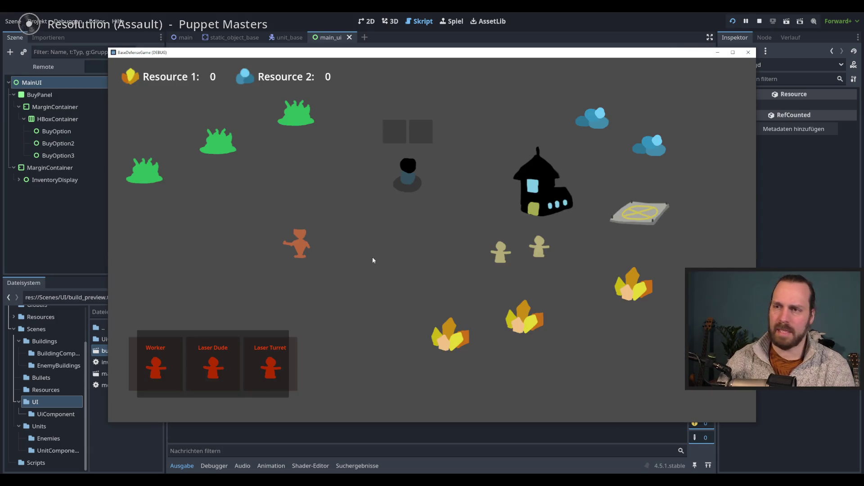
{"action": "left_click", "coordinate": [270, 367]}
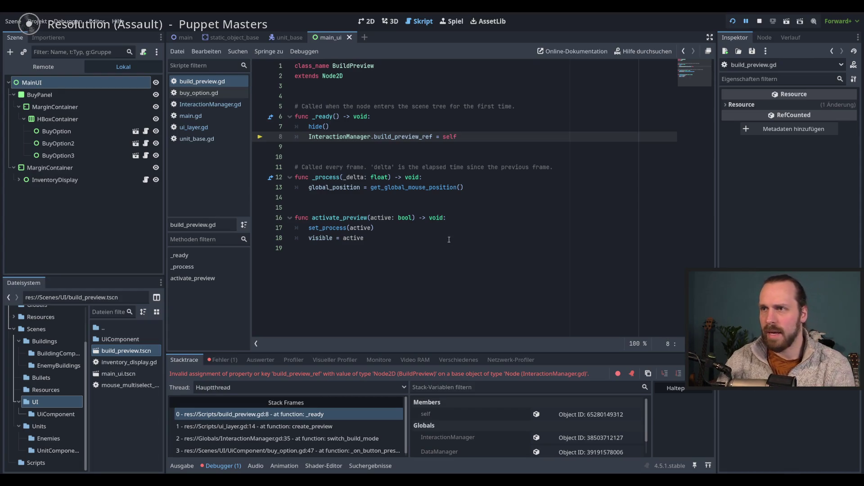
- Retest buying a Laser Turret, stop the crashed session, and open InteractionManager.gd from line 8
{"action": "left_click", "coordinate": [429, 218]}
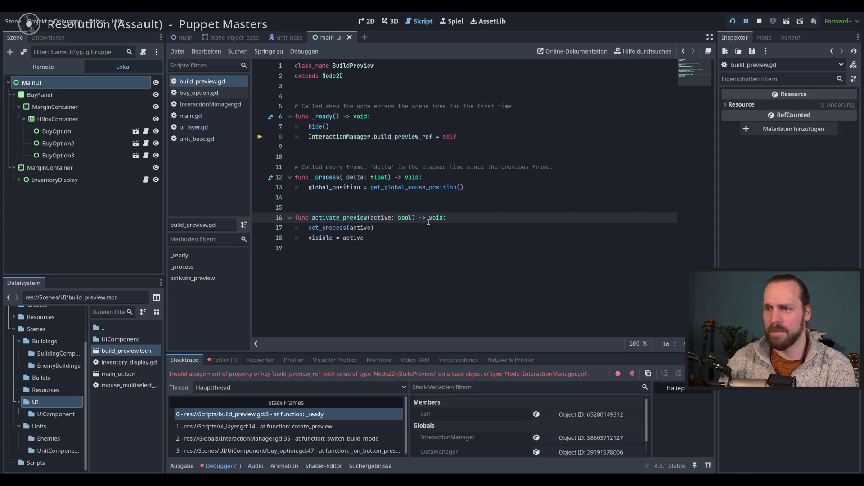
{"action": "key", "text": "F8"}
{"action": "left_click", "coordinate": [401, 137]}
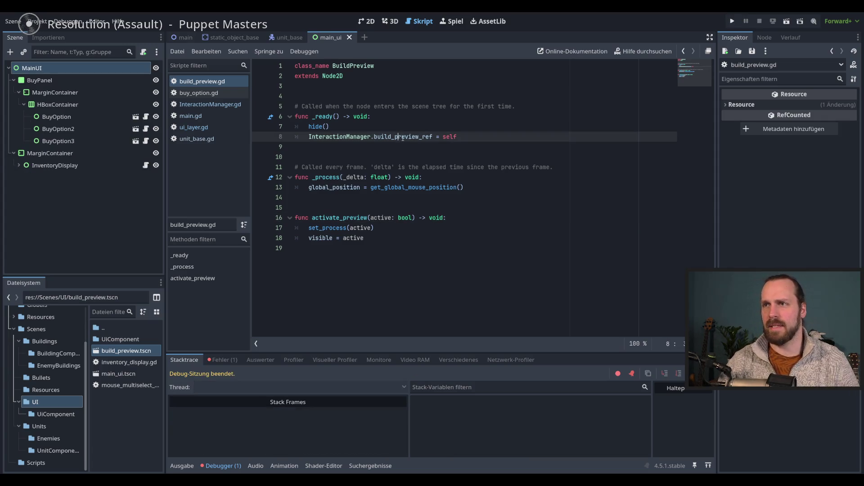
{"action": "left_click", "coordinate": [445, 218]}
{"action": "key", "text": "F5"}
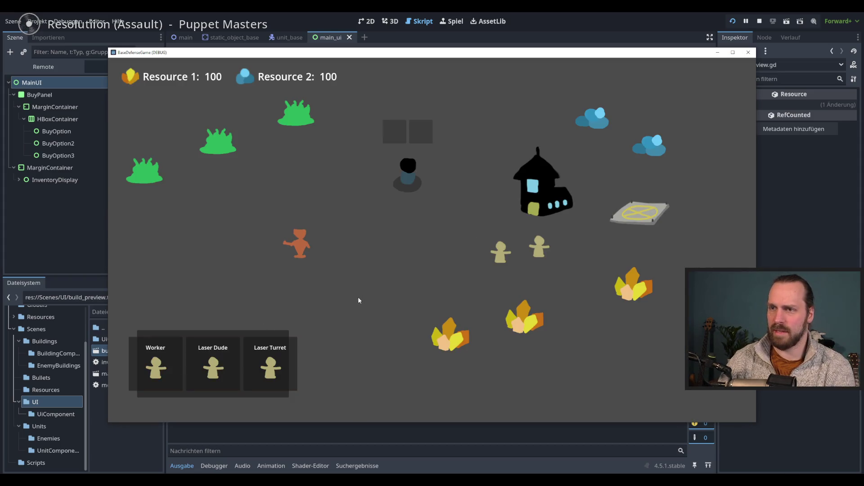
{"action": "left_click", "coordinate": [270, 364]}
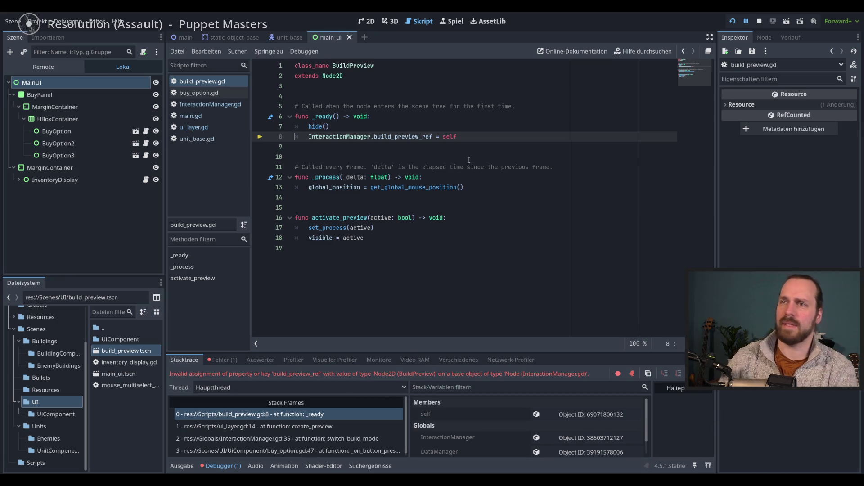
{"action": "key", "text": "F8"}
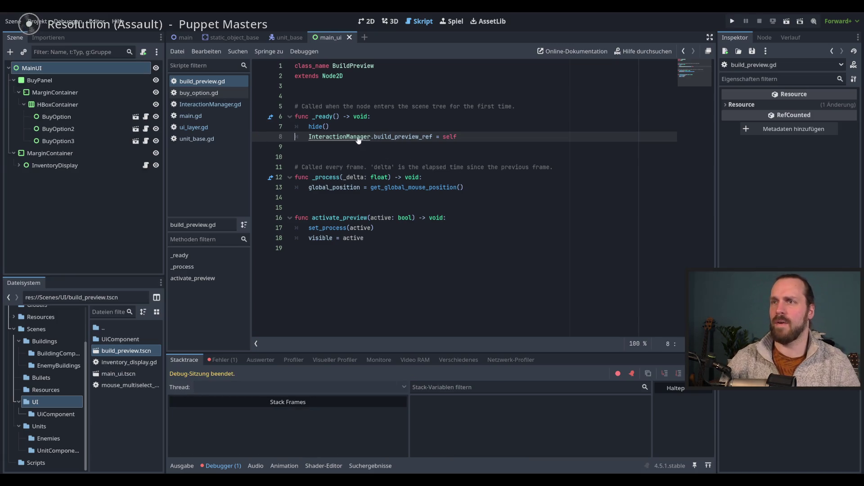
{"action": "left_click", "coordinate": [356, 139], "text": "ctrl"}
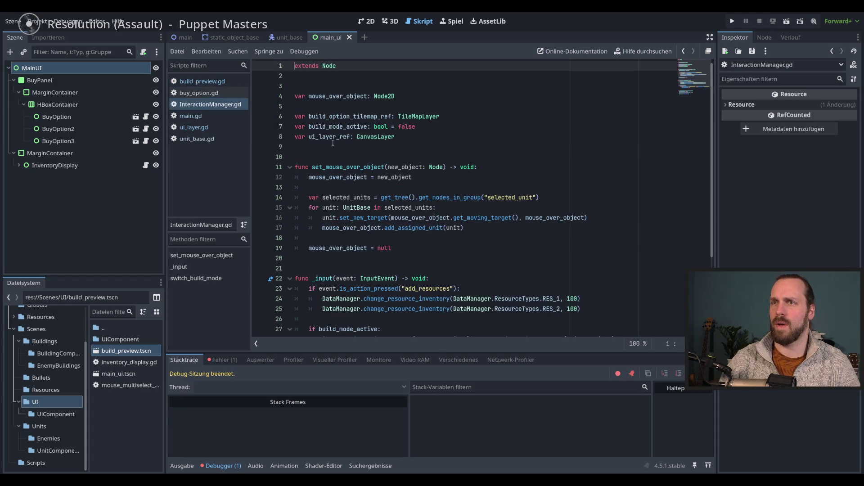
- Copy the reference name from InteractionManager.gd and rename line 8's reference to build_preview_ref
{"action": "double_click", "coordinate": [330, 137]}
{"action": "key", "text": "ctrl+c"}
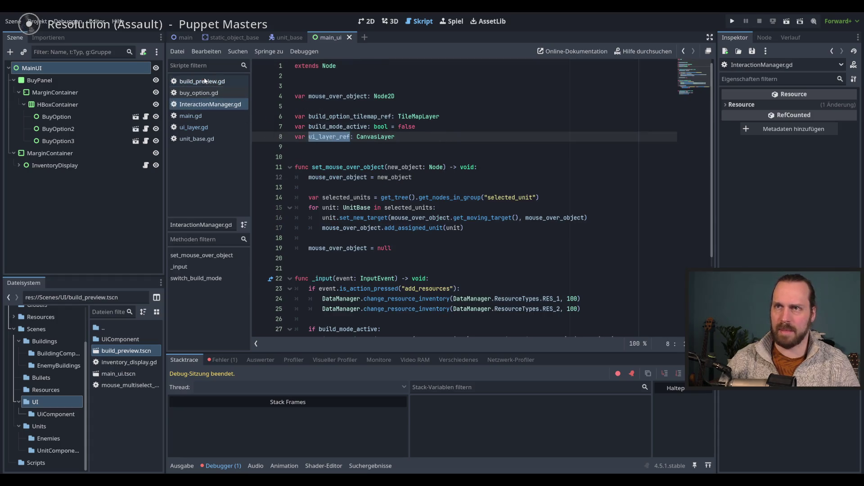
{"action": "left_click", "coordinate": [203, 81]}
{"action": "double_click", "coordinate": [399, 137]}
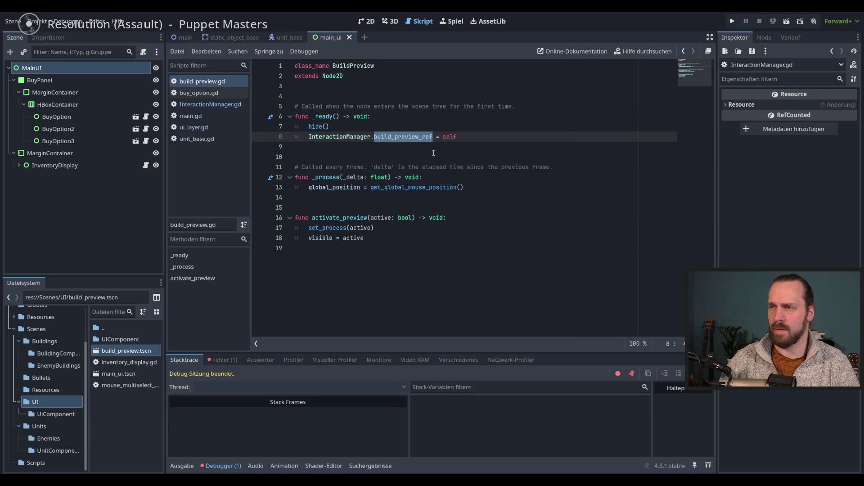
{"action": "key", "text": "ctrl+v"}
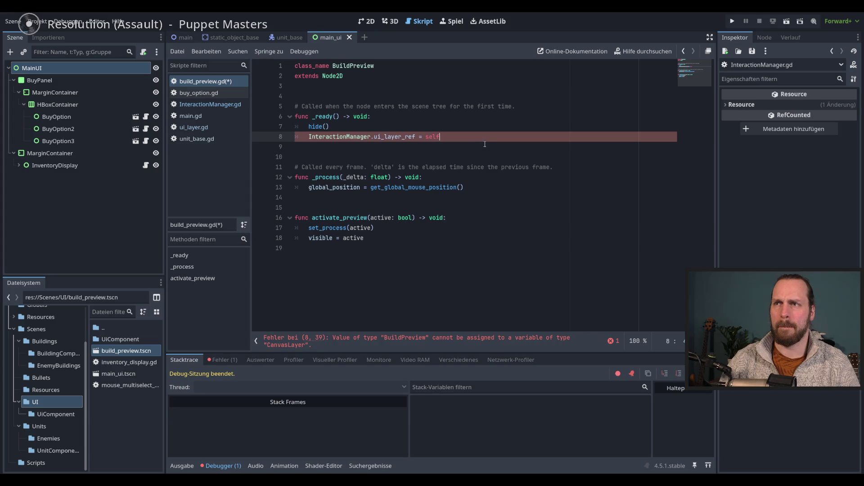
{"action": "mouse_move", "coordinate": [400, 138]}
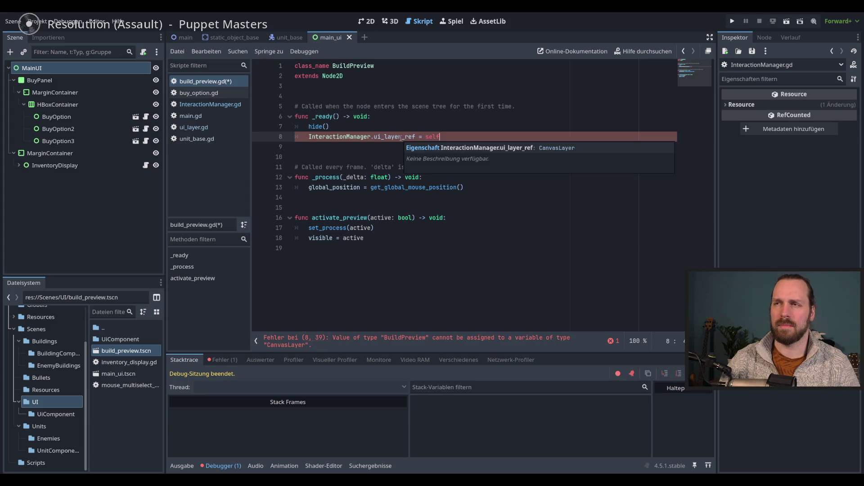
{"action": "double_click", "coordinate": [399, 137]}
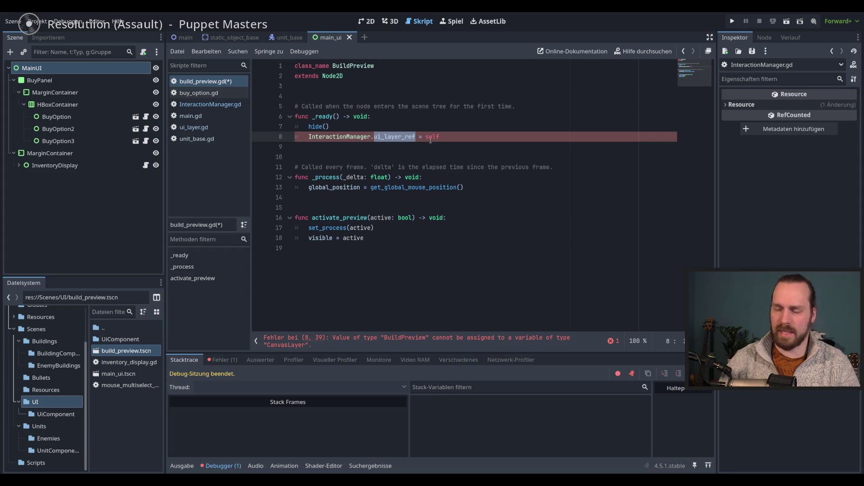
{"action": "key", "text": "ctrl+v"}
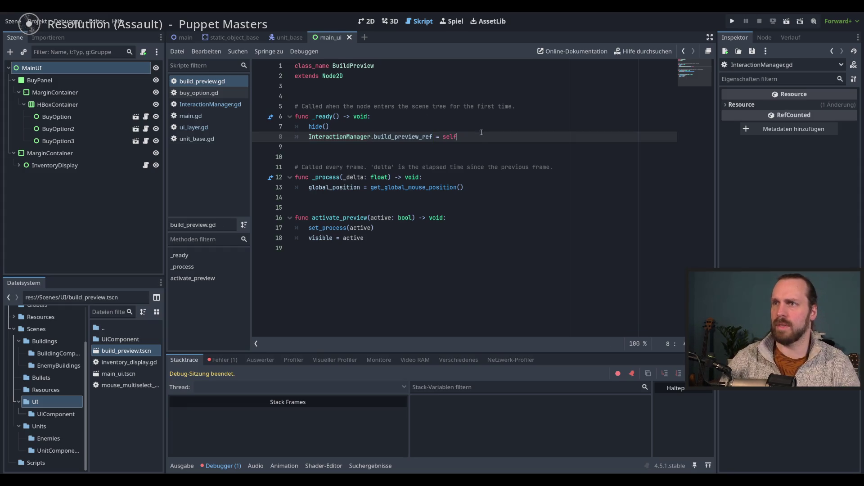
- Delete the InteractionManager assignment line and save build_preview.gd
{"action": "left_click_drag", "start_coordinate": [472, 138], "coordinate": [475, 128]}
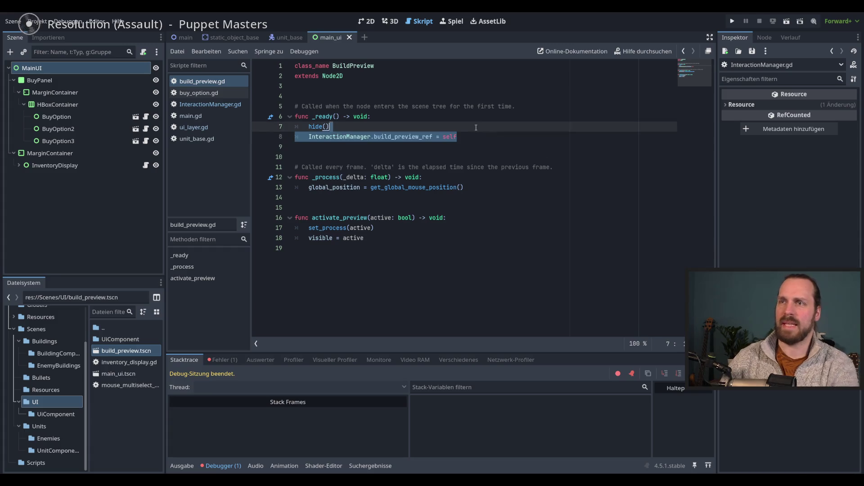
{"action": "key", "text": "BackSpace"}
{"action": "key", "text": "ctrl+s"}
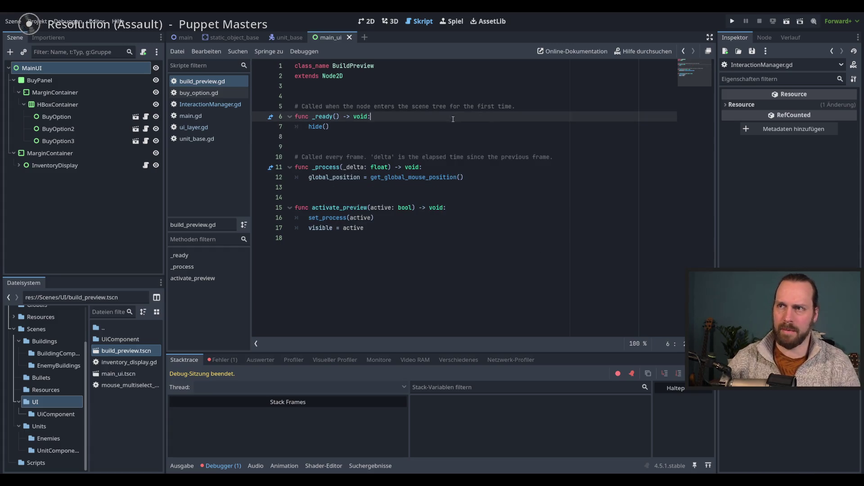
- Replace hide() in _ready with pass and test-run the game
{"action": "left_click_drag", "start_coordinate": [359, 126], "coordinate": [312, 128]}
{"action": "key", "text": "BackSpace"}
{"action": "type", "text": "pass"}
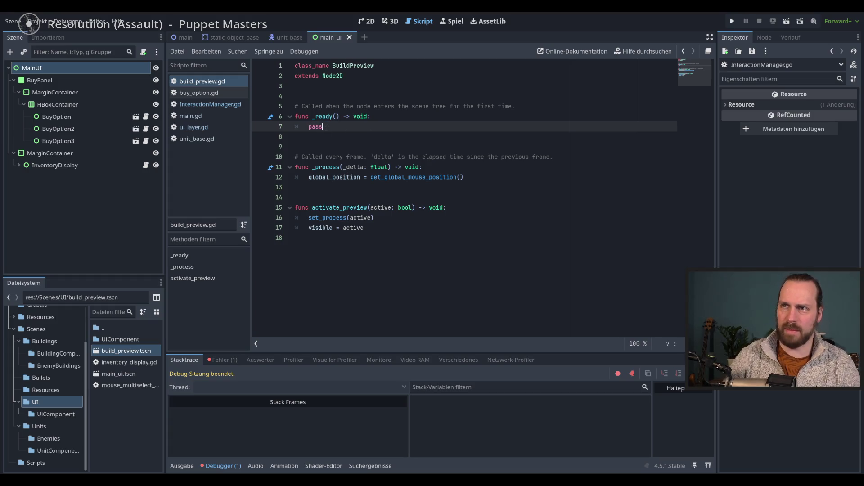
{"action": "left_click", "coordinate": [409, 217]}
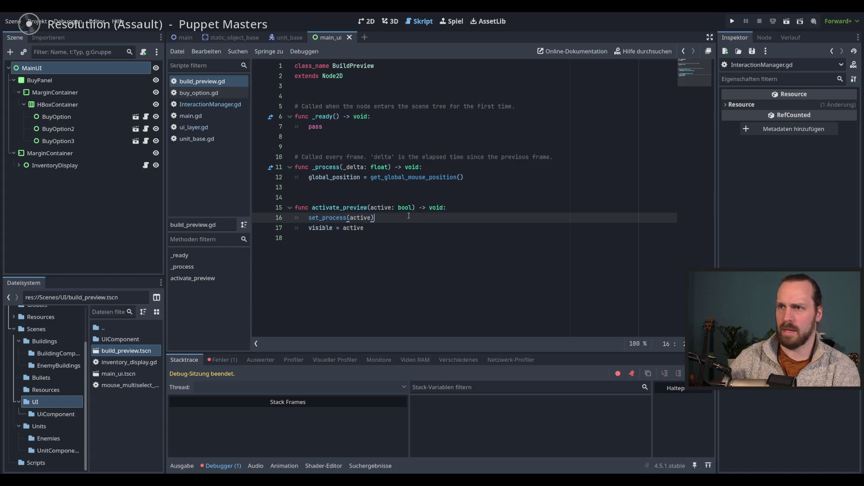
{"action": "key", "text": "F5"}
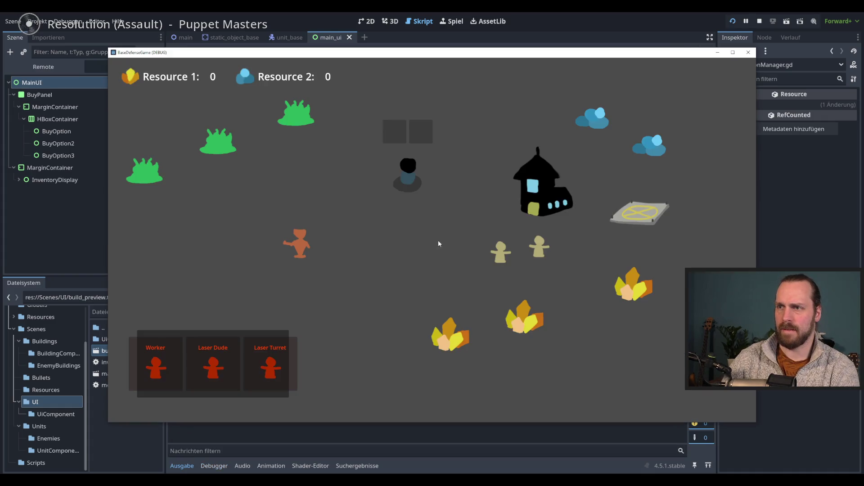
{"action": "key", "text": "F5"}
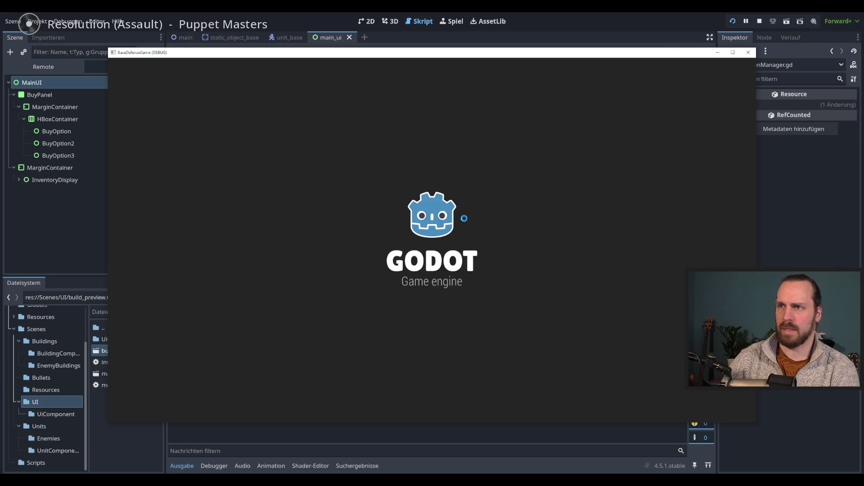
{"action": "key", "text": "F8"}
- Delete the activate_preview function from build_preview.gd and run the game again
{"action": "left_click", "coordinate": [433, 229]}
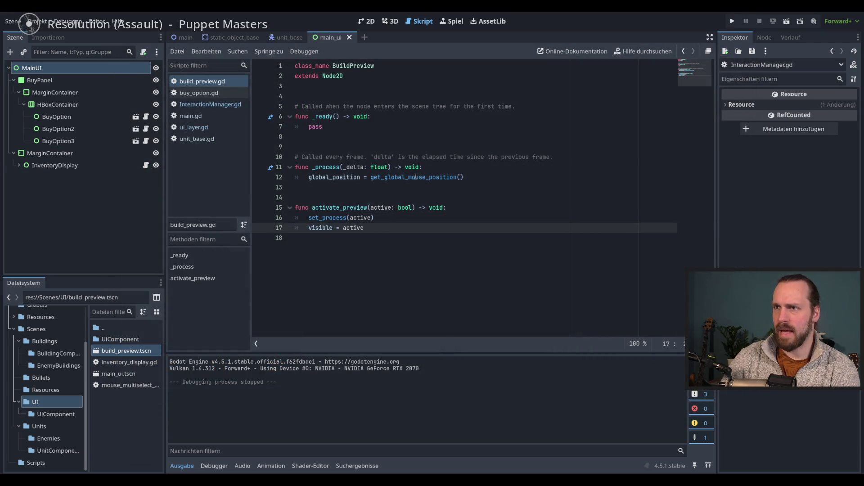
{"action": "left_click", "coordinate": [375, 218]}
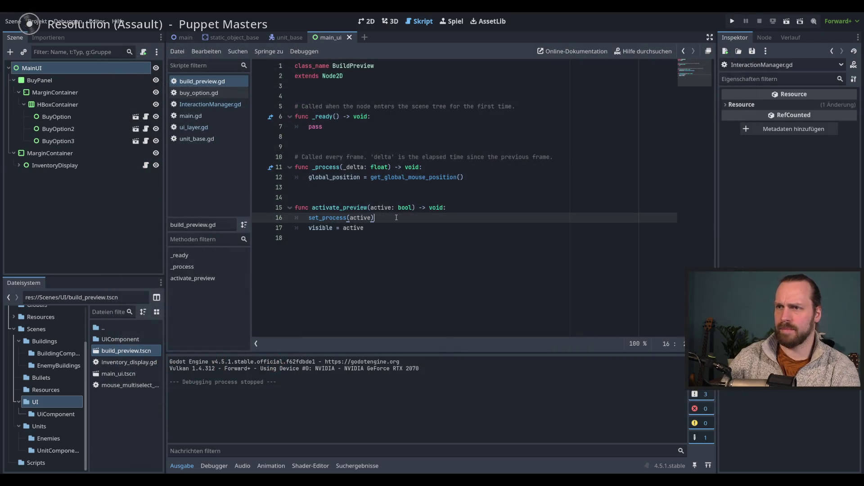
{"action": "left_click", "coordinate": [363, 207]}
{"action": "left_click", "coordinate": [384, 208]}
{"action": "left_click_drag", "start_coordinate": [370, 208], "coordinate": [365, 238]}
{"action": "key", "text": "BackSpace"}
{"action": "left_click_drag", "start_coordinate": [407, 207], "coordinate": [295, 187]}
{"action": "key", "text": "BackSpace"}
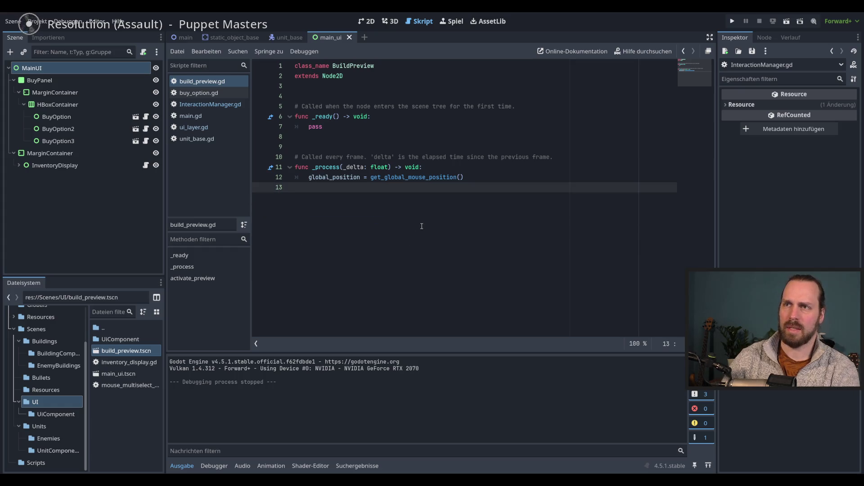
{"action": "key", "text": "F5"}
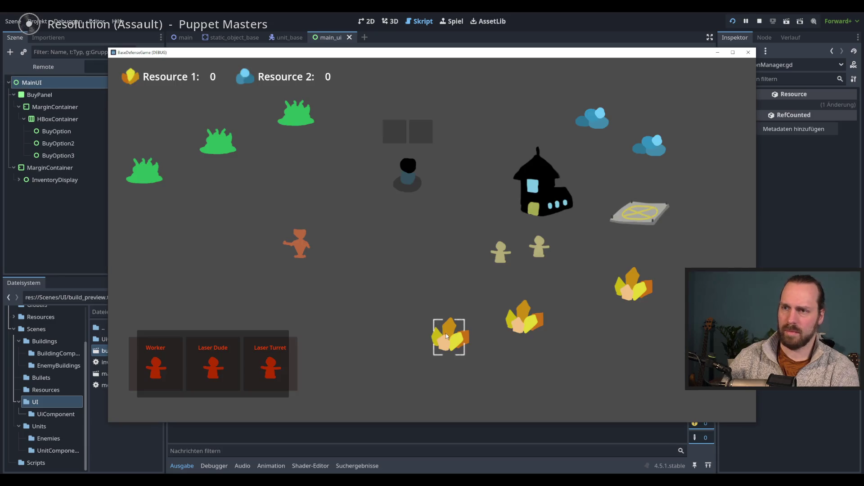
- Buy a Laser Turret, confirm its preview follows the mouse, then stop the game
{"action": "left_click", "coordinate": [270, 365]}
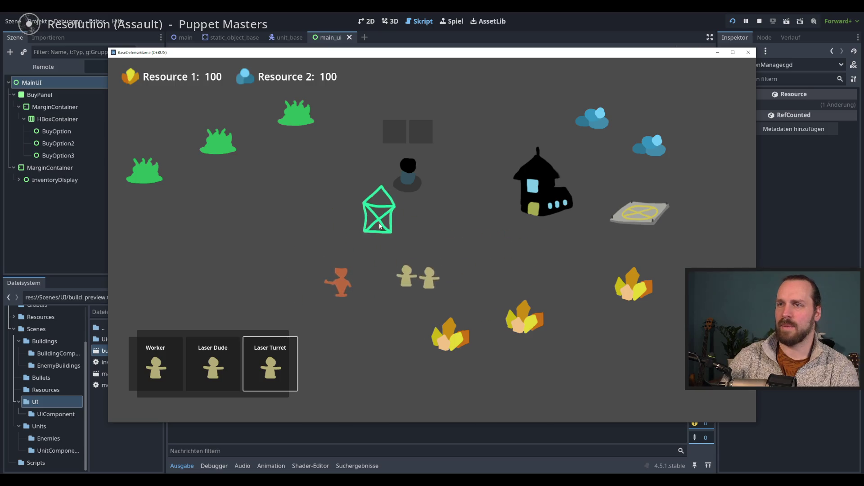
{"action": "key", "text": "F8"}
{"action": "left_click", "coordinate": [497, 177]}
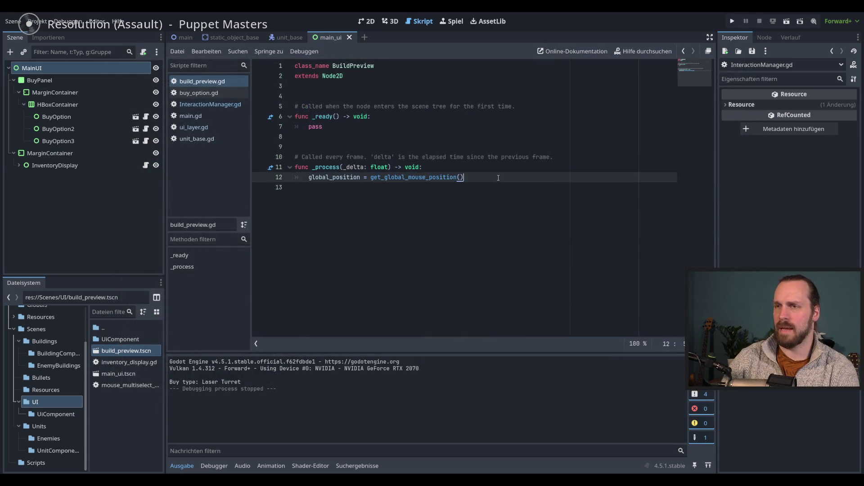
- Open InteractionManager.gd and scroll to its _input function
{"action": "left_click", "coordinate": [453, 200]}
{"action": "left_click", "coordinate": [497, 177]}
{"action": "left_click", "coordinate": [495, 203]}
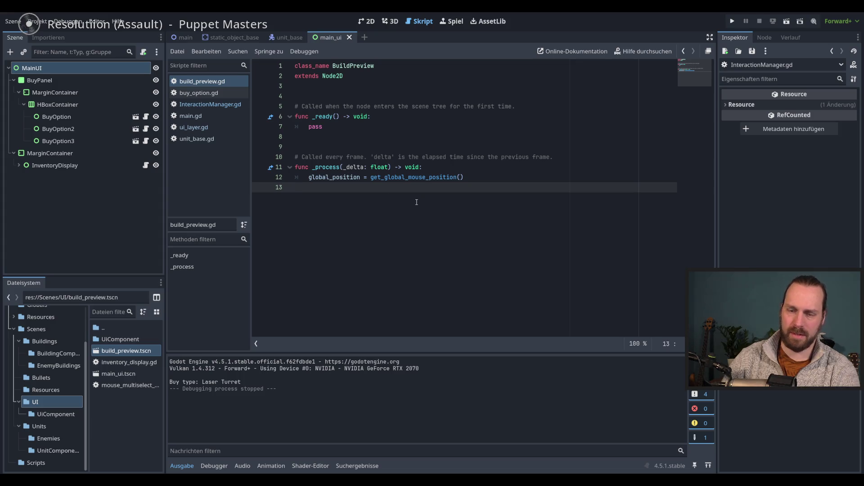
{"action": "left_click", "coordinate": [223, 105]}
{"action": "scroll", "coordinate": [459, 250], "scroll_direction": "down", "scroll_amount": 3}
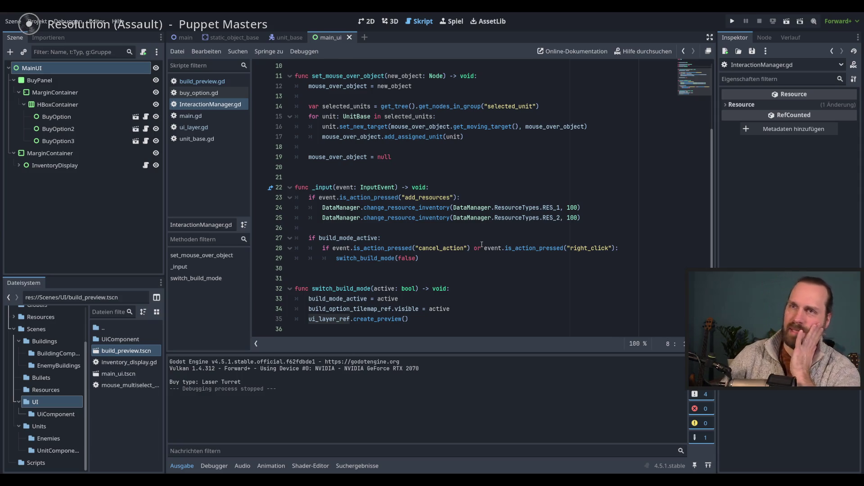
{"action": "scroll", "coordinate": [481, 244], "scroll_direction": "up", "scroll_amount": 3}
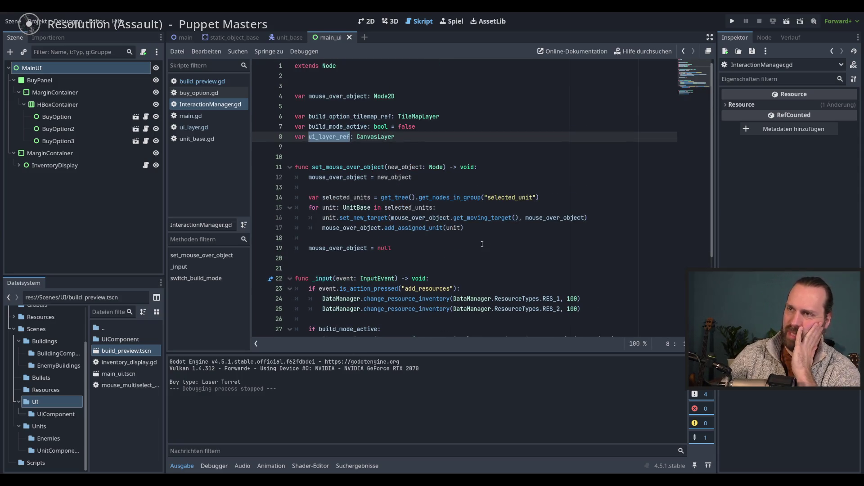
{"action": "scroll", "coordinate": [482, 244], "scroll_direction": "down", "scroll_amount": 2}
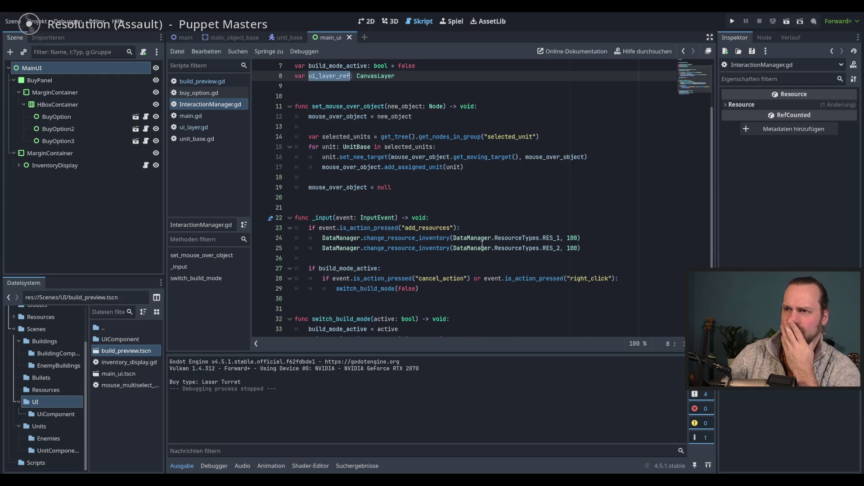
- Select line 28's cancel_action or right_click check and return to build_preview.gd
{"action": "left_click", "coordinate": [389, 268]}
{"action": "scroll", "coordinate": [389, 261], "scroll_direction": "down", "scroll_amount": 2}
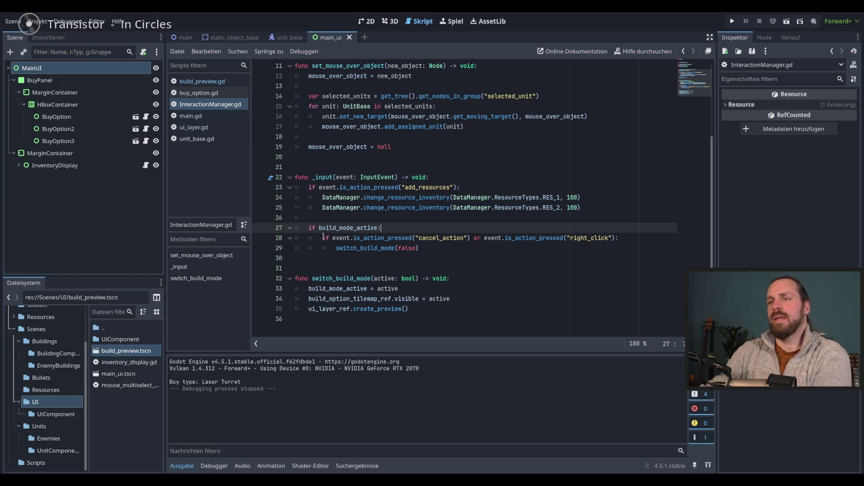
{"action": "left_click", "coordinate": [638, 241]}
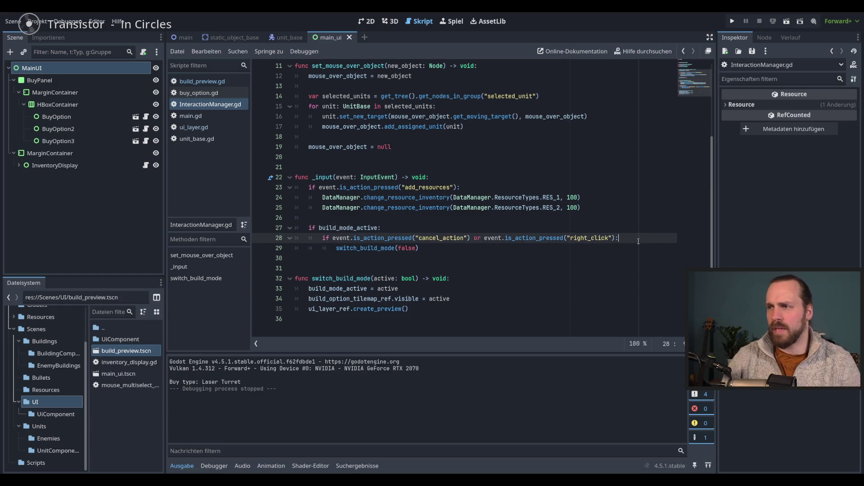
{"action": "key", "text": "shift+Home"}
{"action": "key", "text": "ctrl+c"}
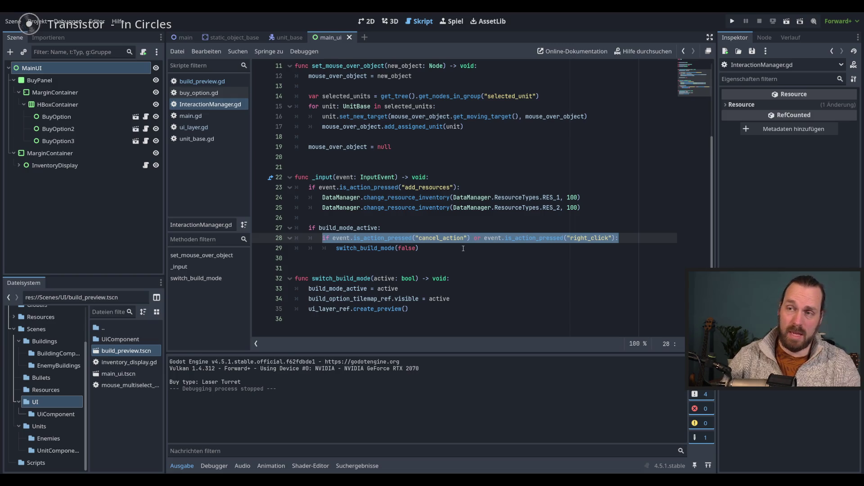
{"action": "scroll", "coordinate": [454, 249], "scroll_direction": "up", "scroll_amount": 3}
{"action": "scroll", "coordinate": [495, 248], "scroll_direction": "down", "scroll_amount": 3}
{"action": "left_click", "coordinate": [623, 243]}
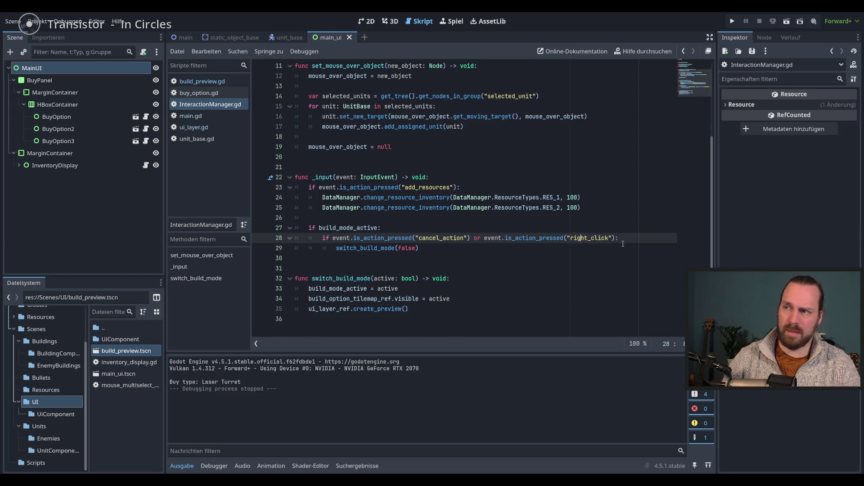
{"action": "left_click", "coordinate": [323, 237], "text": "shift"}
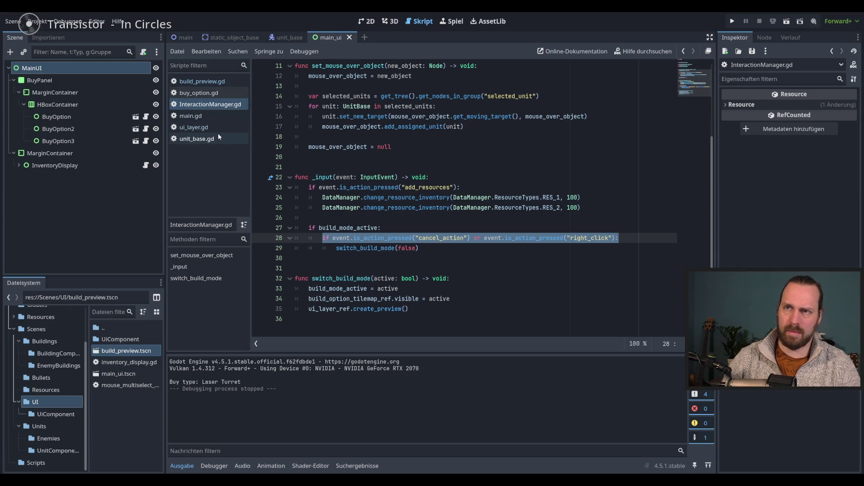
{"action": "left_click", "coordinate": [205, 82]}
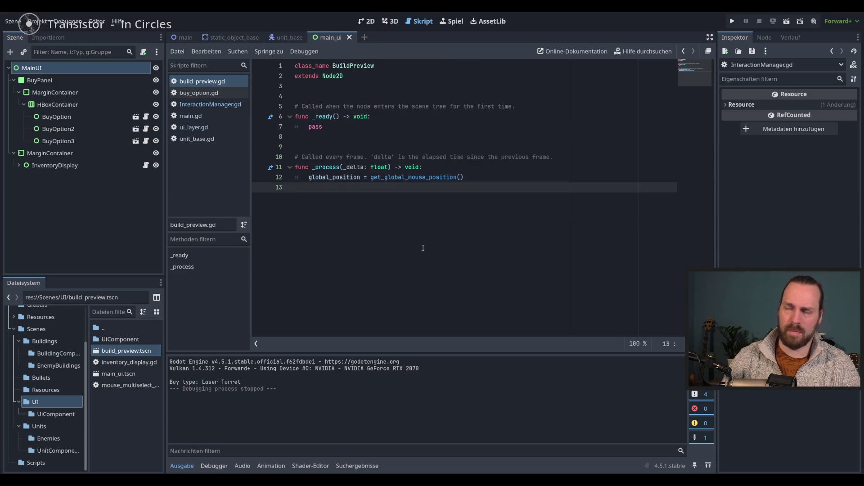
- Paste the cancel or right-click check and add a new _input function below it
{"action": "key", "text": "ctrl+v"}
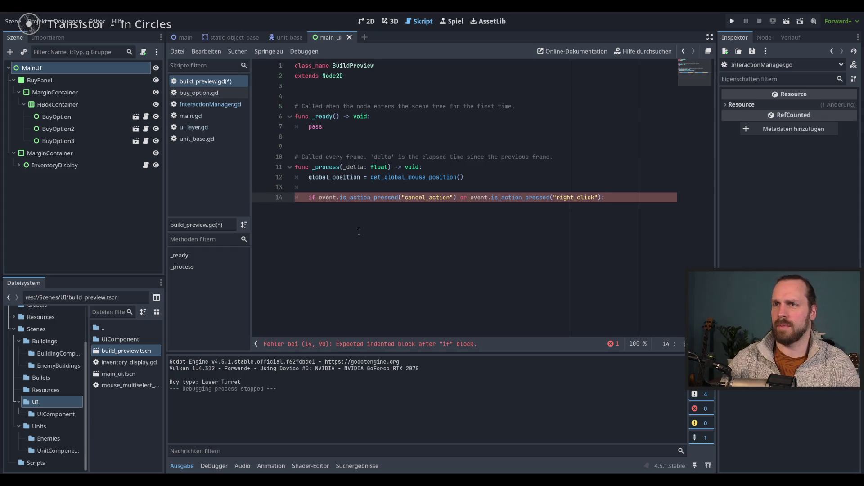
{"action": "key", "text": "Return"}
{"action": "key", "text": "Return"}
{"action": "key", "text": "BackSpace"}
{"action": "key", "text": "Return"}
{"action": "key", "text": "Return"}
{"action": "type", "text": "func _in"}
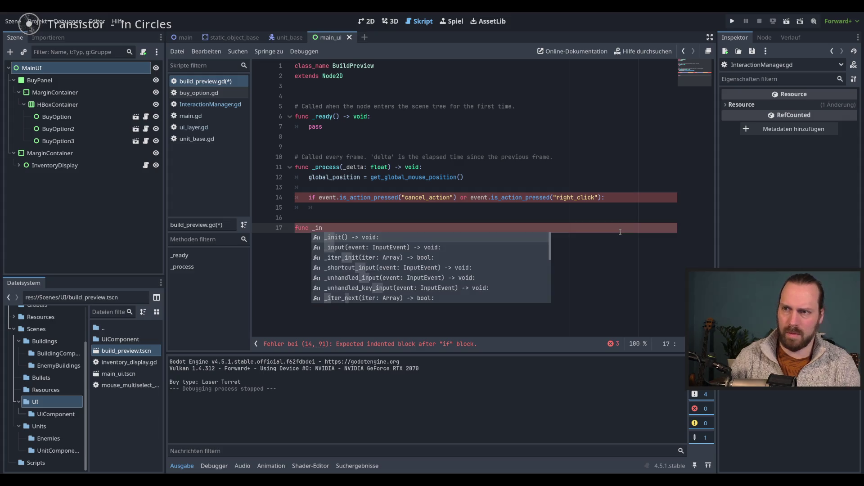
{"action": "key", "text": "BackSpace"}
{"action": "key", "text": "BackSpace"}
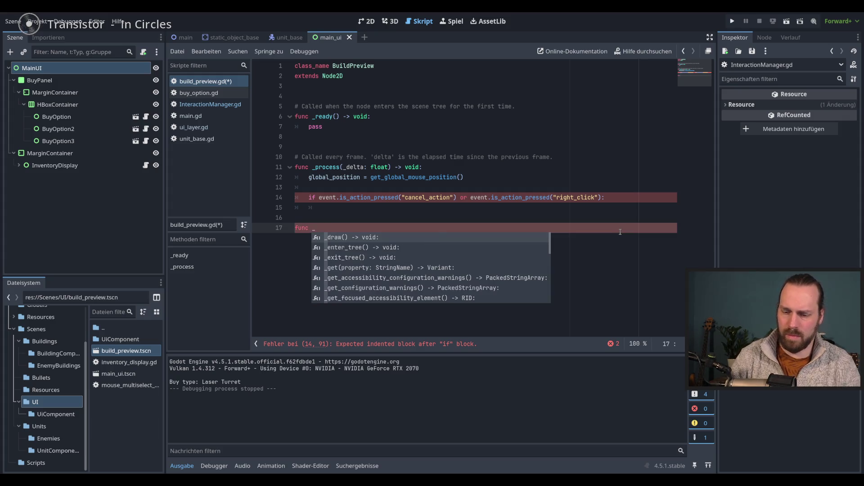
{"action": "type", "text": "inp"}
{"action": "key", "text": "Return"}
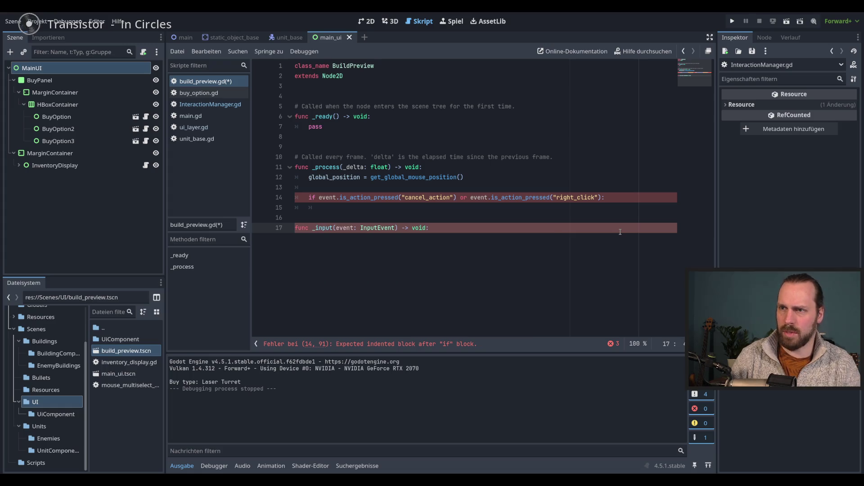
{"action": "key", "text": "Return"}
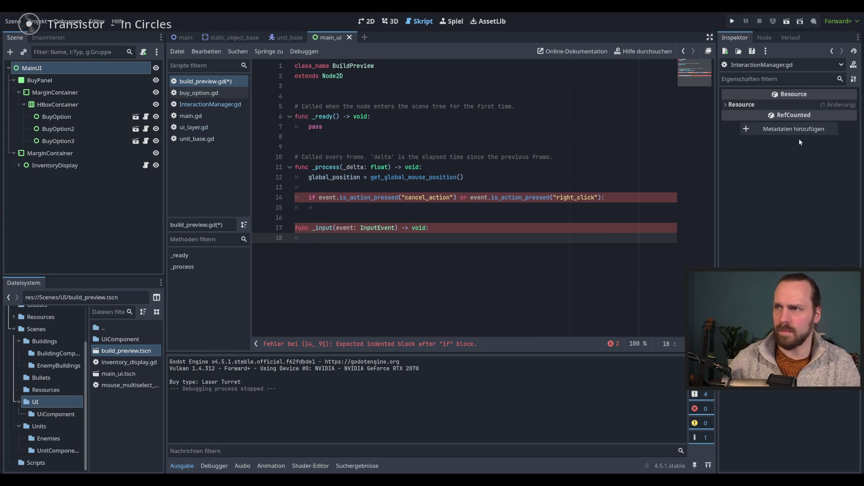
- Move the cancel if-statement into the body of _input
{"action": "mouse_move", "coordinate": [605, 197]}
{"action": "left_mouse_down"}
{"action": "mouse_move", "coordinate": [309, 198]}
{"action": "mouse_move", "coordinate": [309, 237]}
{"action": "left_mouse_up"}
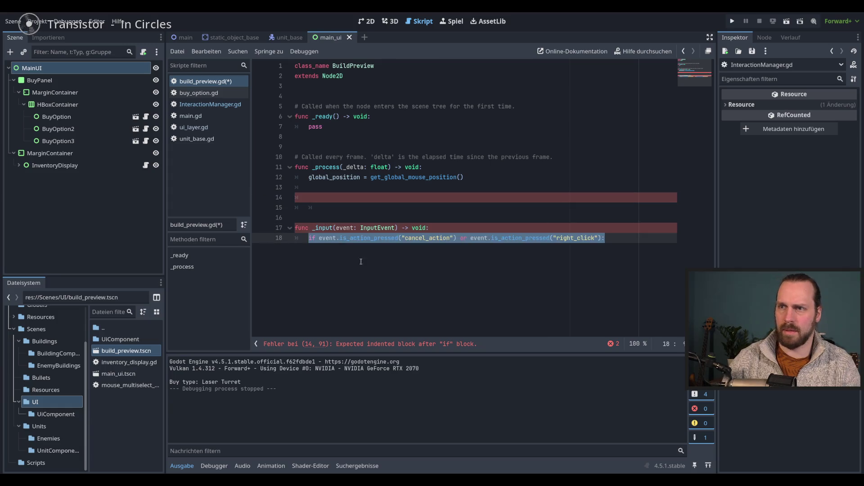
{"action": "left_click", "coordinate": [404, 271]}
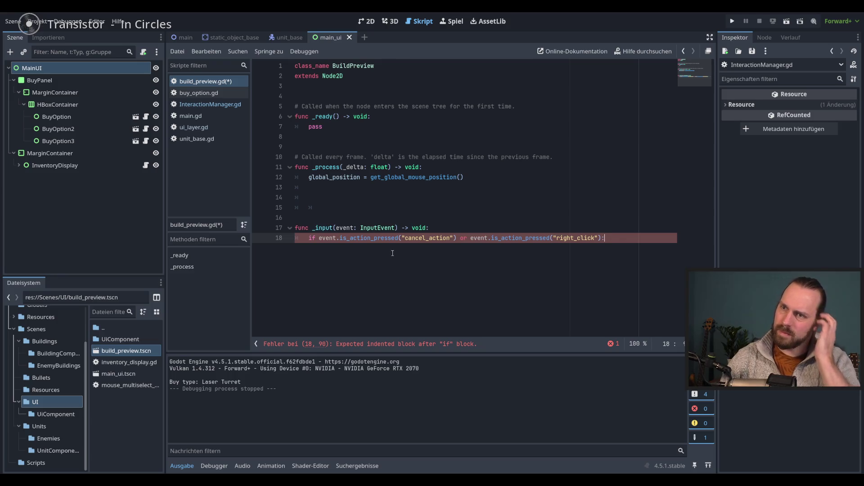
{"action": "key", "text": "shift+Up"}
{"action": "key", "text": "shift+Home"}
{"action": "key", "text": "BackSpace"}
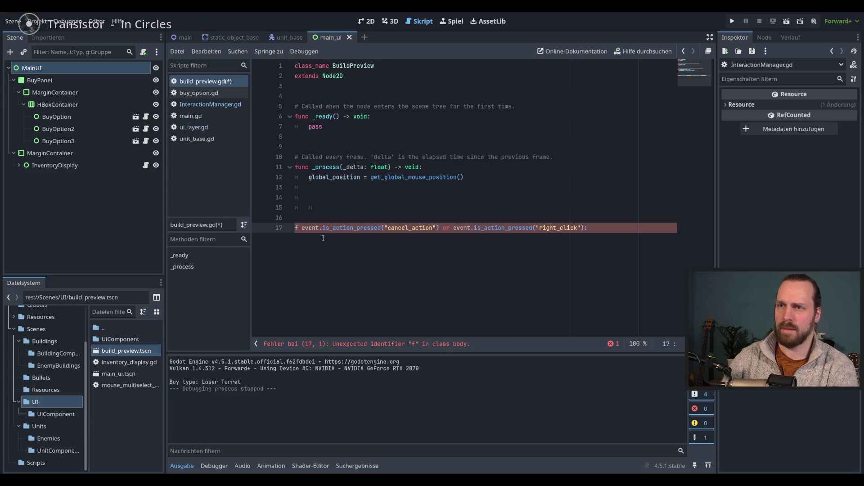
{"action": "key", "text": "ctrl+z"}
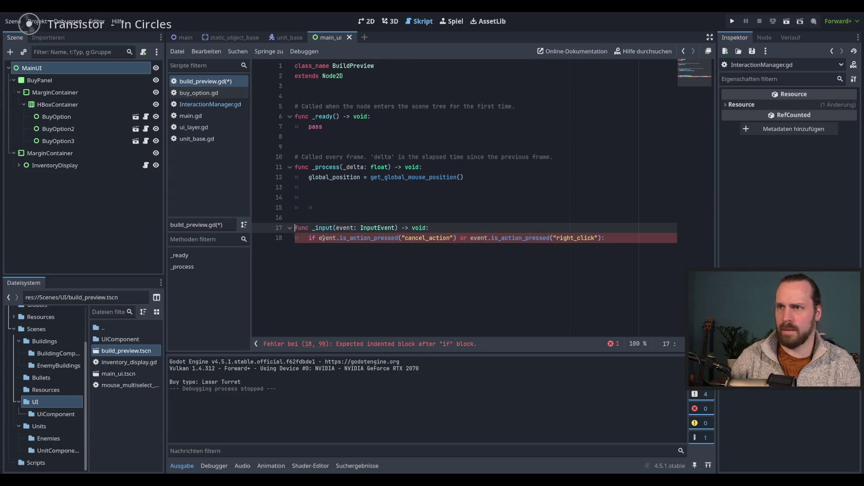
{"action": "key", "text": "Down"}
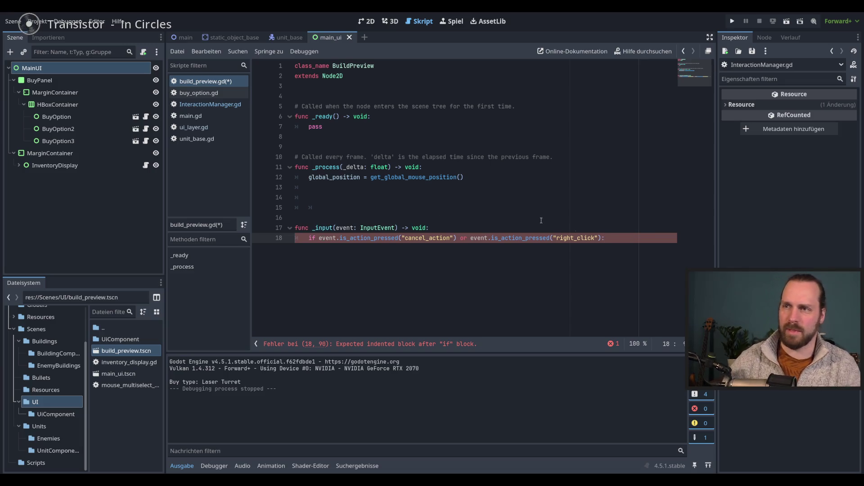
{"action": "left_click", "coordinate": [209, 107]}
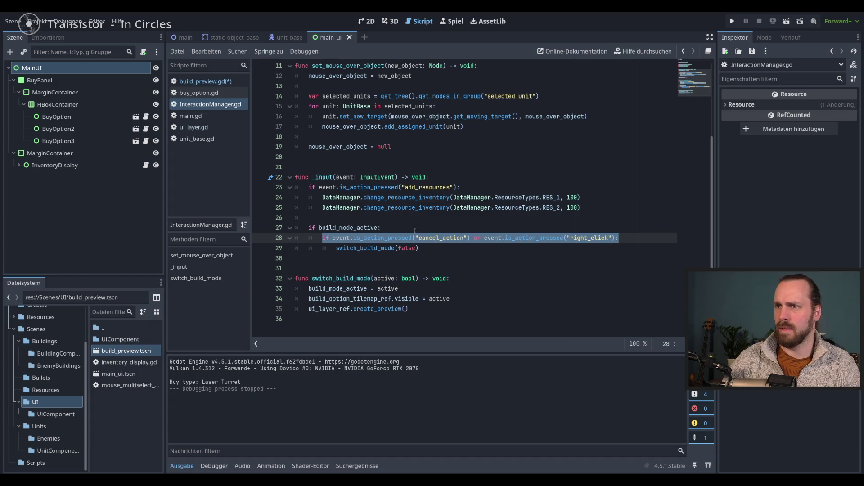
{"action": "left_click", "coordinate": [201, 81]}
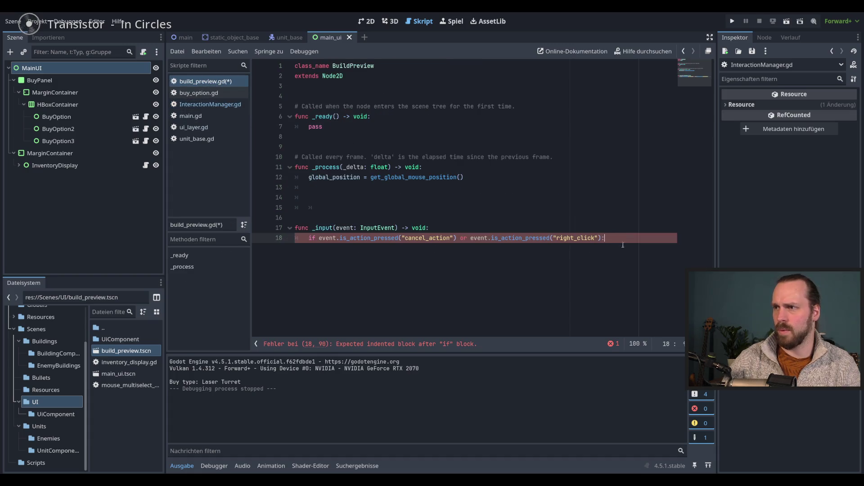
- Add queue_free() inside the if-block and save the script
{"action": "key", "text": "Return"}
{"action": "type", "text": "qeue"}
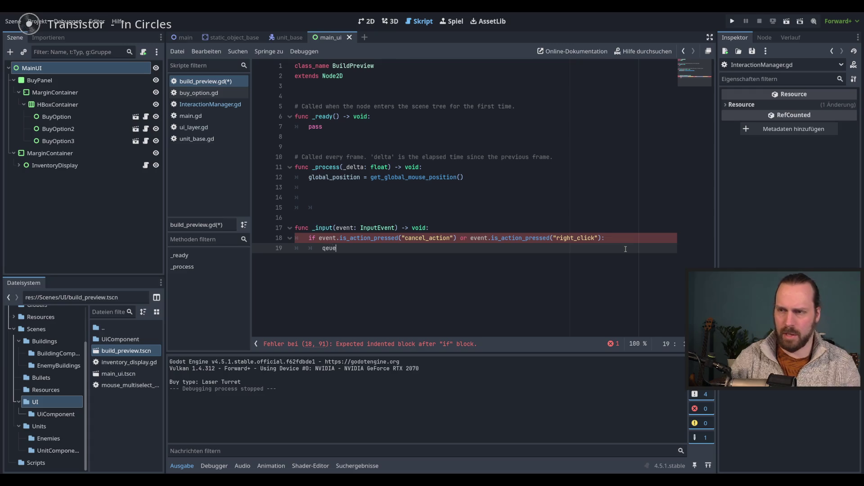
{"action": "key", "text": "Return"}
{"action": "key", "text": "ctrl+s"}
{"action": "key", "text": "Down"}
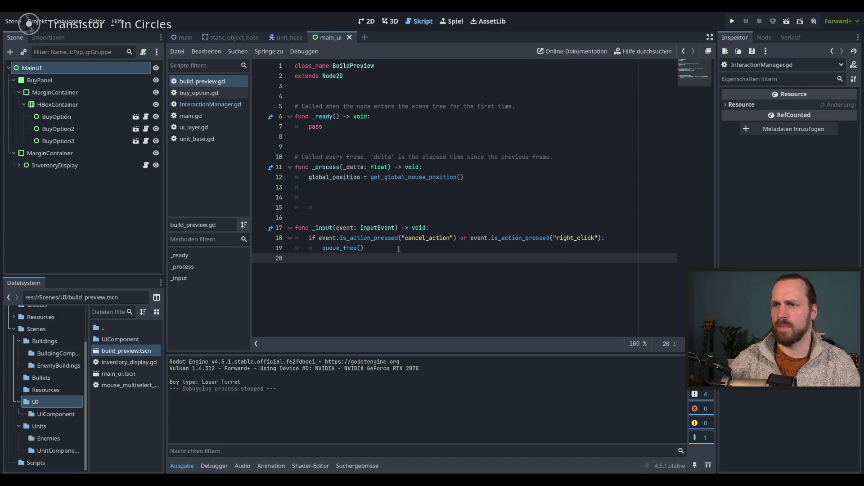
{"action": "key", "text": "Return"}
{"action": "key", "text": "Return"}
- Create an end_build_preview() -> void function and move queue_free() into it
{"action": "type", "text": "func e"}
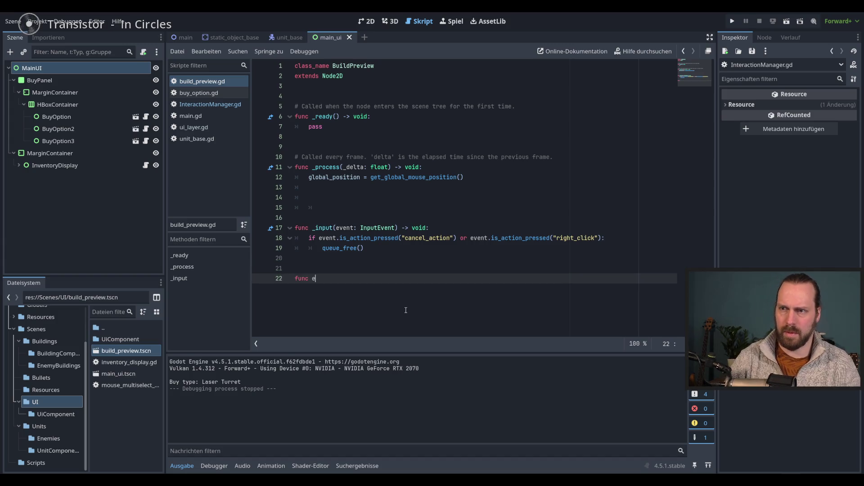
{"action": "type", "text": "nd_"}
{"action": "key", "text": "BackSpace"}
{"action": "type", "text": "build_m"}
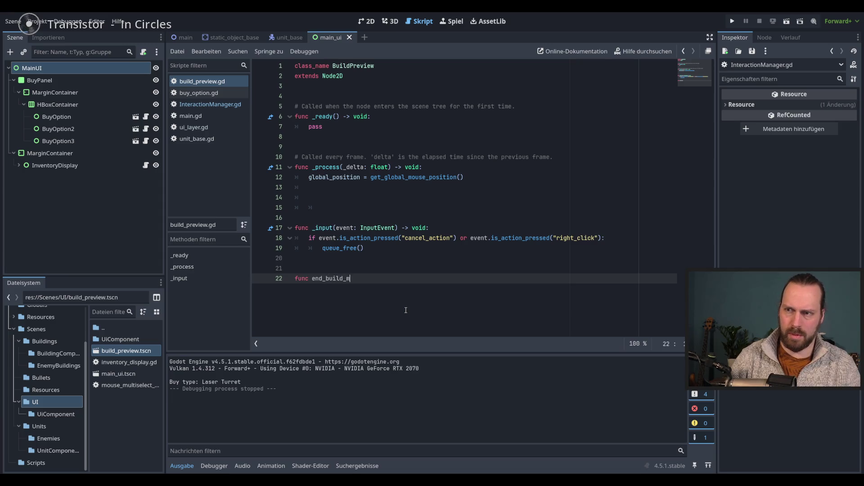
{"action": "key", "text": "BackSpace"}
{"action": "type", "text": "p"}
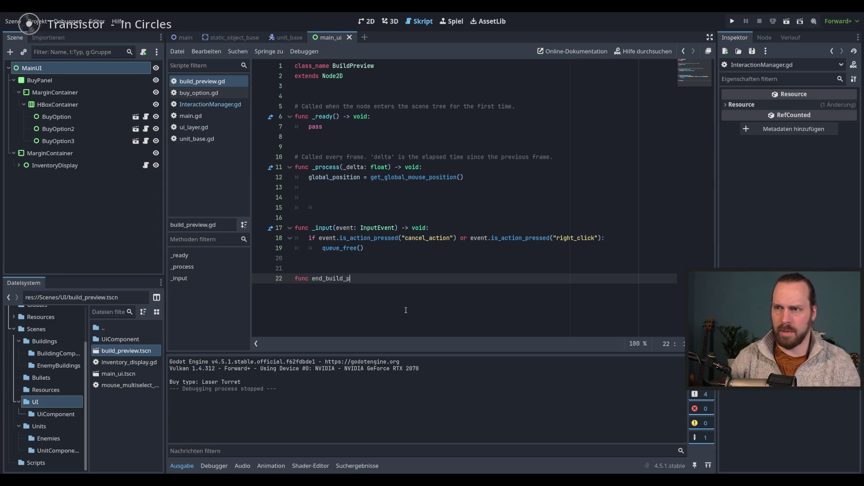
{"action": "type", "text": "review() -> "}
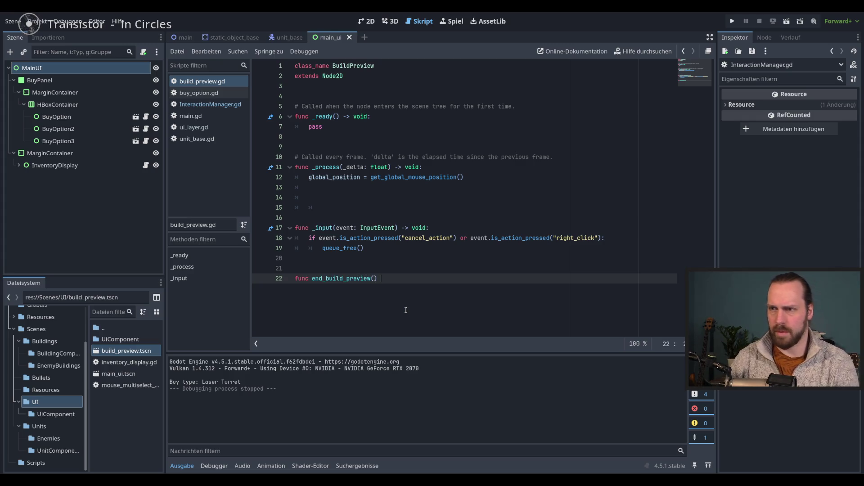
{"action": "type", "text": "void:"}
{"action": "key", "text": "Return"}
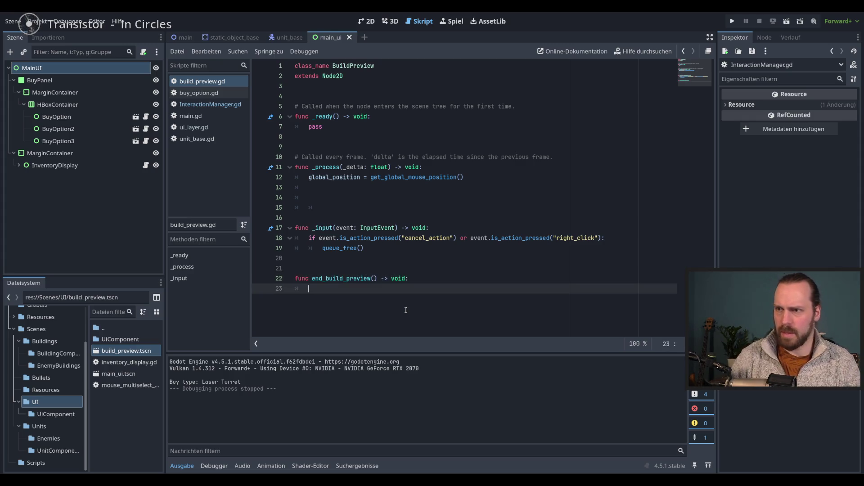
{"action": "mouse_move", "coordinate": [322, 248]}
{"action": "left_mouse_down"}
{"action": "mouse_move", "coordinate": [364, 248]}
{"action": "mouse_move", "coordinate": [317, 292]}
{"action": "mouse_move", "coordinate": [311, 289]}
{"action": "left_mouse_up"}
- Call end_build_preview() inside the cancel if-block and save
{"action": "double_click", "coordinate": [340, 279]}
{"action": "key", "text": "ctrl+c"}
{"action": "left_click", "coordinate": [341, 249]}
{"action": "key", "text": "ctrl+v"}
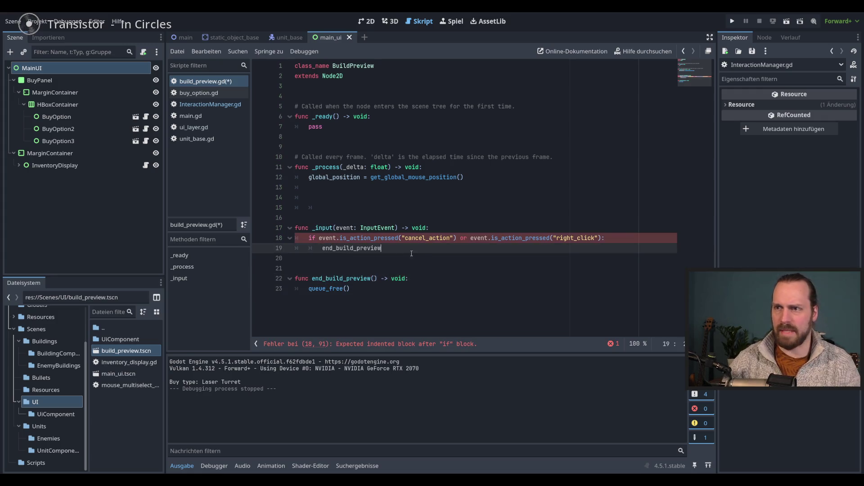
{"action": "type", "text": "()"}
{"action": "key", "text": "ctrl+s"}
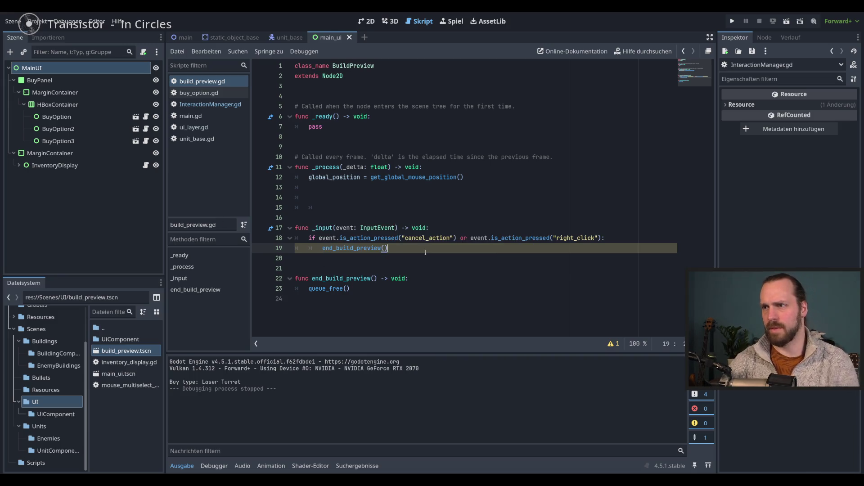
- Remove the extra blank line and stray indentation before _input
{"action": "left_click", "coordinate": [377, 206]}
{"action": "key", "text": "BackSpace"}
{"action": "key", "text": "BackSpace"}
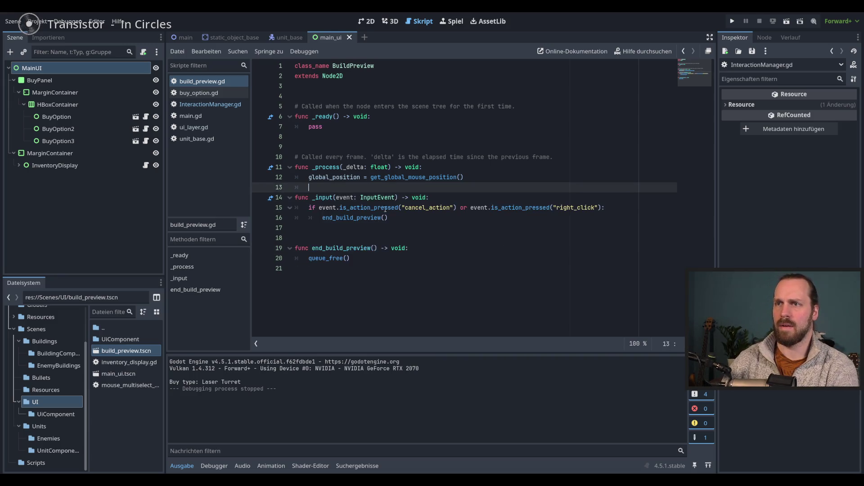
{"action": "left_click_drag", "start_coordinate": [373, 205], "coordinate": [302, 204]}
{"action": "key", "text": "shift+Tab"}
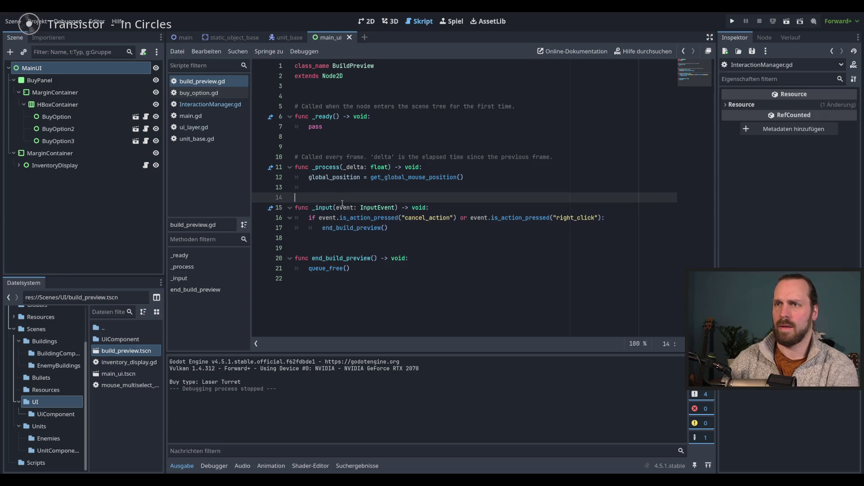
{"action": "left_click", "coordinate": [358, 208]}
{"action": "key", "text": "F5"}
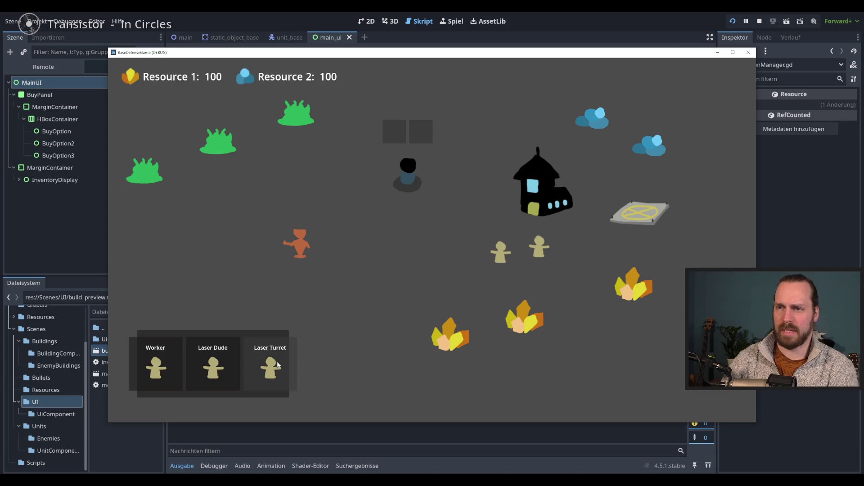
{"action": "left_click", "coordinate": [272, 355]}
{"action": "left_click", "coordinate": [270, 365]}
{"action": "left_click", "coordinate": [456, 230]}
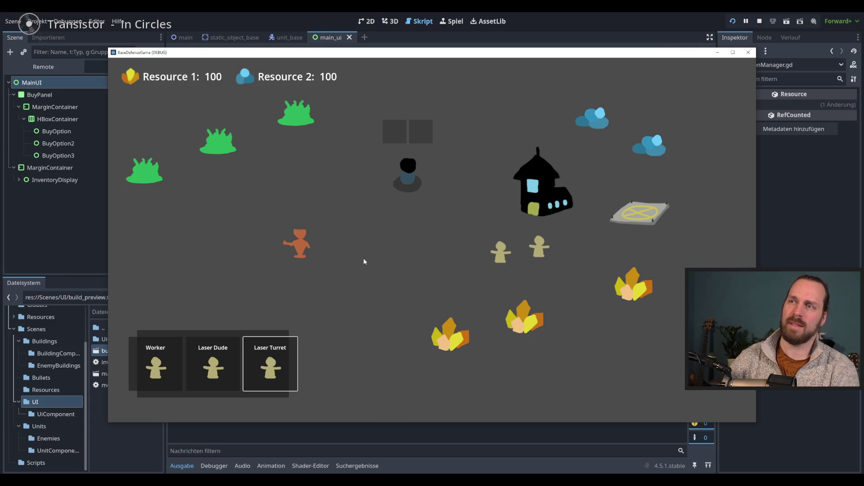
{"action": "left_click", "coordinate": [270, 364]}
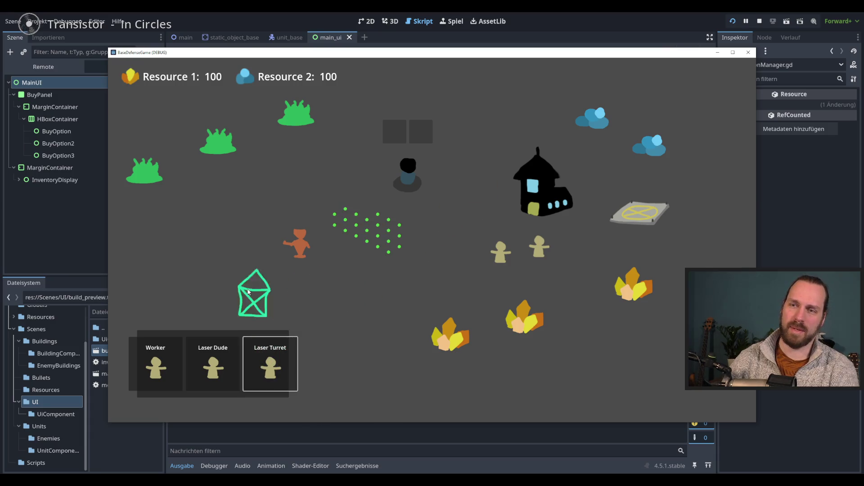
{"action": "key", "text": "F8"}
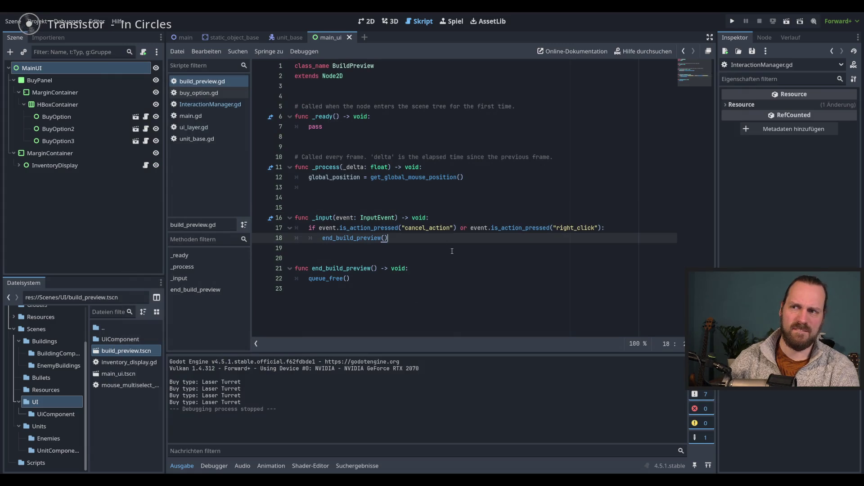
- Remove the surplus blank line between _process and _input
{"action": "left_click", "coordinate": [358, 187]}
{"action": "key", "text": "BackSpace"}
{"action": "key", "text": "Down"}
{"action": "key", "text": "Down"}
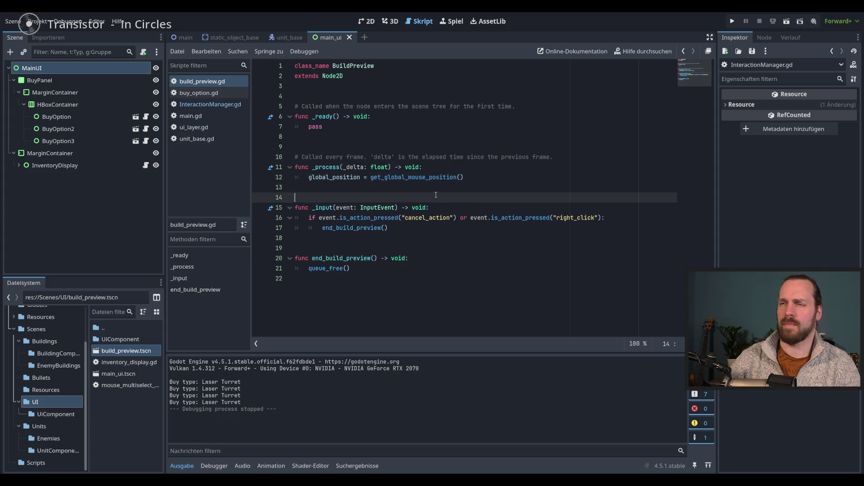
- Review InteractionManager.gd's cancel code on lines 28–29, then rerun the game
{"action": "left_click", "coordinate": [221, 106]}
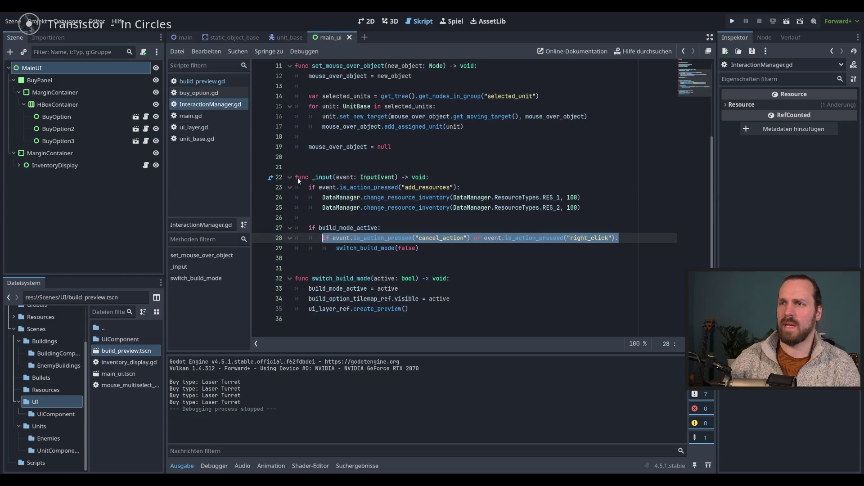
{"action": "left_click", "coordinate": [437, 241]}
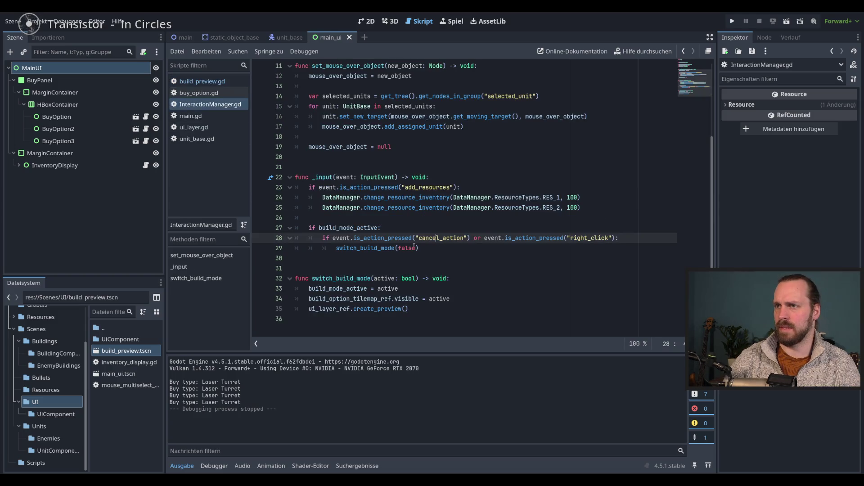
{"action": "left_click", "coordinate": [437, 247]}
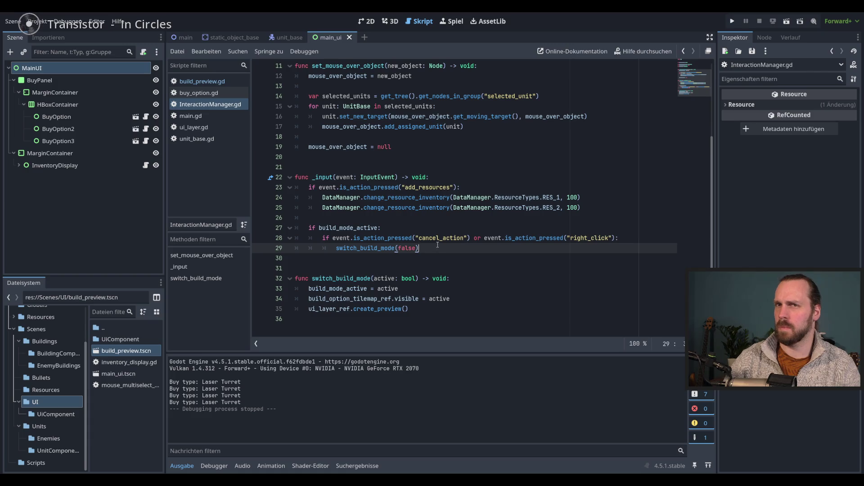
{"action": "key", "text": "F5"}
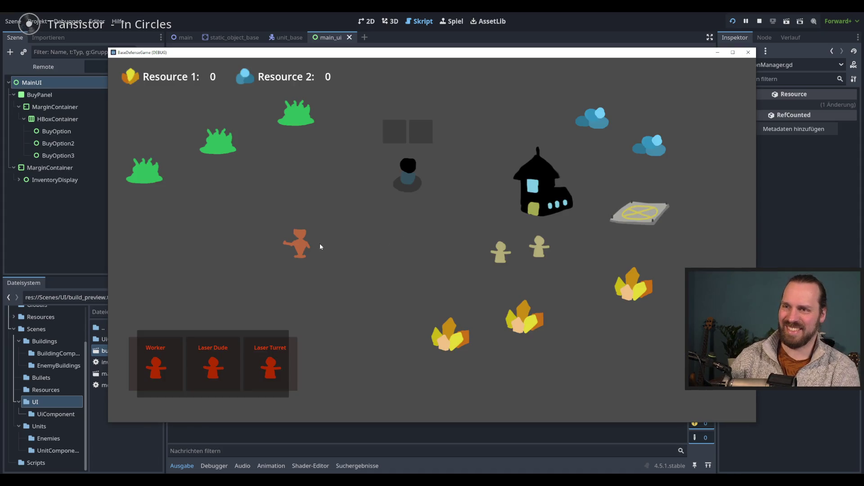
{"action": "key", "text": "3"}
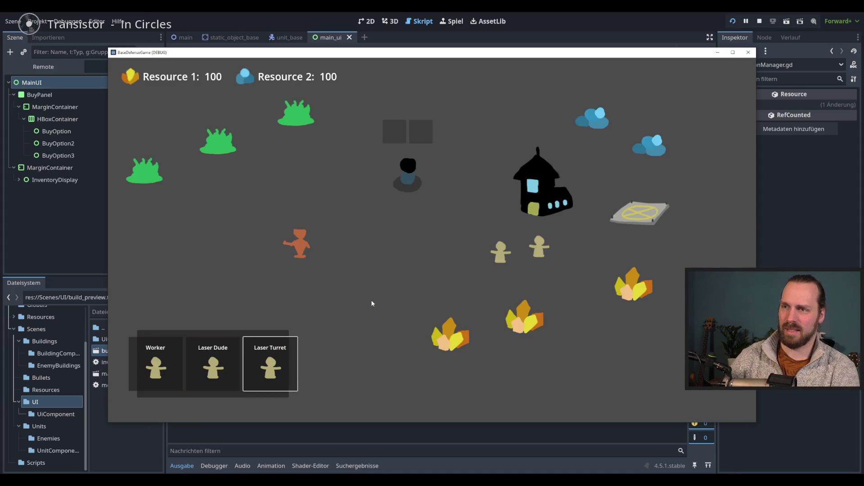
{"action": "key", "text": "3"}
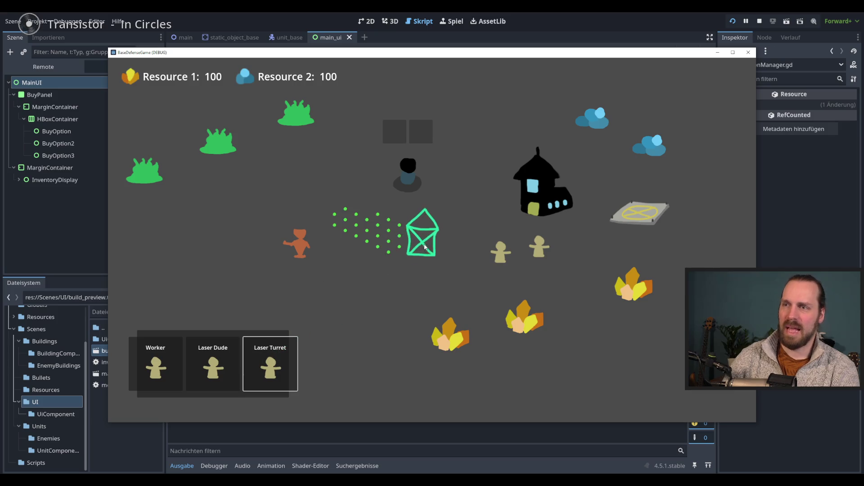
{"action": "key", "text": "F8"}
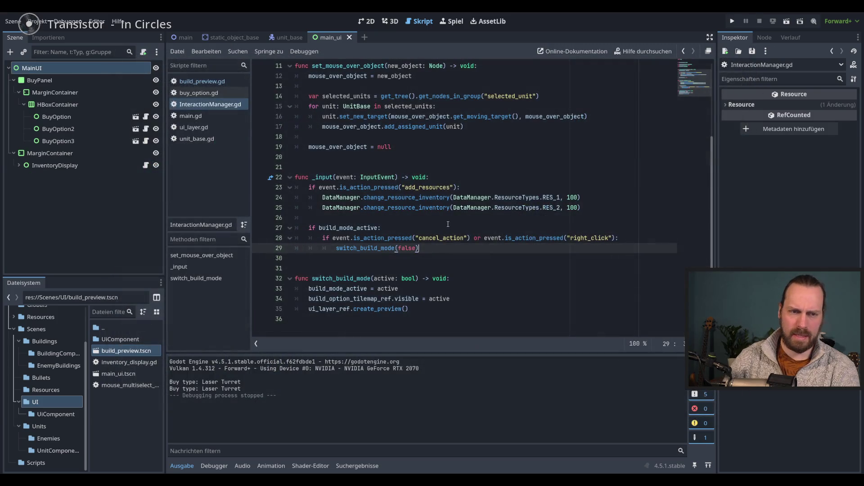
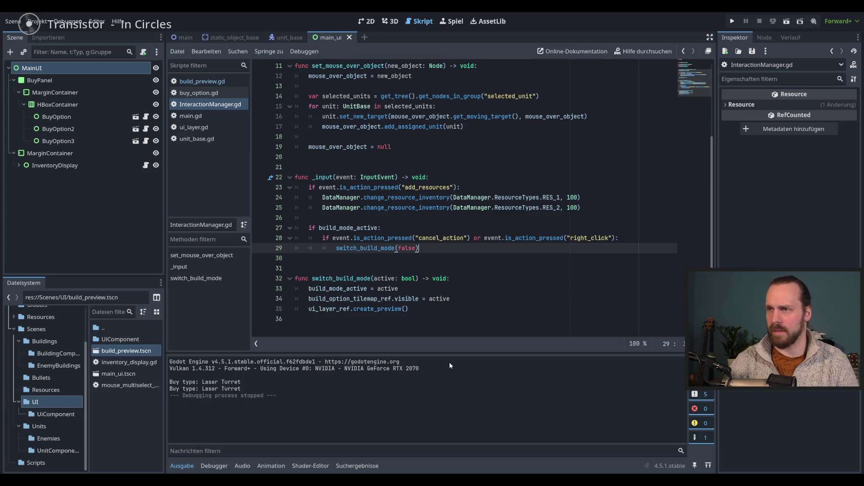
- Review the build_mode_active assignment line in switch_build_mode
{"action": "left_click", "coordinate": [501, 278]}
{"action": "key", "text": "Down"}
{"action": "key", "text": "Down"}
{"action": "key", "text": "Up"}
{"action": "key", "text": "Up"}
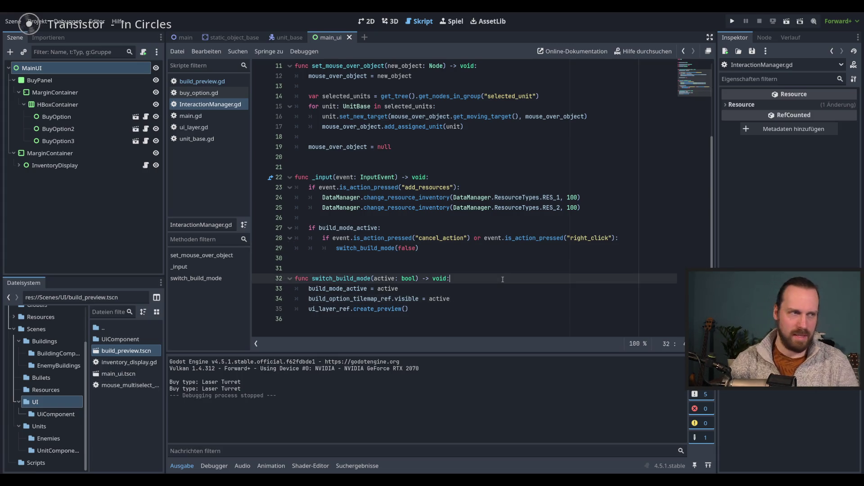
{"action": "key", "text": "Down"}
{"action": "scroll", "coordinate": [511, 302], "scroll_direction": "up", "scroll_amount": 3}
{"action": "scroll", "coordinate": [499, 299], "scroll_direction": "down", "scroll_amount": 3}
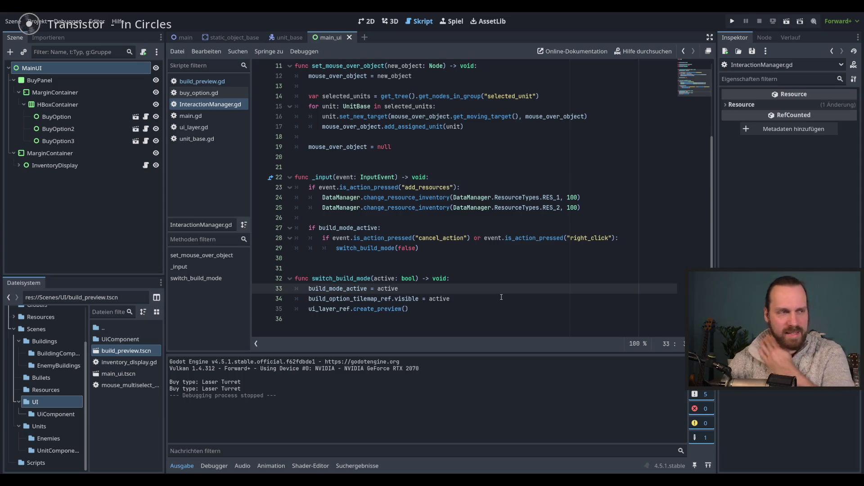
- Check lines 32–35 down to the tilemap visibility line, then run the project with F5
{"action": "key", "text": "Down"}
{"action": "key", "text": "Up"}
{"action": "key", "text": "Up"}
{"action": "key", "text": "Down"}
{"action": "key", "text": "Down"}
{"action": "key", "text": "Down"}
{"action": "key", "text": "Up"}
{"action": "key", "text": "Up"}
{"action": "key", "text": "Down"}
{"action": "key", "text": "Down"}
{"action": "key", "text": "Up"}
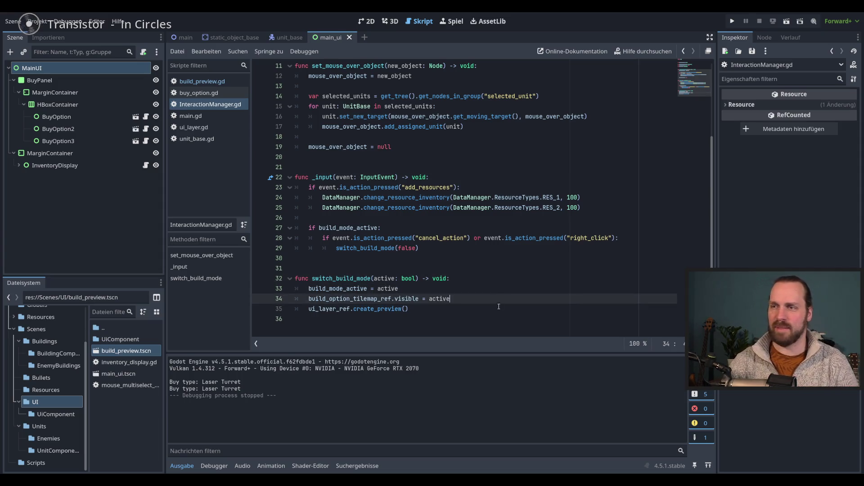
{"action": "key", "text": "Up"}
{"action": "key", "text": "Down"}
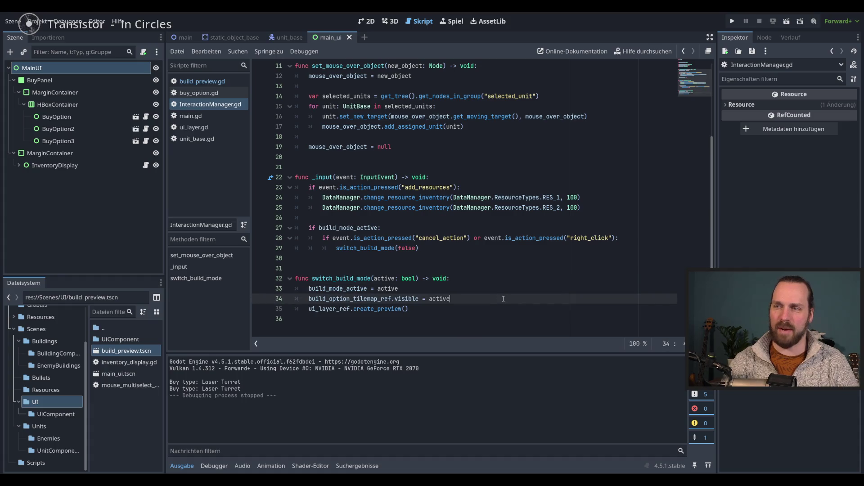
{"action": "key", "text": "F5"}
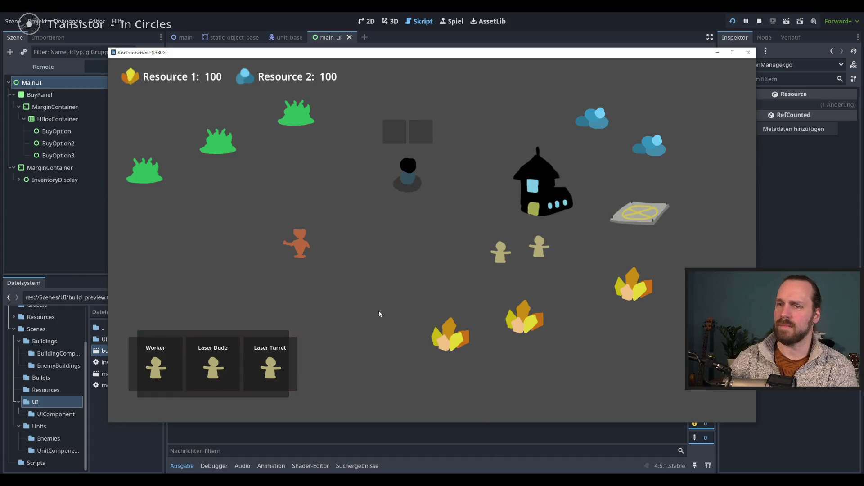
- Test the Laser Turret build preview, cancel it by right-clicking, stop the game, and return to line 33
{"action": "left_click", "coordinate": [270, 362]}
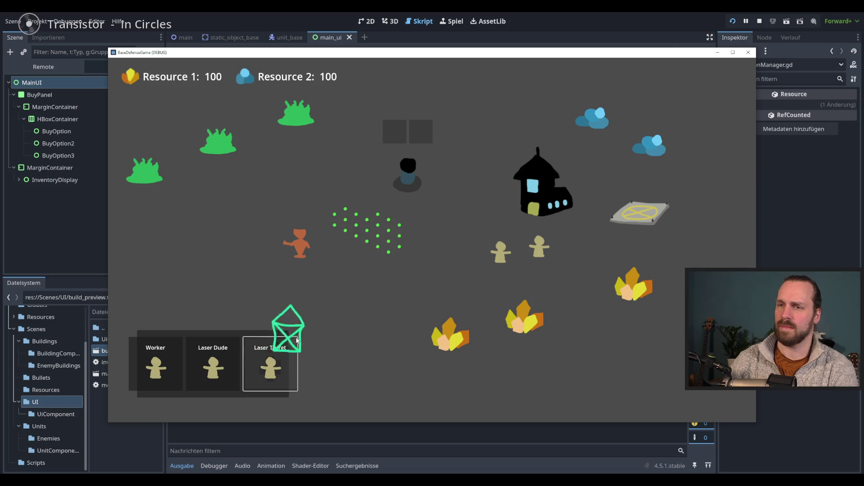
{"action": "left_click", "coordinate": [269, 368]}
{"action": "right_click", "coordinate": [455, 216]}
{"action": "key", "text": "F8"}
{"action": "left_click", "coordinate": [497, 290]}
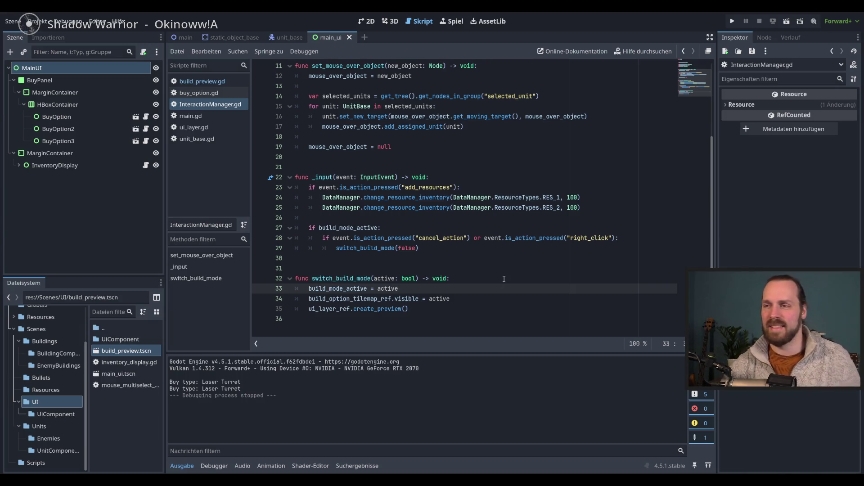
- Go back over lines 33–35 of switch_build_mode, ending on the tilemap visibility line
{"action": "key", "text": "Down"}
{"action": "key", "text": "Up"}
{"action": "key", "text": "Up"}
{"action": "key", "text": "Down"}
{"action": "key", "text": "Down"}
{"action": "key", "text": "Up"}
{"action": "key", "text": "Down"}
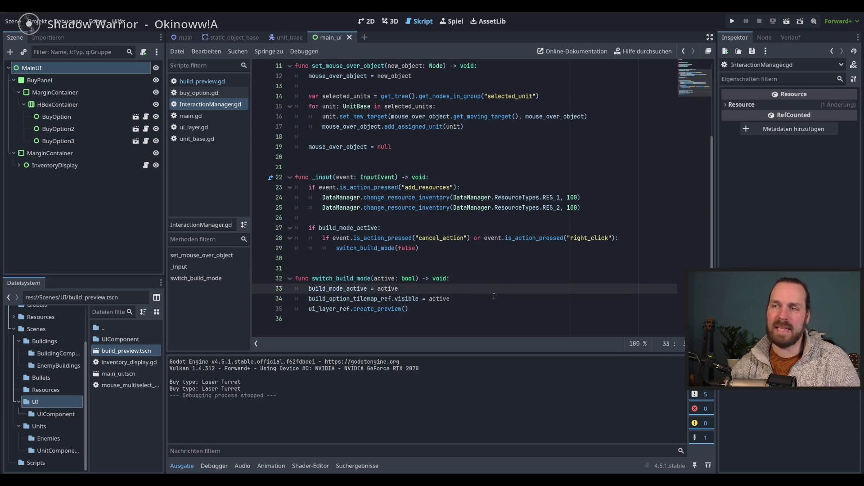
{"action": "key", "text": "Down"}
{"action": "key", "text": "Up"}
{"action": "key", "text": "Up"}
{"action": "key", "text": "Down"}
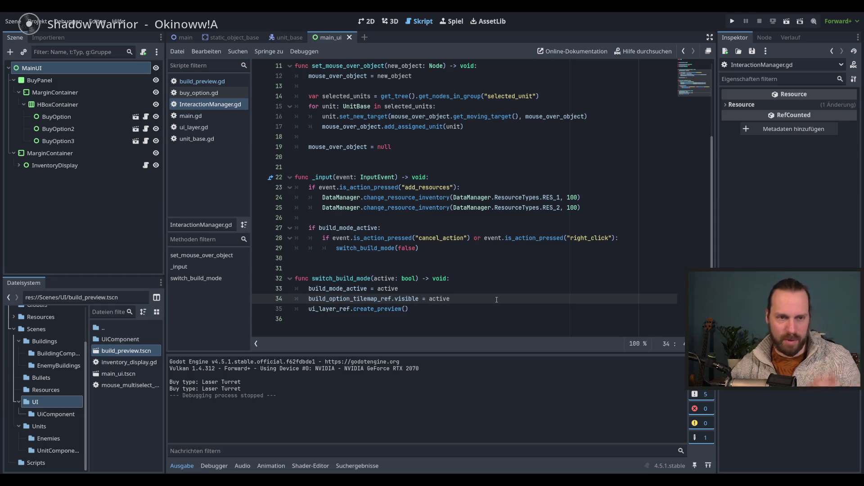
- Enlarge the code editor by resizing the output panel and file dock, then rerun the game
{"action": "left_click_drag", "start_coordinate": [495, 350], "coordinate": [495, 364]}
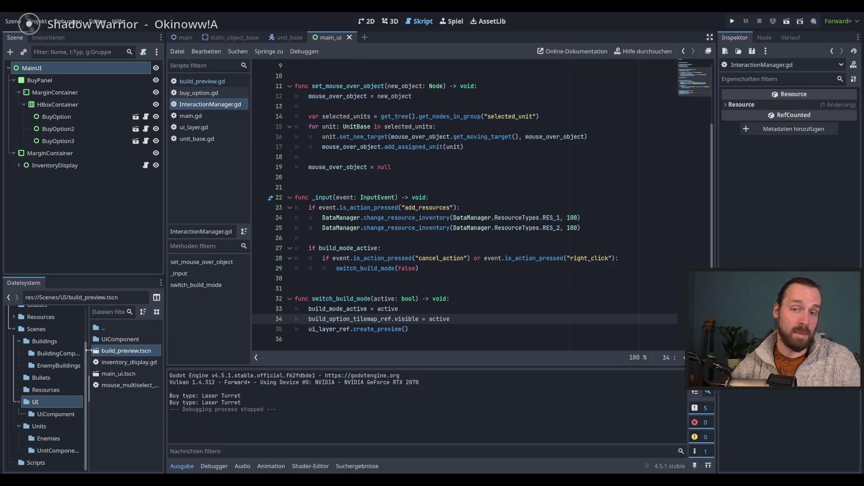
{"action": "left_click_drag", "start_coordinate": [89, 387], "coordinate": [85, 387]}
{"action": "left_click_drag", "start_coordinate": [164, 350], "coordinate": [157, 350]}
{"action": "key", "text": "Down"}
{"action": "key", "text": "Down"}
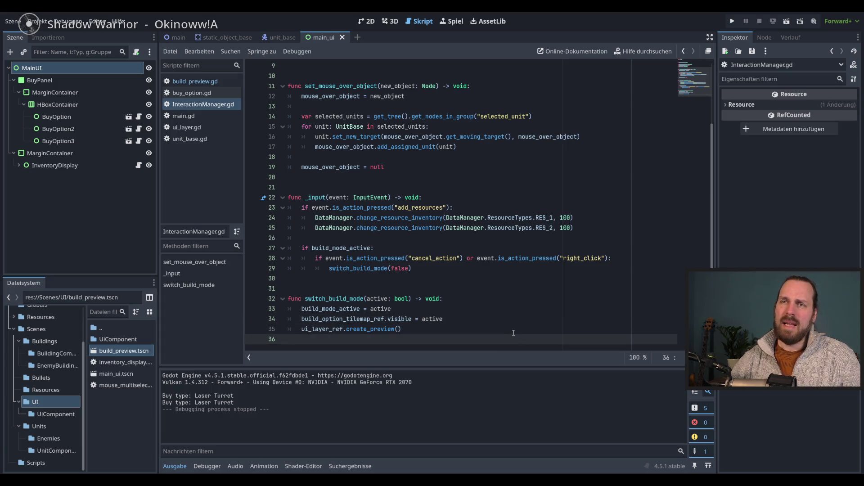
{"action": "left_click_drag", "start_coordinate": [244, 288], "coordinate": [237, 288]}
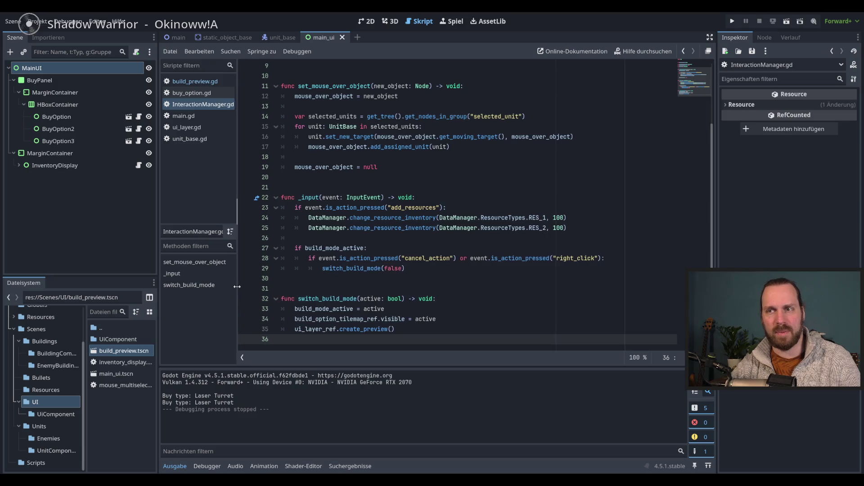
{"action": "left_click", "coordinate": [512, 327]}
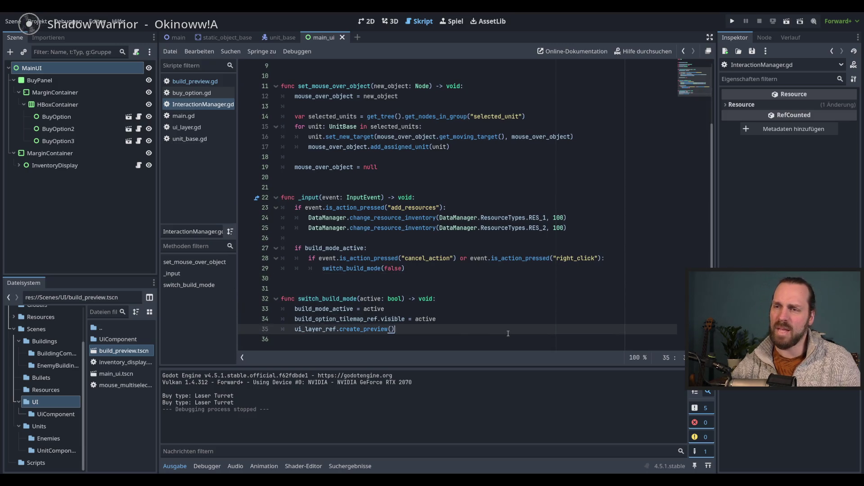
{"action": "key", "text": "F5"}
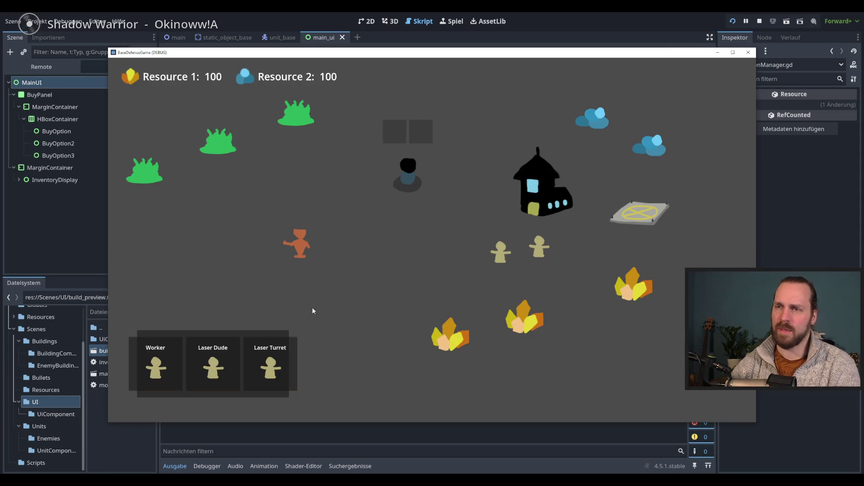
- Try the Laser Turret preview again, then inspect the switch_build_mode(false) call in _input
{"action": "left_click", "coordinate": [270, 364]}
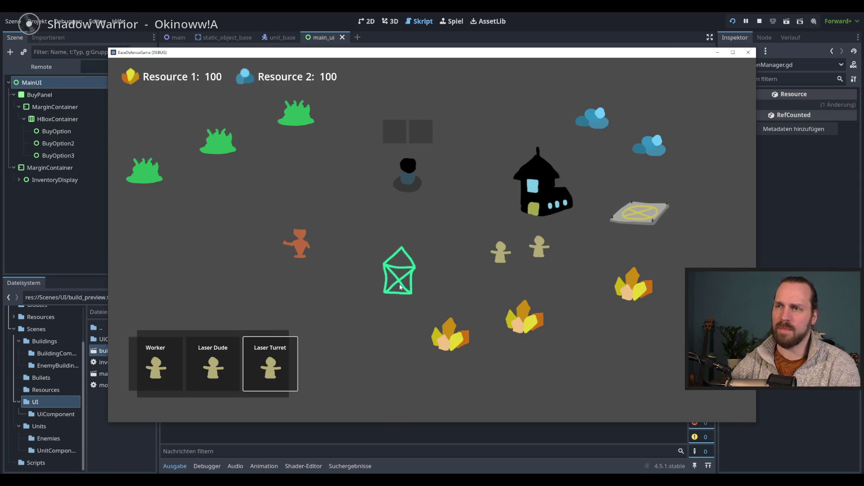
{"action": "key", "text": "F8"}
{"action": "left_click", "coordinate": [493, 266]}
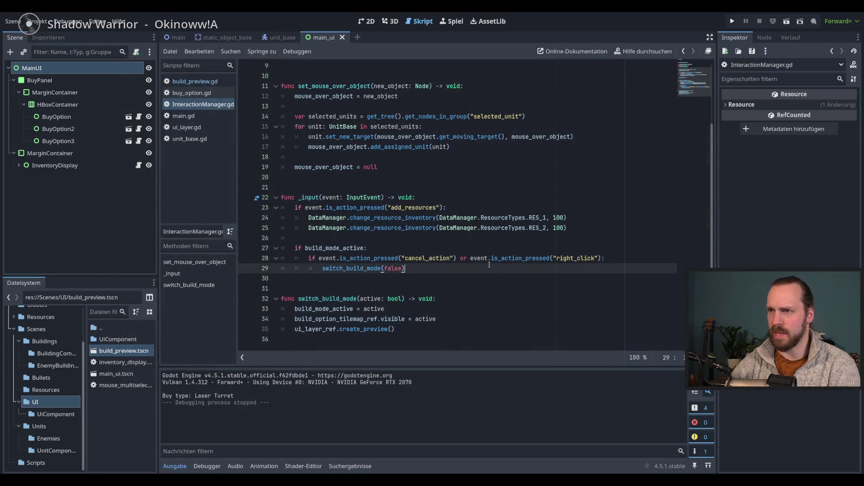
{"action": "double_click", "coordinate": [309, 198]}
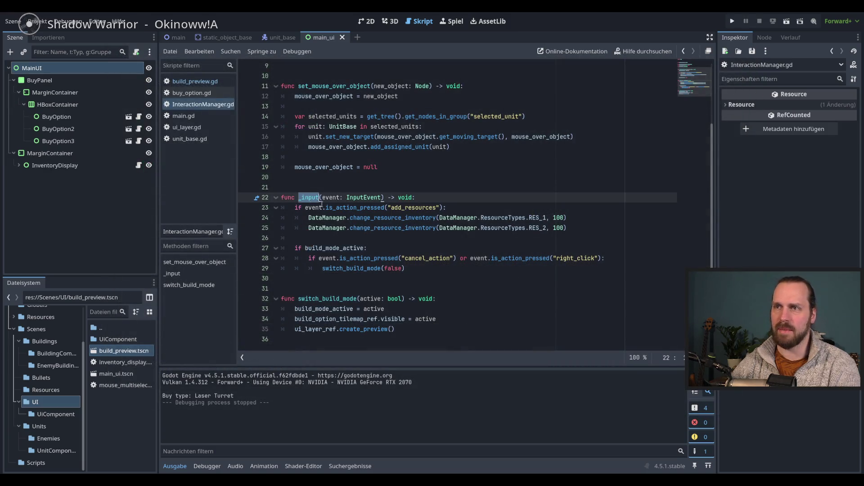
{"action": "left_click", "coordinate": [439, 267]}
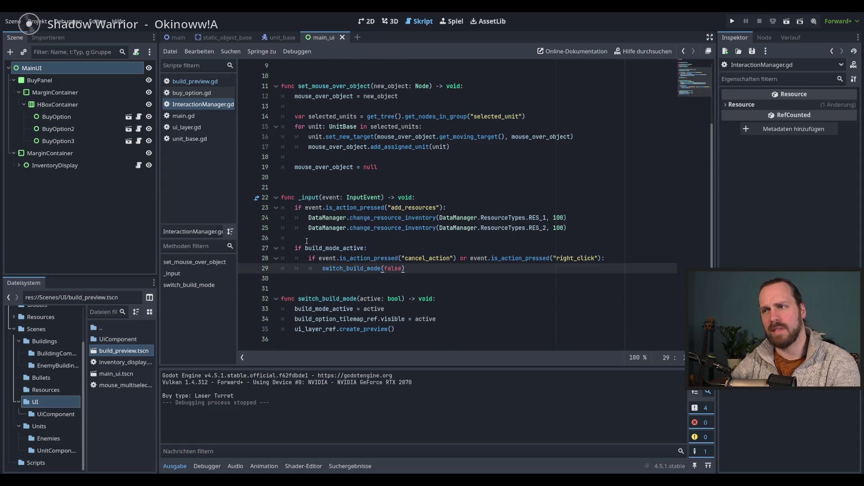
- Select the build-mode cancel block and its switch_build_mode(false) call, then open build_preview.gd
{"action": "mouse_move", "coordinate": [296, 239]}
{"action": "left_mouse_down"}
{"action": "mouse_move", "coordinate": [369, 269]}
{"action": "mouse_move", "coordinate": [417, 271]}
{"action": "left_mouse_up"}
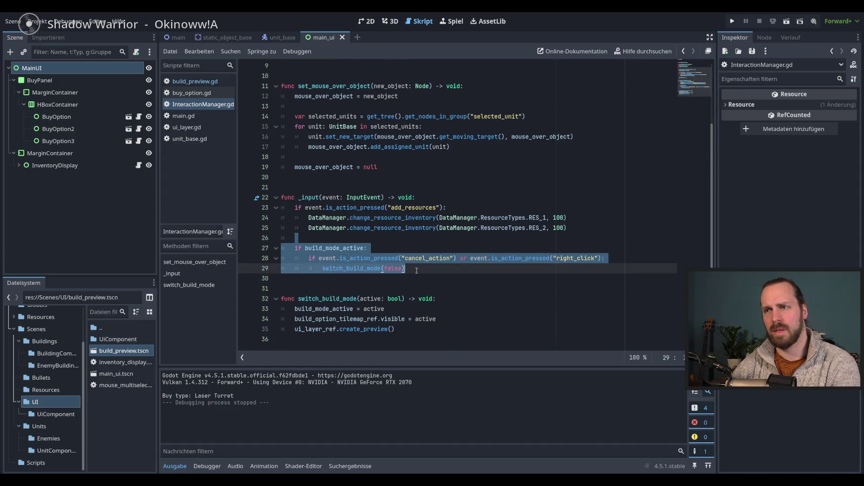
{"action": "left_click", "coordinate": [431, 273]}
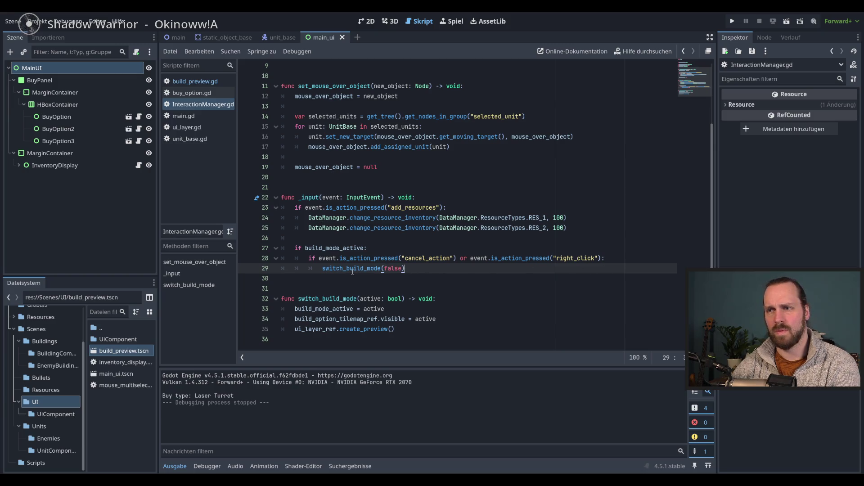
{"action": "left_click_drag", "start_coordinate": [316, 267], "coordinate": [405, 268]}
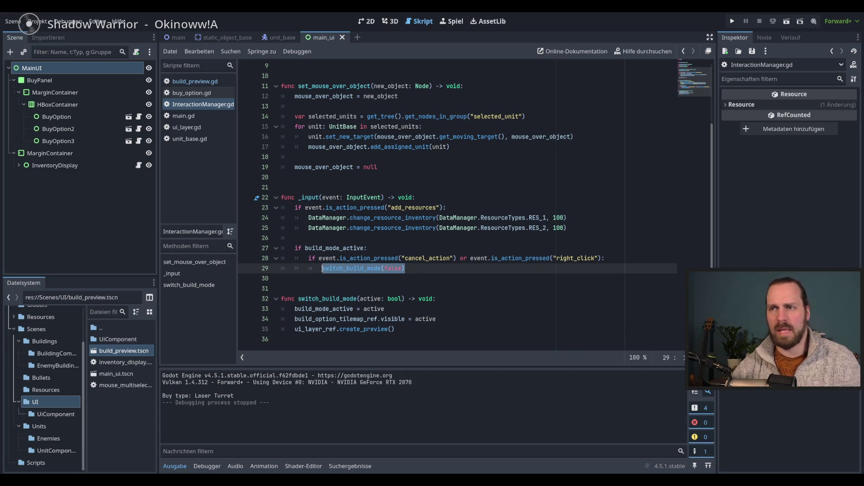
{"action": "left_click", "coordinate": [195, 81]}
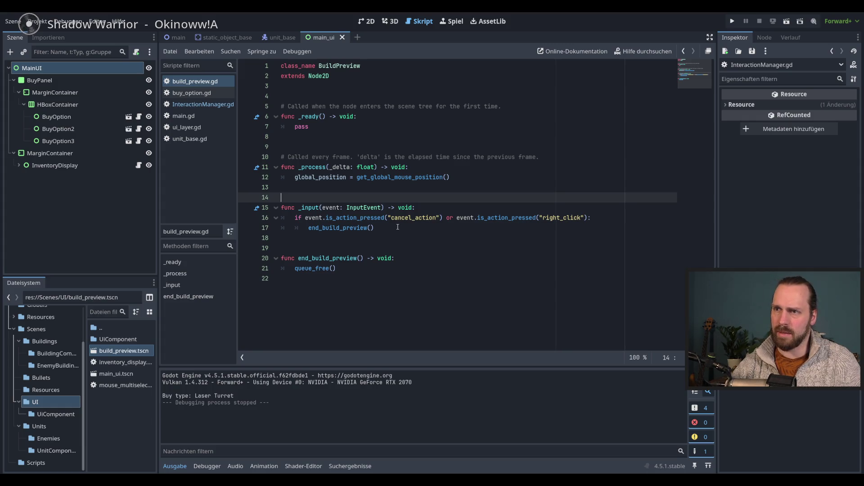
- Add InteractionManager.switch_build_mode(false) below end_build_preview() in build_preview.gd
{"action": "left_click", "coordinate": [421, 227]}
{"action": "key", "text": "Return"}
{"action": "type", "text": "Inter"}
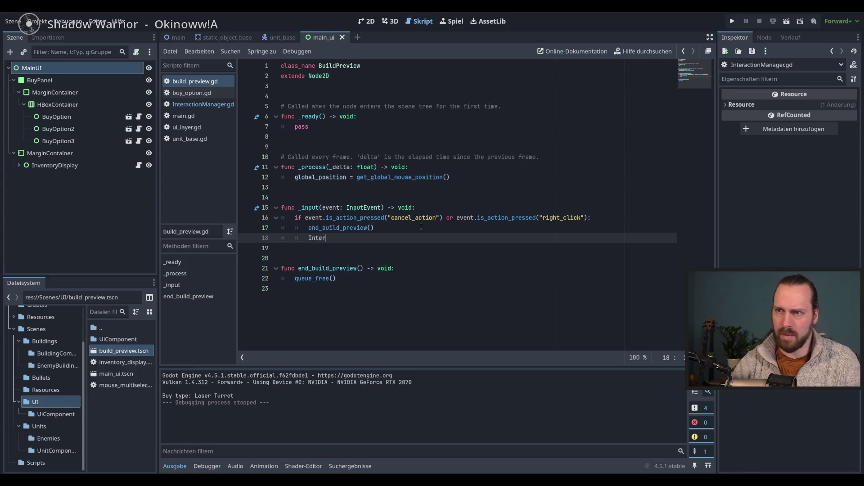
{"action": "key", "text": "Return"}
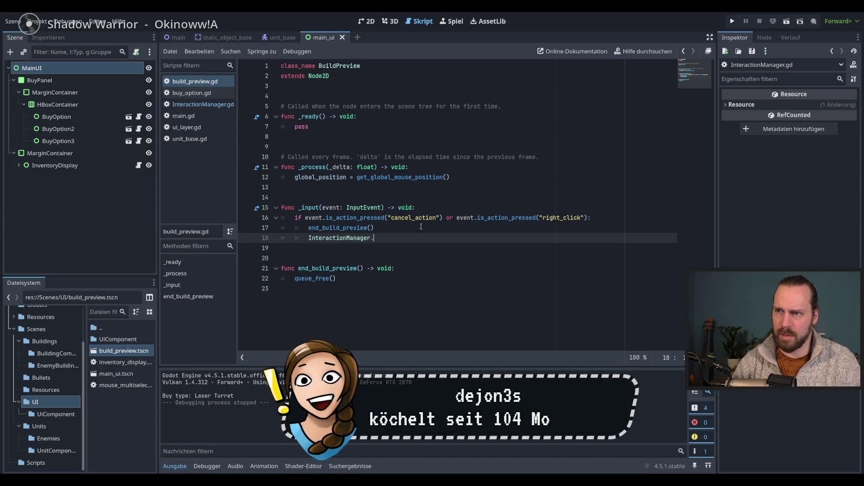
{"action": "type", "text": ".switch_build_mode(false)"}
- Comment out the old cancel block on lines 27–29 of InteractionManager.gd and run the game
{"action": "left_click", "coordinate": [405, 237], "text": "ctrl"}
{"action": "mouse_move", "coordinate": [356, 248]}
{"action": "left_mouse_down"}
{"action": "mouse_move", "coordinate": [383, 258]}
{"action": "mouse_move", "coordinate": [358, 268]}
{"action": "left_mouse_up"}
{"action": "key", "text": "ctrl+k"}
{"action": "left_click", "coordinate": [436, 260]}
{"action": "key", "text": "F5"}
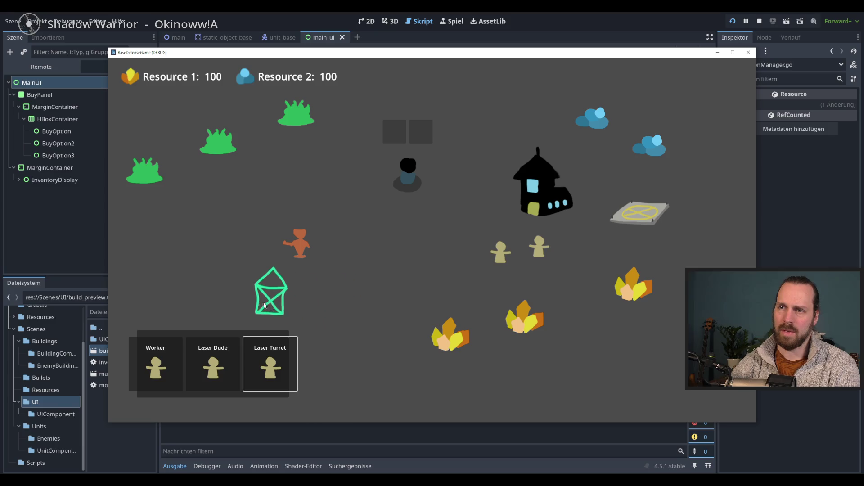
- Restart the game, test the Laser Turret build preview, and stop it
{"action": "key", "text": "F8"}
{"action": "left_click", "coordinate": [439, 268]}
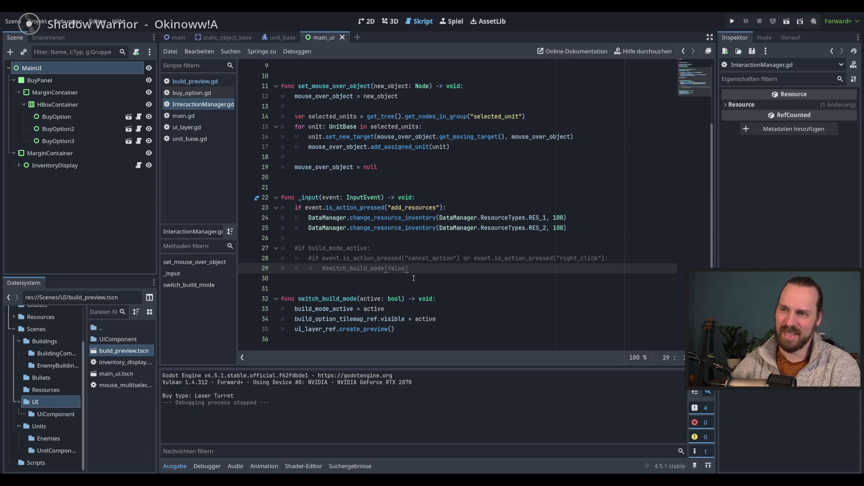
{"action": "key", "text": "F5"}
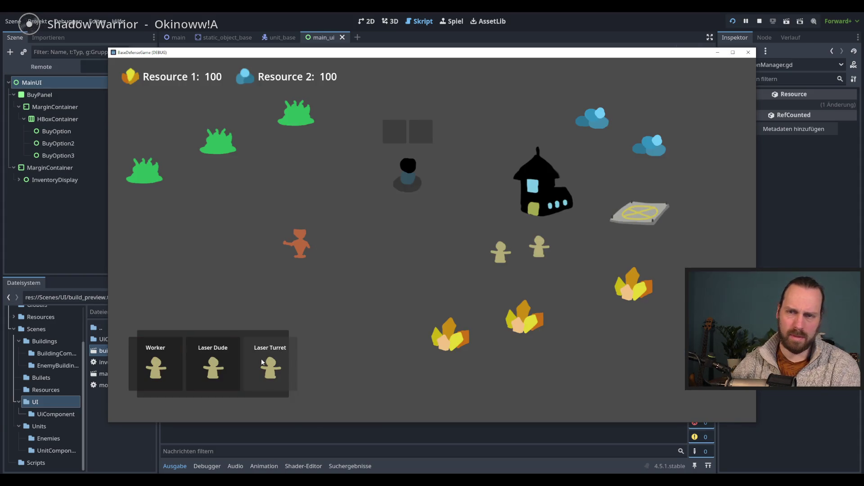
{"action": "left_click", "coordinate": [270, 362]}
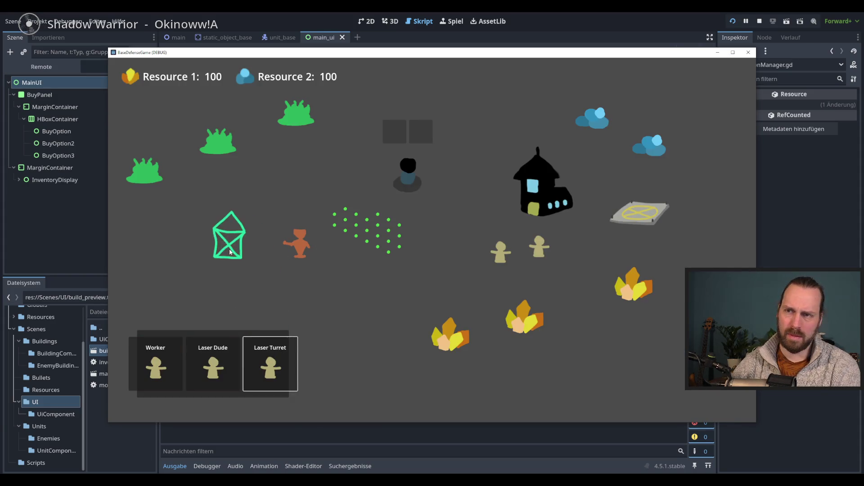
{"action": "key", "text": "F8"}
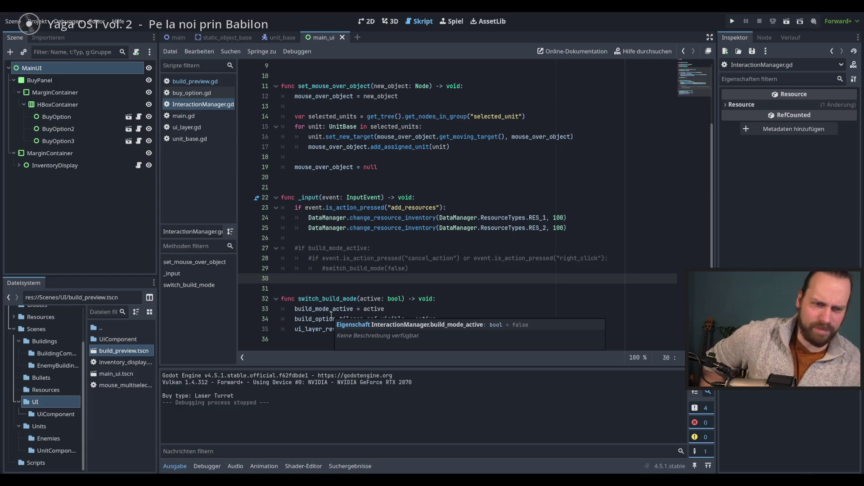
- Remove the extra blank line after the commented-out build-mode block
{"action": "key", "text": "Return"}
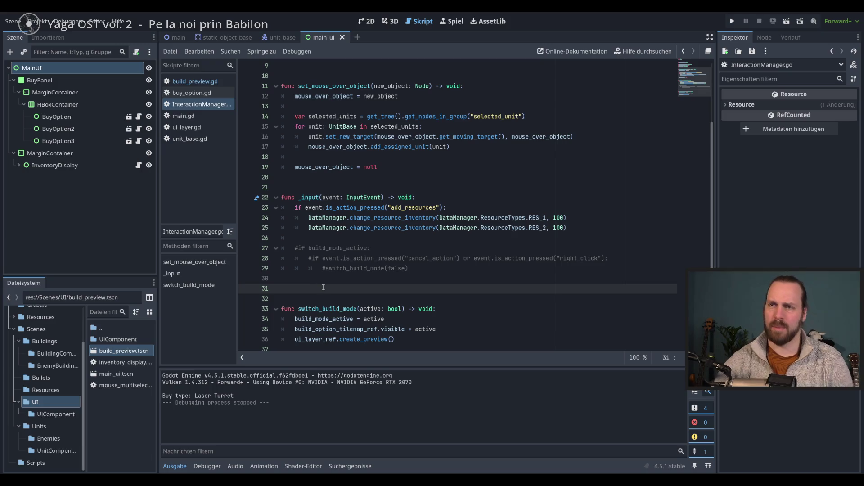
{"action": "key", "text": "BackSpace"}
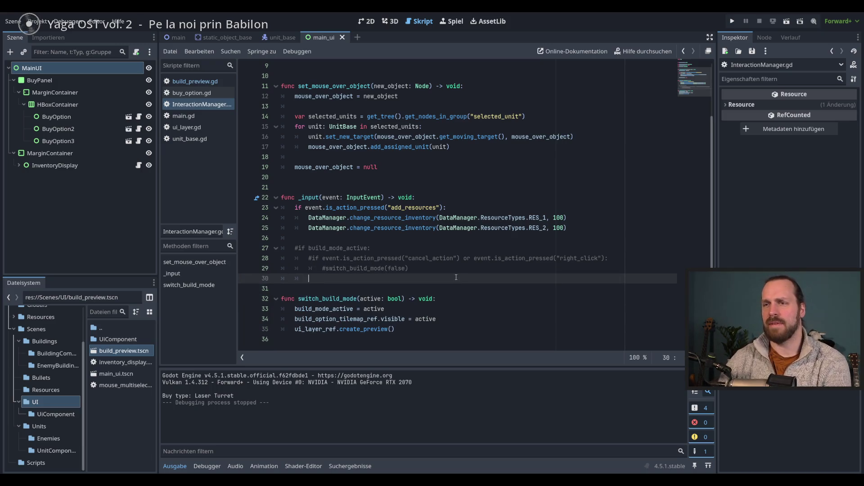
{"action": "left_click", "coordinate": [457, 268]}
- Test the Laser Turret preview in a new run, then stop and go back to build_preview.gd
{"action": "key", "text": "F5"}
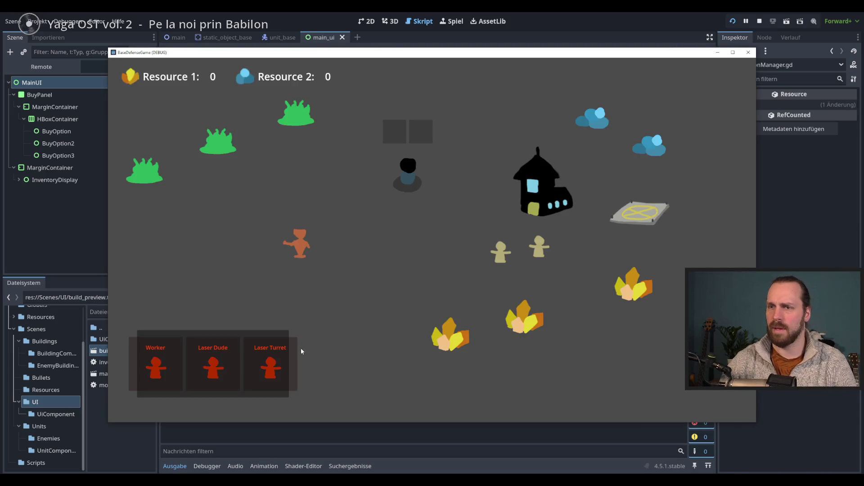
{"action": "left_click", "coordinate": [285, 367]}
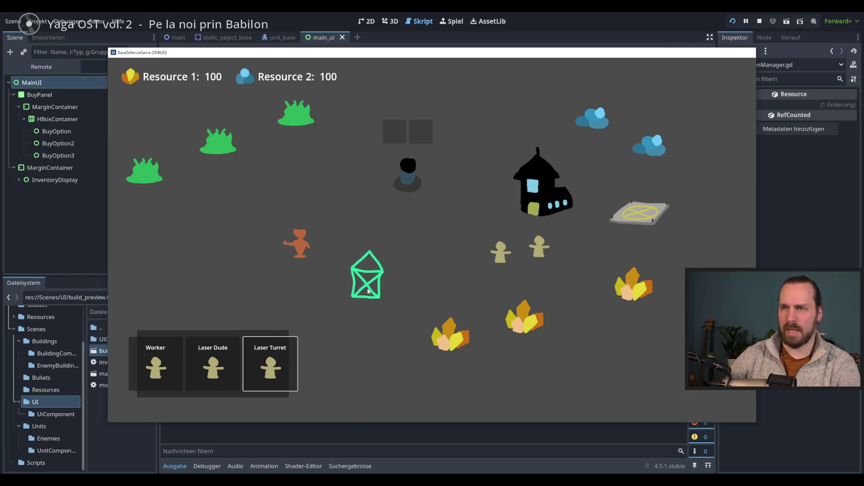
{"action": "key", "text": "F8"}
{"action": "left_click", "coordinate": [195, 81]}
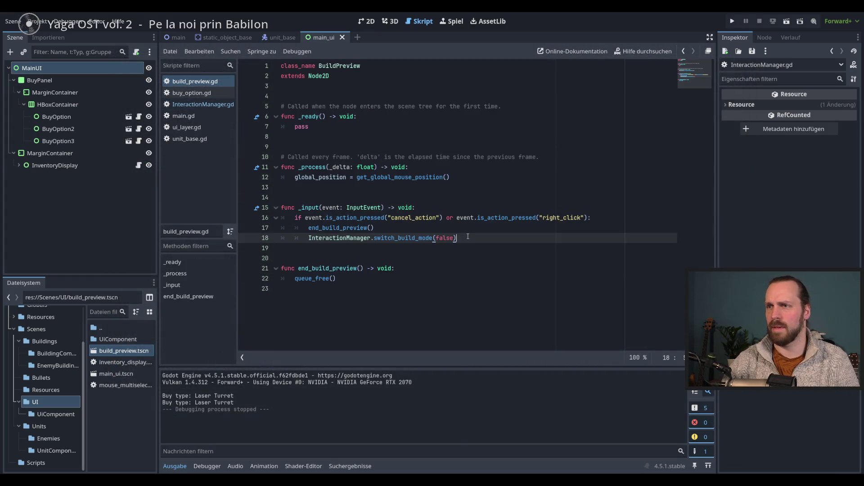
- Move the switch_build_mode(false) call above end_build_preview() with Alt+Up
{"action": "left_click", "coordinate": [389, 232]}
{"action": "left_click", "coordinate": [333, 236]}
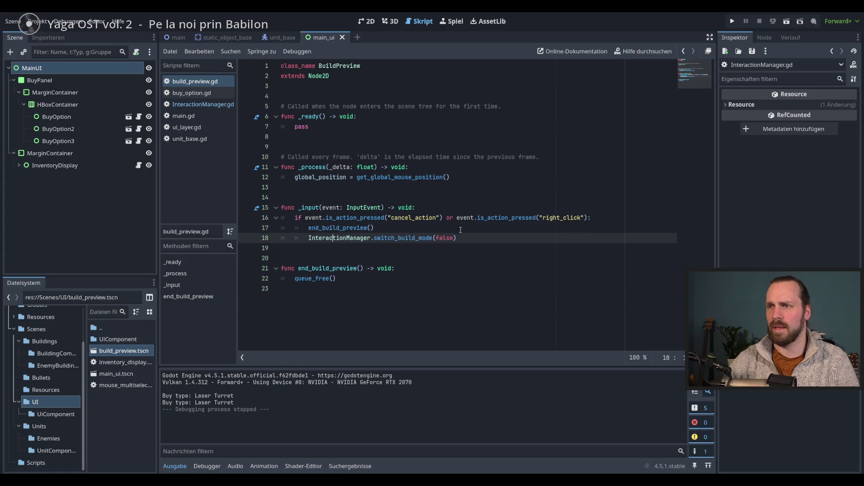
{"action": "key", "text": "alt+Up"}
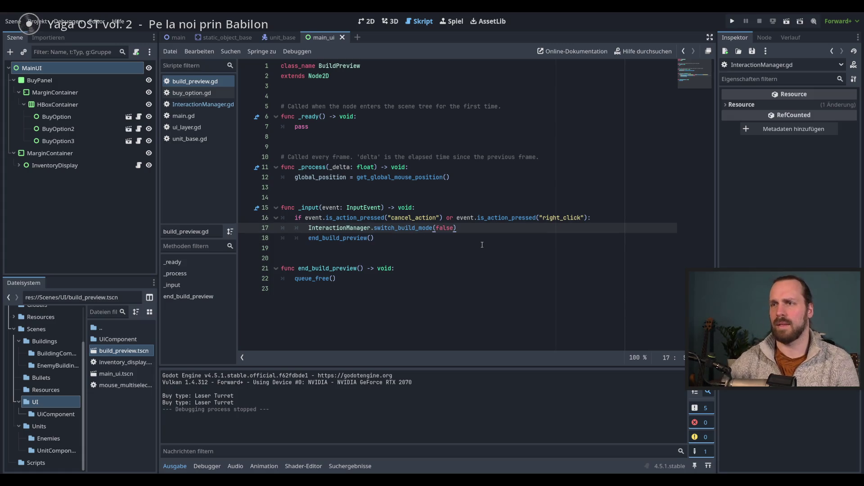
{"action": "left_click", "coordinate": [484, 235]}
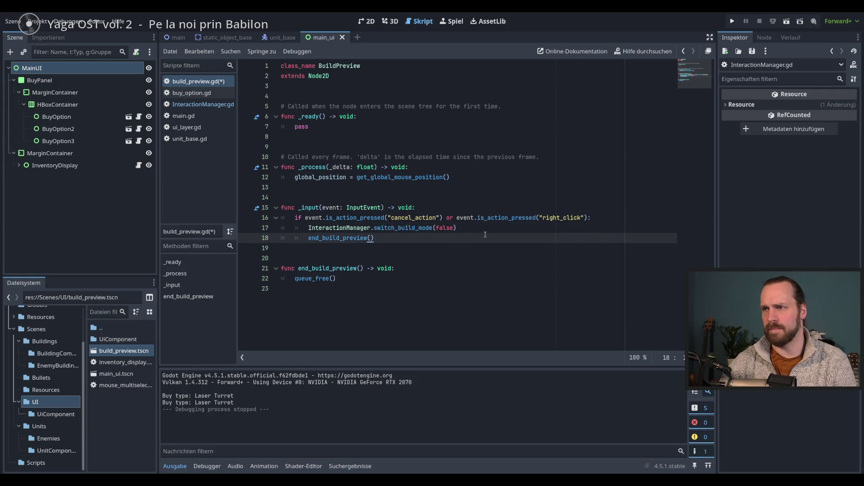
{"action": "key", "text": "Up"}
{"action": "key", "text": "Down"}
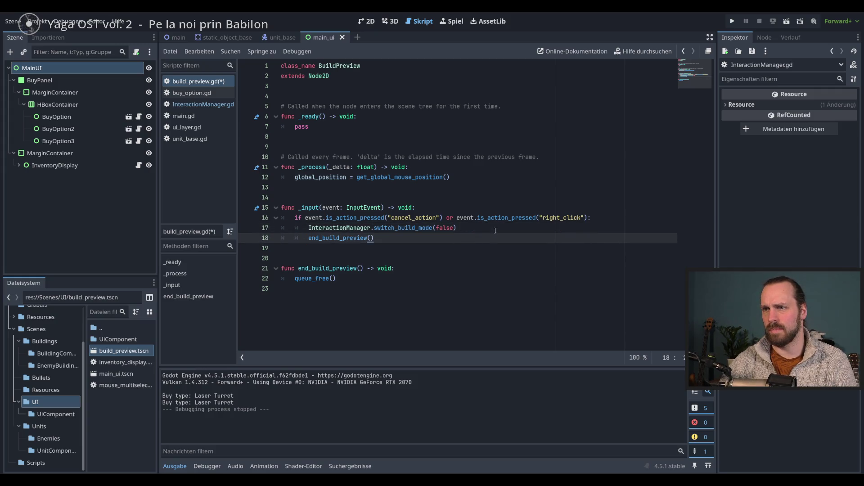
- Add print("ENDE") on a new line after end_build_preview()
{"action": "left_click", "coordinate": [421, 279]}
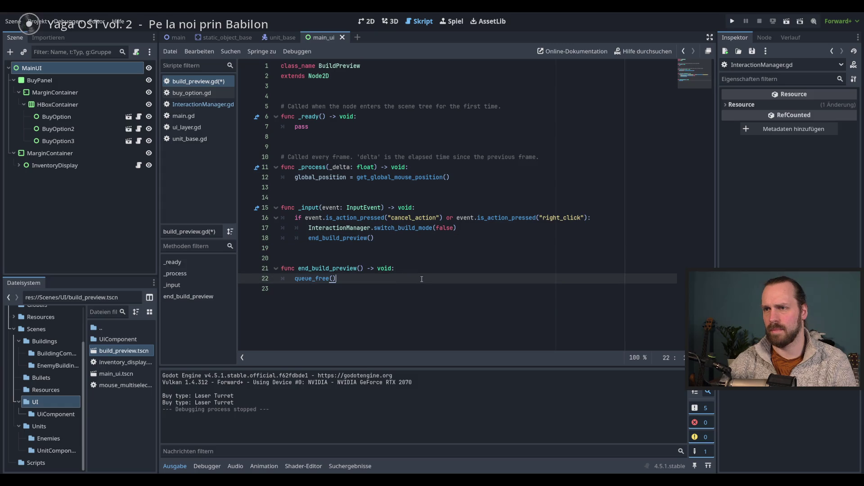
{"action": "left_click", "coordinate": [473, 229]}
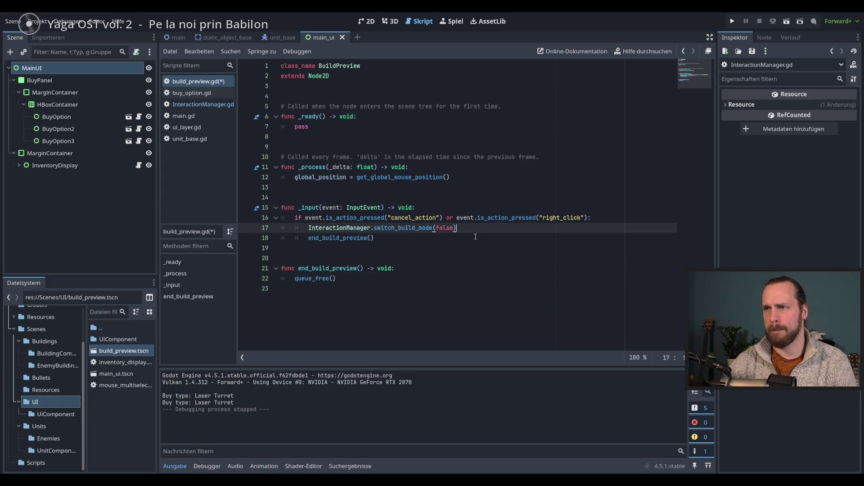
{"action": "left_click", "coordinate": [475, 237]}
{"action": "key", "text": "Return"}
{"action": "type", "text": "print(\"ENDE\""}
- Save and run, test the Laser Turret preview, then stop the game
{"action": "key", "text": "F5"}
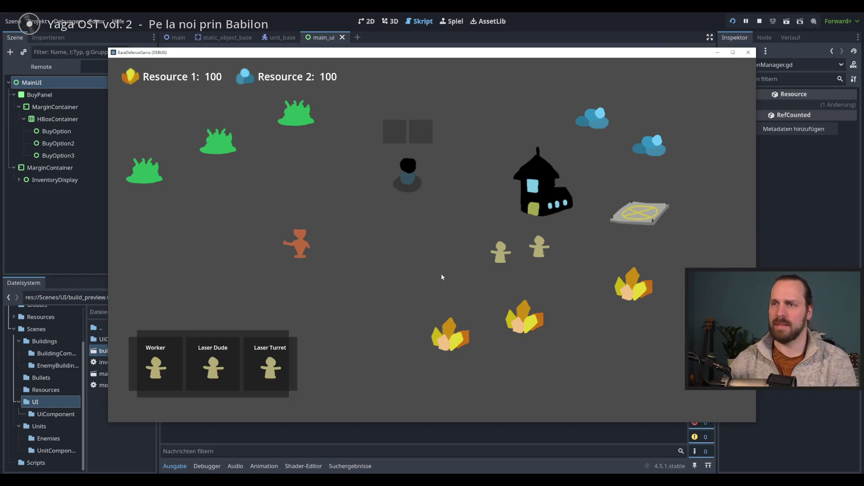
{"action": "left_click", "coordinate": [270, 363]}
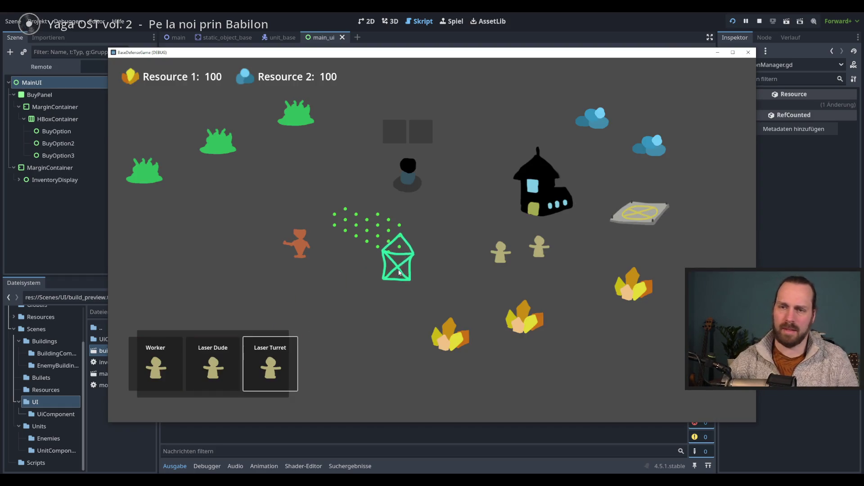
{"action": "left_click_drag", "start_coordinate": [378, 52], "coordinate": [445, 23]}
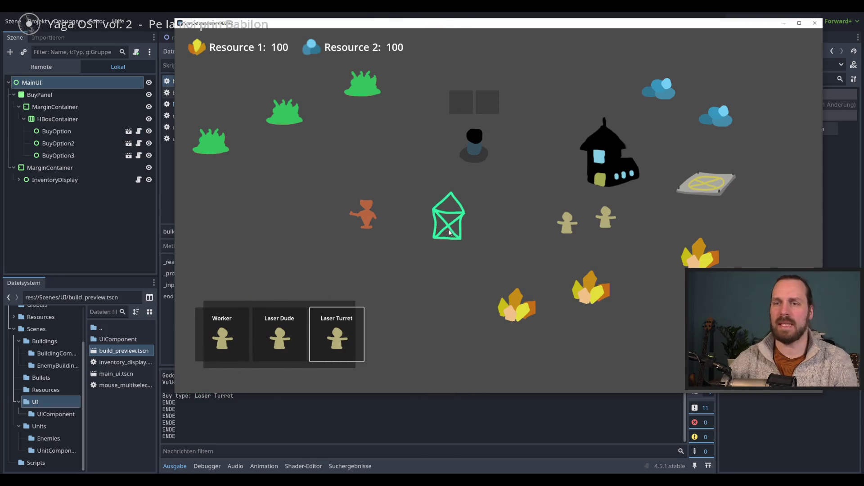
{"action": "key", "text": "F8"}
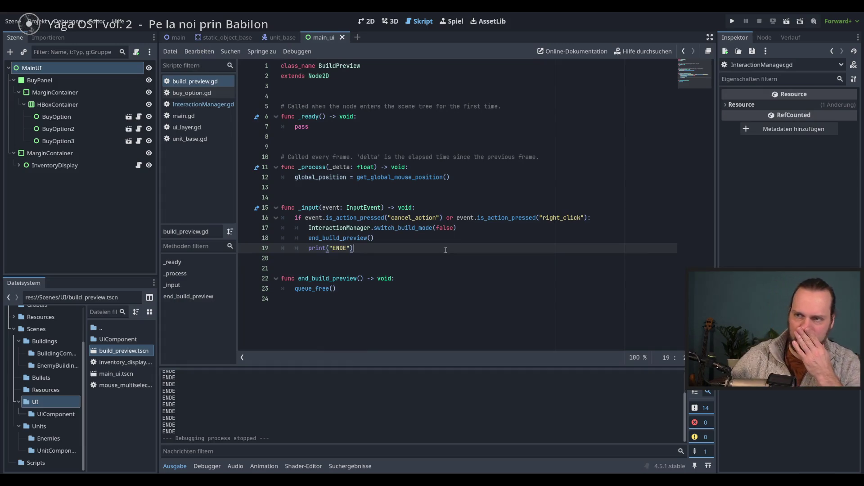
- Look up the end_build_preview definition and its queue_free() call
{"action": "left_click", "coordinate": [486, 241]}
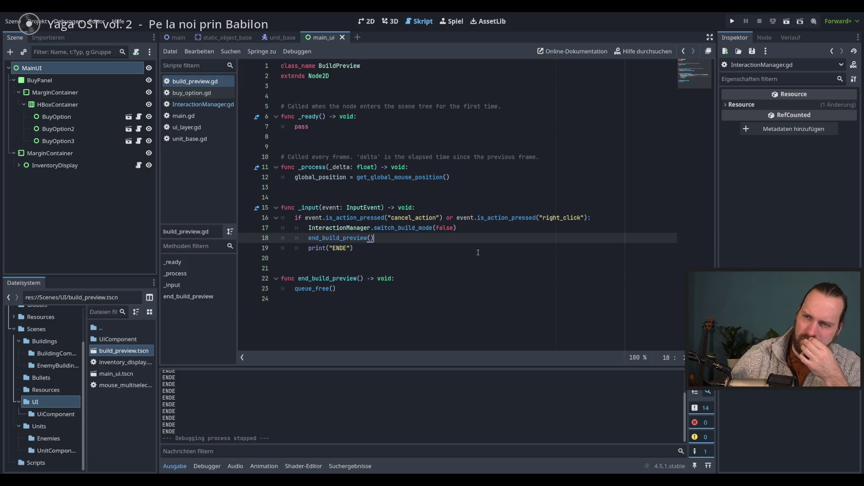
{"action": "double_click", "coordinate": [343, 238]}
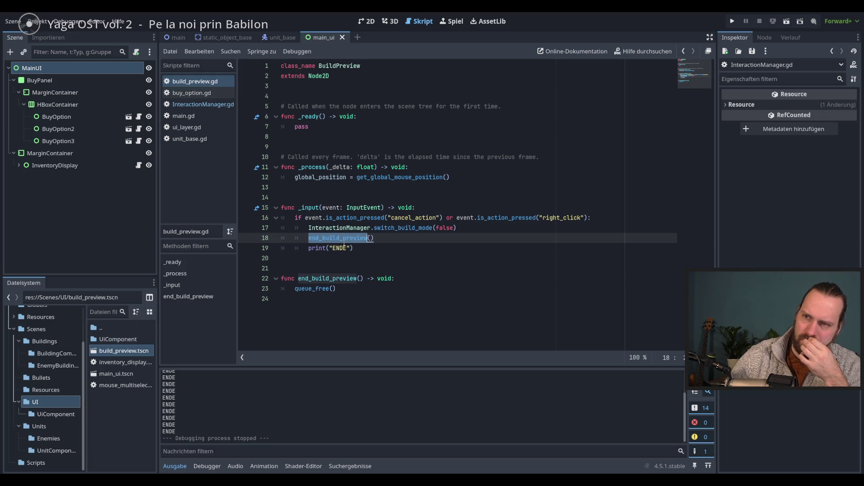
{"action": "double_click", "coordinate": [298, 289]}
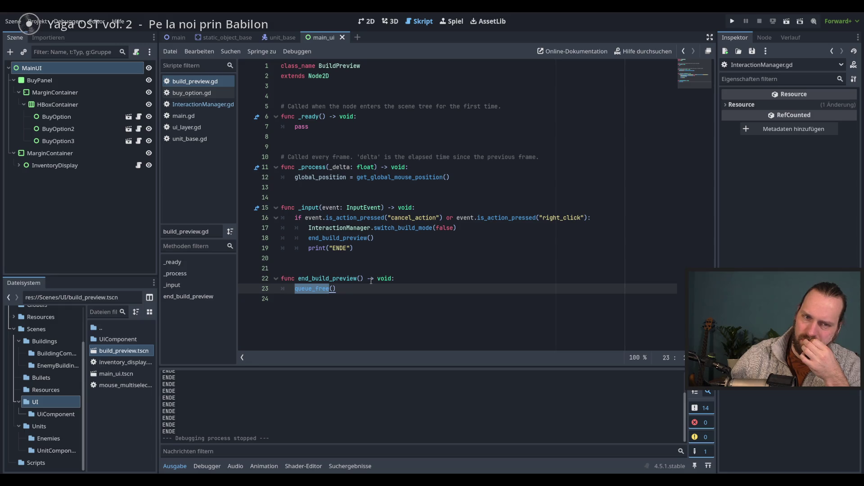
{"action": "left_click", "coordinate": [393, 277]}
{"action": "key", "text": "Down"}
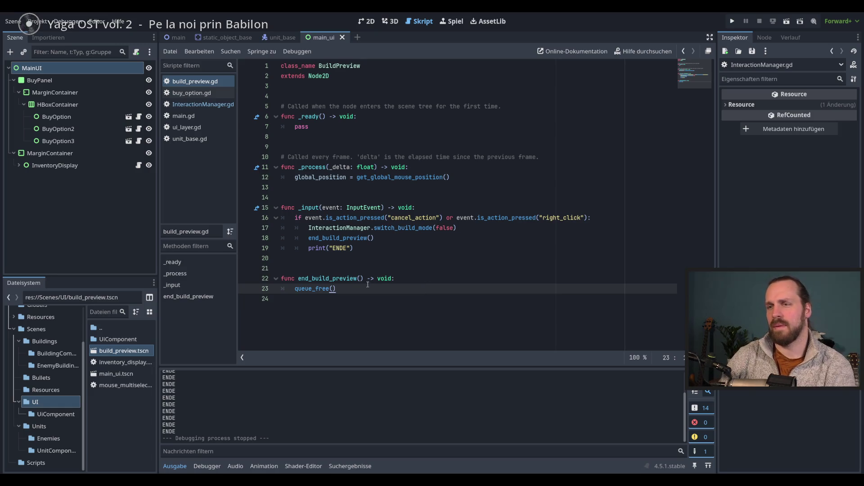
- Move the print("ENDE") line below queue_free() with Alt+Down and run the game
{"action": "left_click_drag", "start_coordinate": [356, 248], "coordinate": [308, 248]}
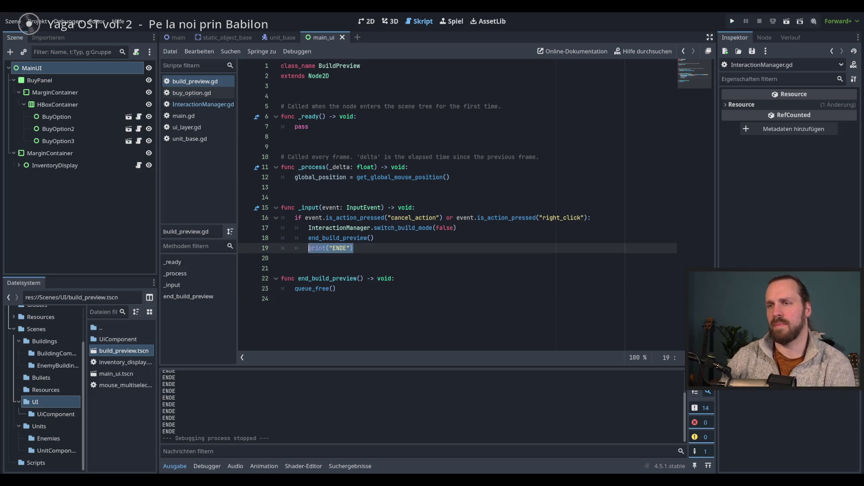
{"action": "key", "text": "alt+Down"}
{"action": "key", "text": "alt+Down"}
{"action": "key", "text": "alt+Down"}
{"action": "key", "text": "Home"}
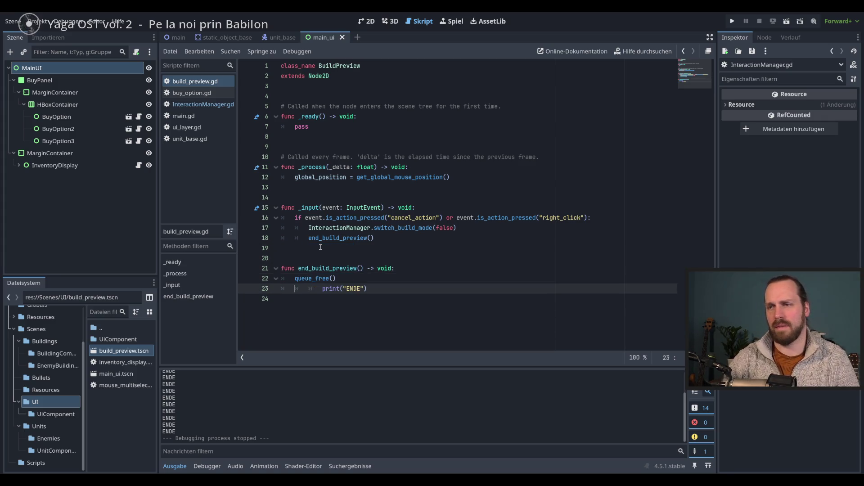
{"action": "key", "text": "F5"}
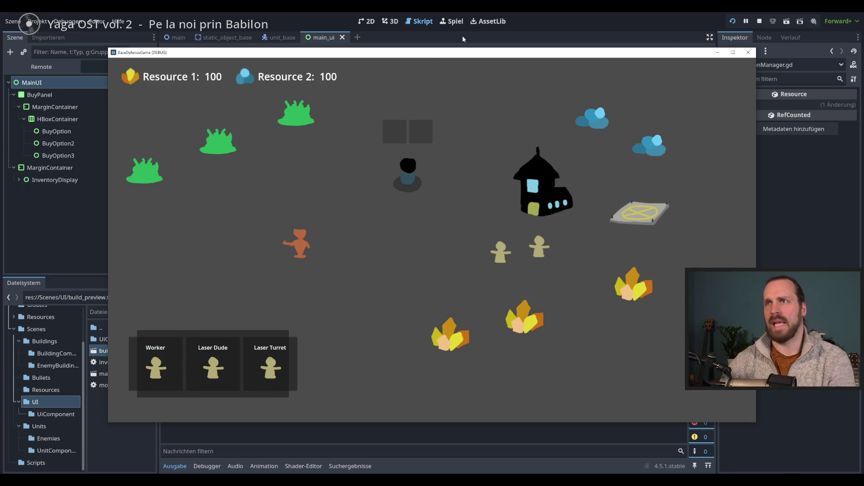
- Test the Laser Turret preview in the embedded Spiel view and select the logged ENDE lines
{"action": "key", "text": "F8"}
{"action": "left_click", "coordinate": [454, 22]}
{"action": "key", "text": "F5"}
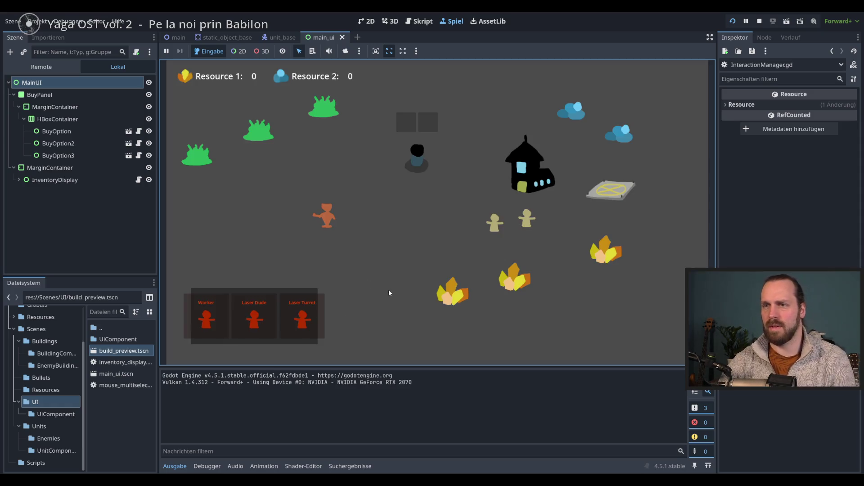
{"action": "left_click", "coordinate": [303, 317]}
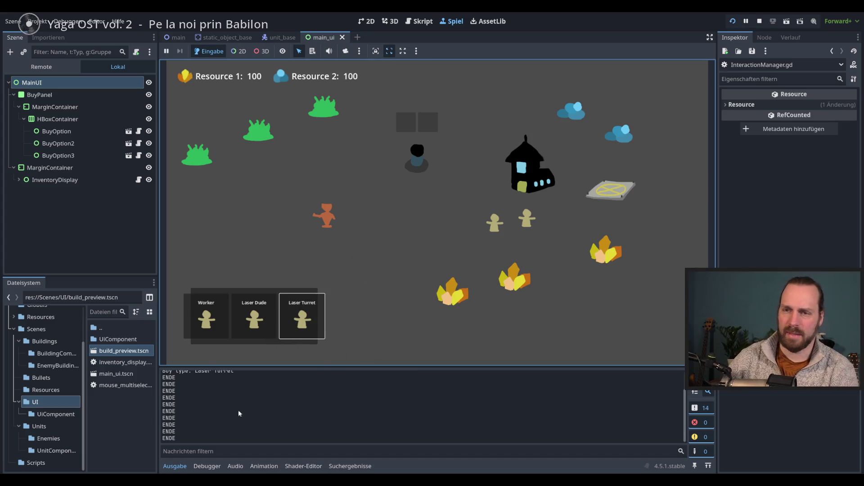
{"action": "left_click_drag", "start_coordinate": [244, 412], "coordinate": [169, 388]}
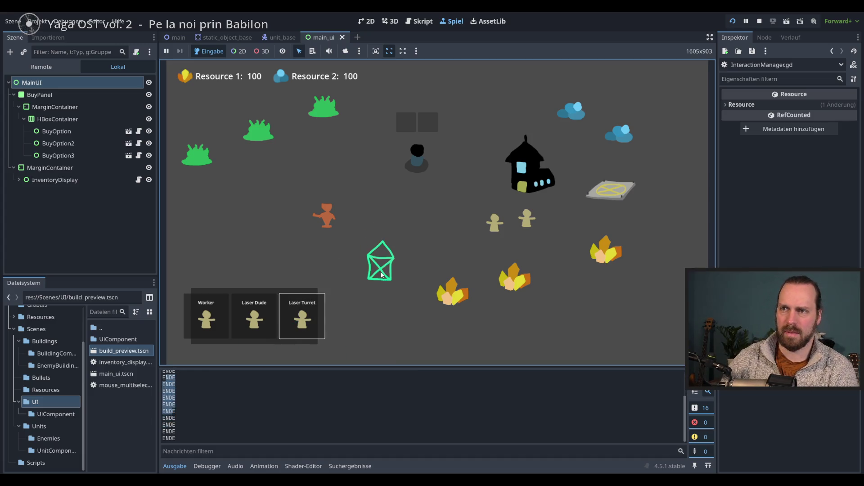
{"action": "key", "text": "F8"}
- Return to build_preview.gd, inspect queue_free on line 22, and relaunch the game
{"action": "left_click", "coordinate": [424, 22]}
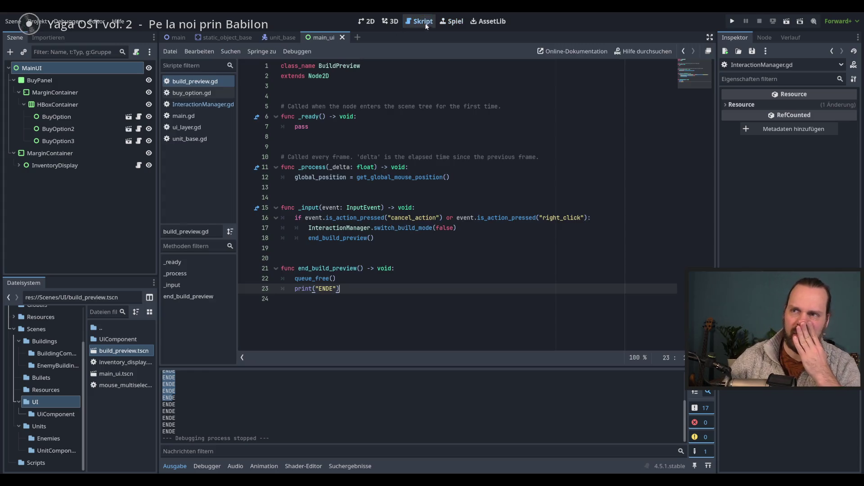
{"action": "double_click", "coordinate": [312, 278]}
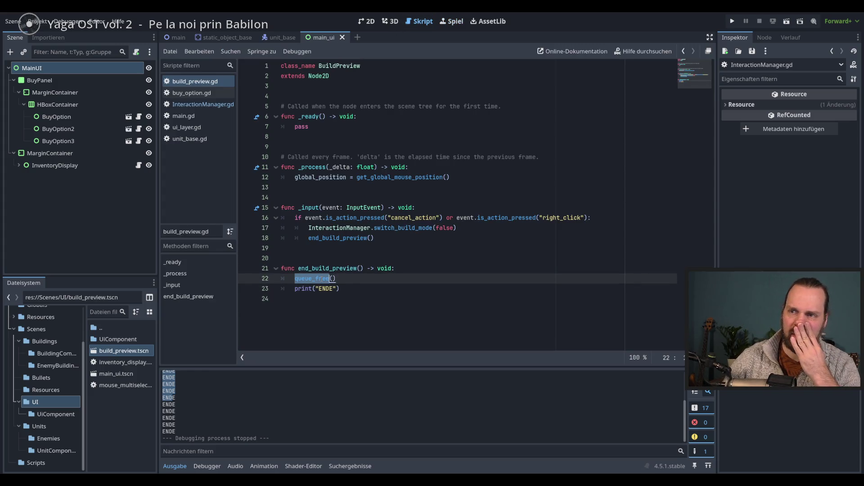
{"action": "left_click", "coordinate": [359, 282]}
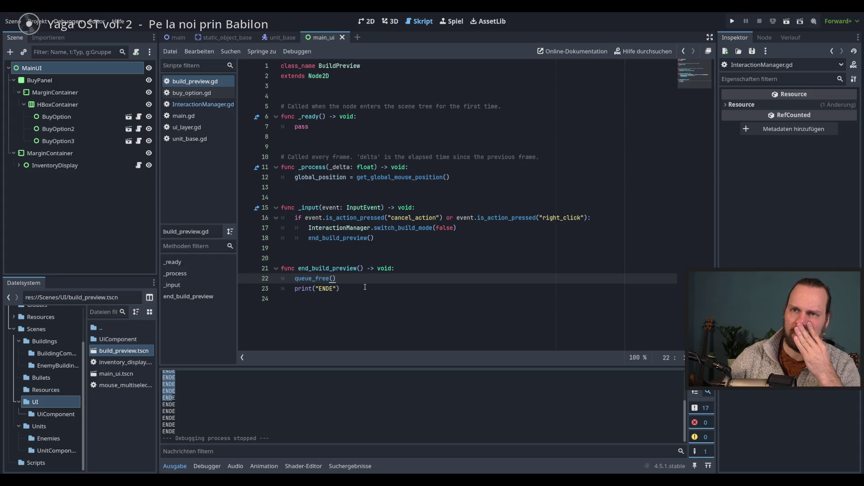
{"action": "key", "text": "F5"}
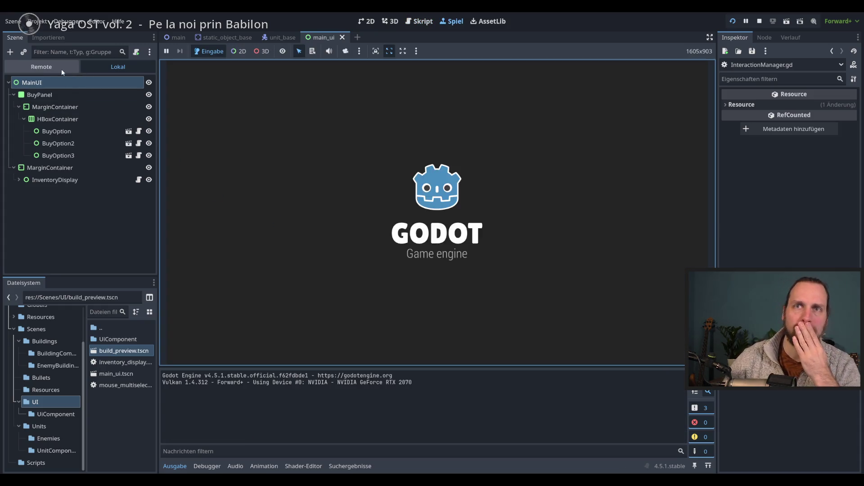
- Expand Main and UiLayer in the live scene tree, pick the Laser Turret, then stop the game
{"action": "left_click", "coordinate": [41, 67]}
{"action": "left_click", "coordinate": [14, 131]}
{"action": "left_click", "coordinate": [17, 156]}
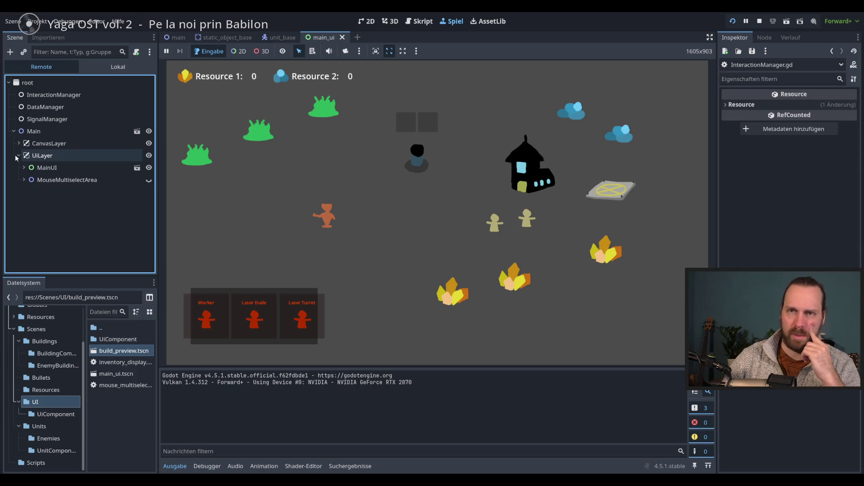
{"action": "left_click", "coordinate": [314, 216]}
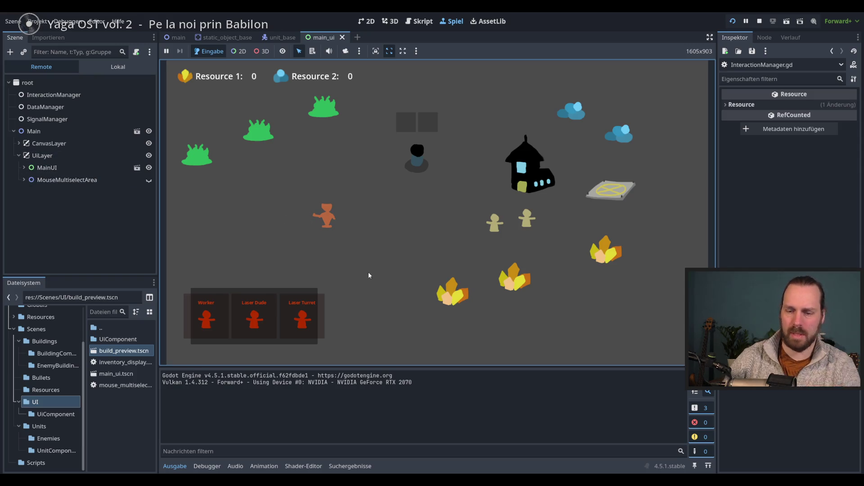
{"action": "left_click", "coordinate": [301, 318]}
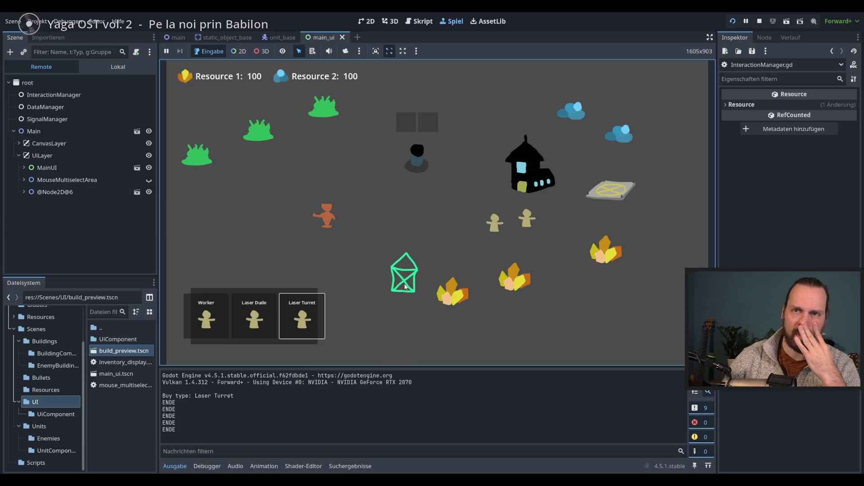
{"action": "key", "text": "F8"}
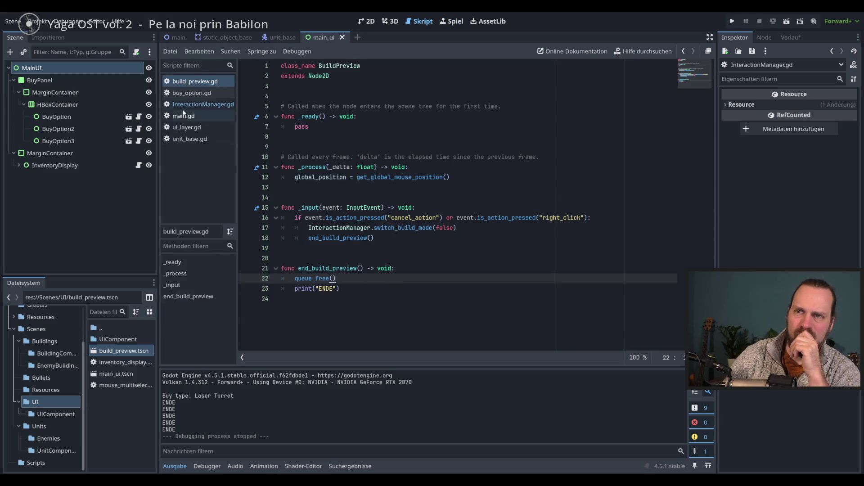
- Open ui_layer.gd through the UiLayer node in the Main scene
{"action": "left_click", "coordinate": [203, 104]}
{"action": "scroll", "coordinate": [469, 255], "scroll_direction": "down", "scroll_amount": 3}
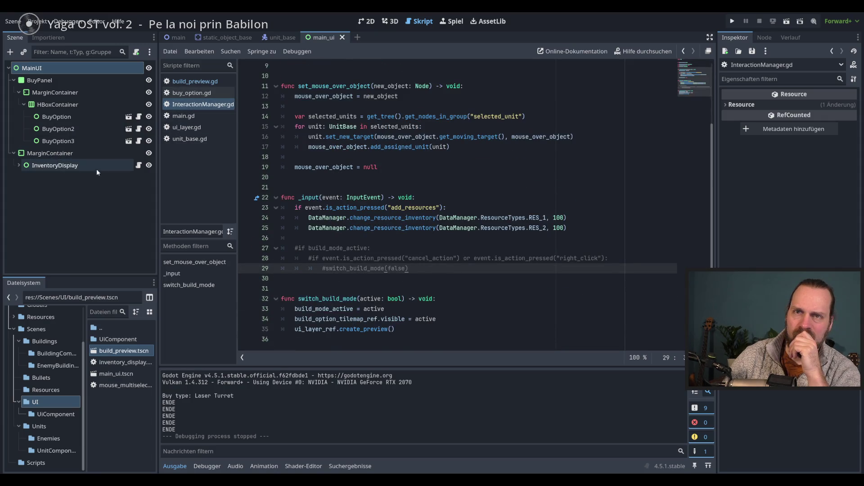
{"action": "left_click", "coordinate": [187, 38]}
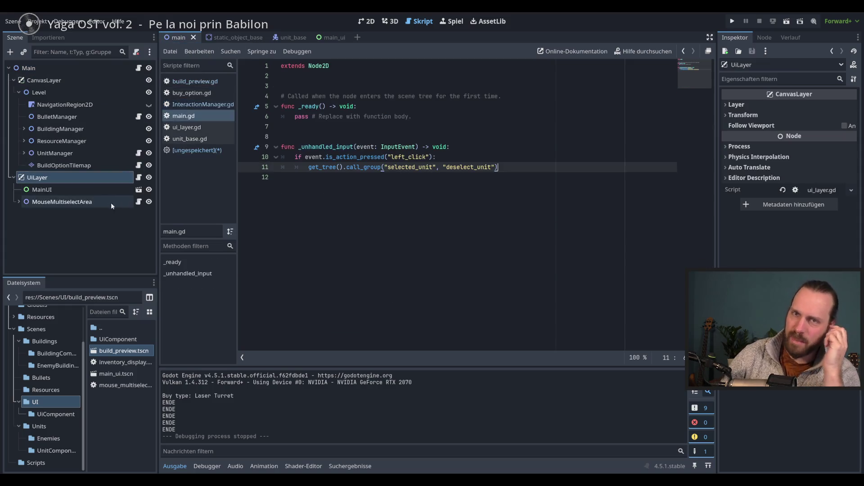
{"action": "left_click", "coordinate": [138, 177]}
{"action": "left_click", "coordinate": [138, 177]}
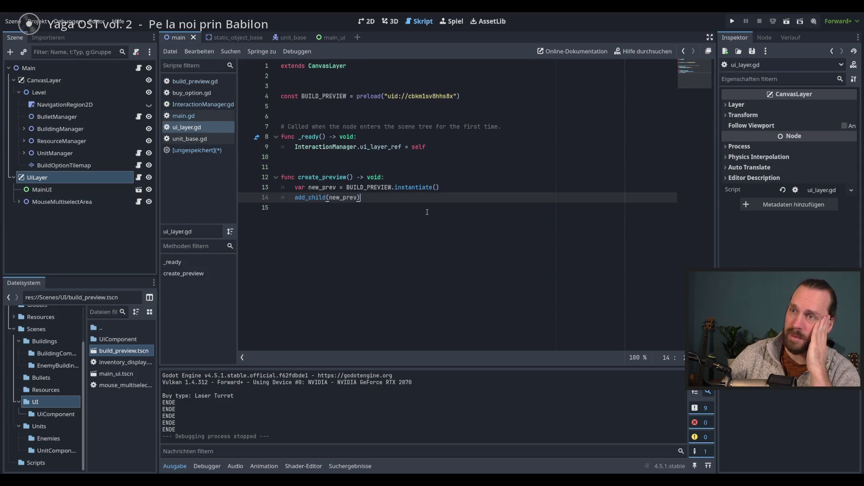
- Append print("NEUES PREVIEW") to the end of create_preview and run the game
{"action": "left_click", "coordinate": [435, 226]}
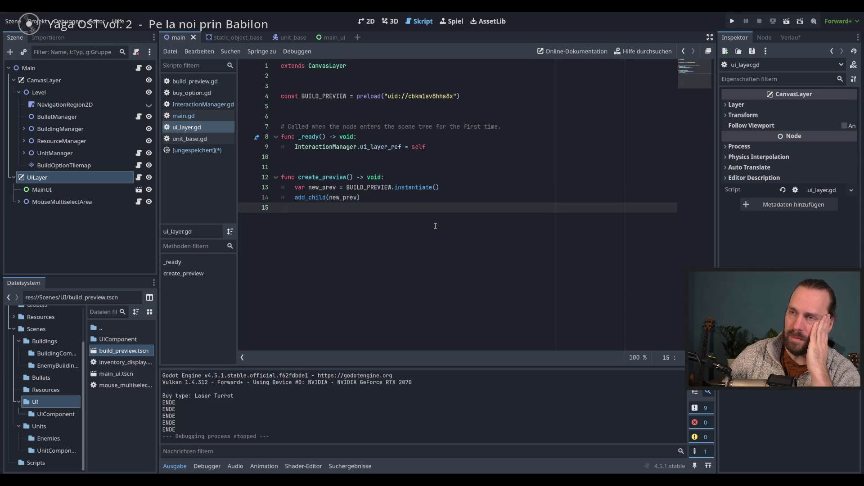
{"action": "left_click", "coordinate": [391, 198]}
{"action": "key", "text": "Return"}
{"action": "type", "text": "print"}
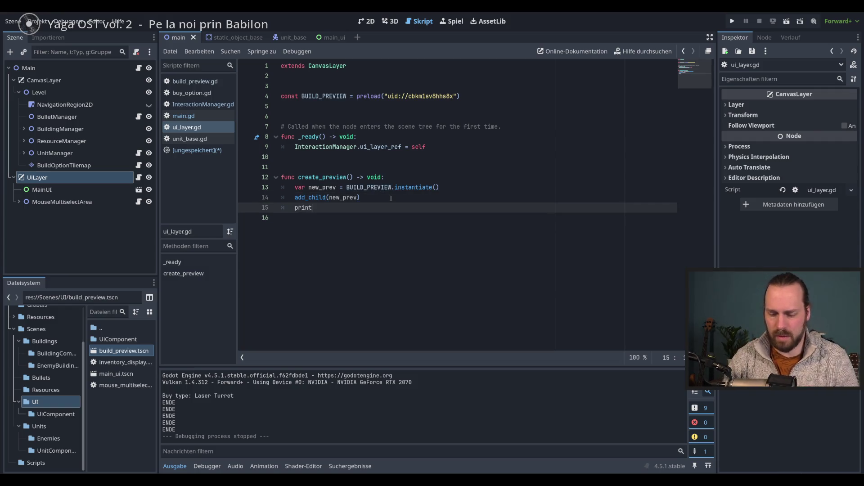
{"action": "type", "text": "(\"NEUES "}
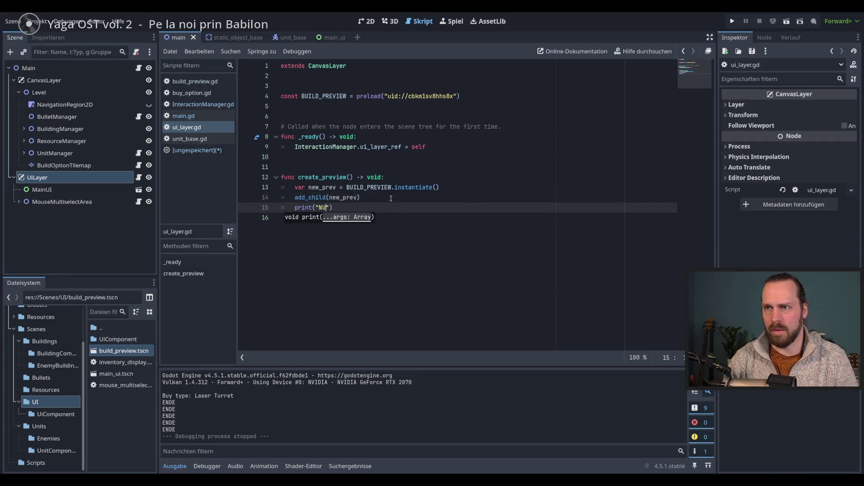
{"action": "type", "text": "PRE"}
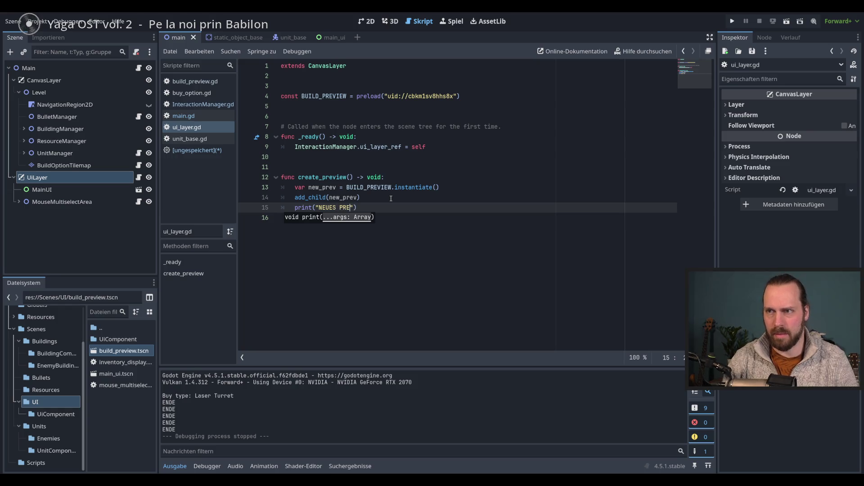
{"action": "type", "text": "VIEW"}
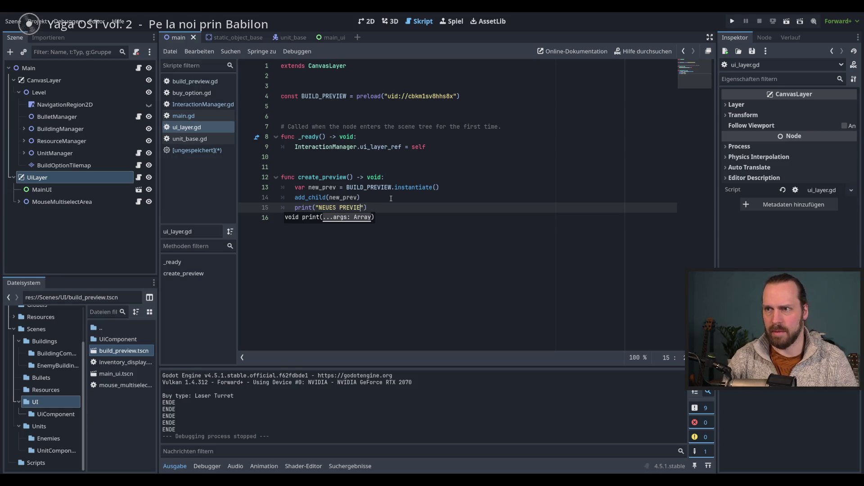
{"action": "key", "text": "F5"}
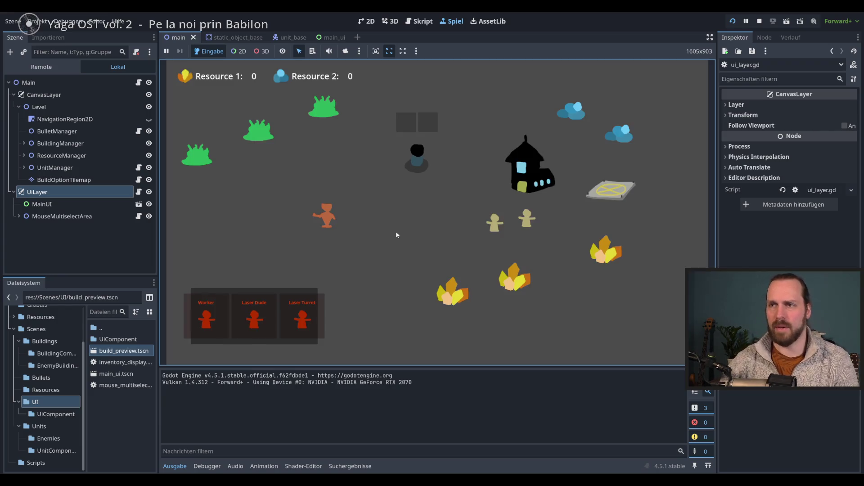
- Buy the Laser Turret six times to log NEUES PREVIEW entries, then stop the game
{"action": "left_click", "coordinate": [306, 318]}
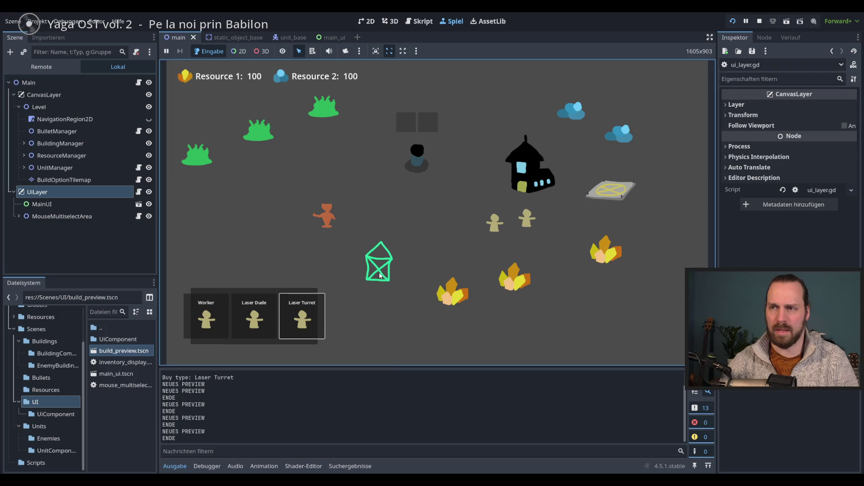
{"action": "left_click", "coordinate": [299, 333]}
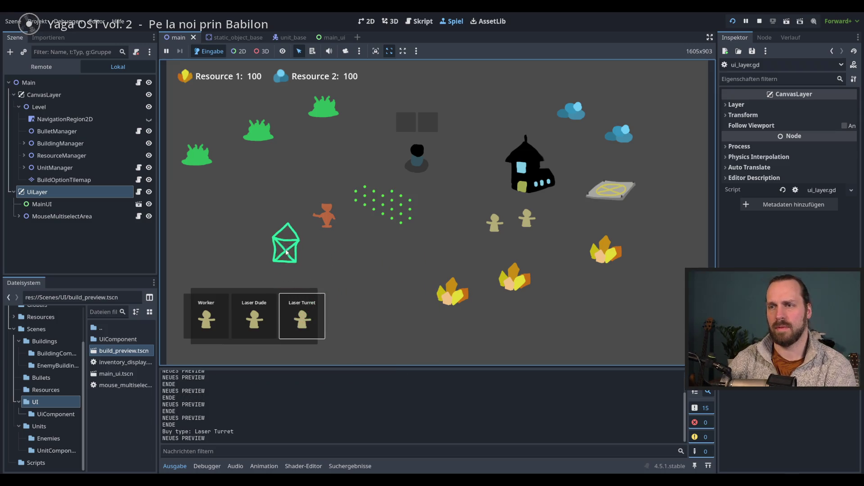
{"action": "left_click", "coordinate": [302, 317]}
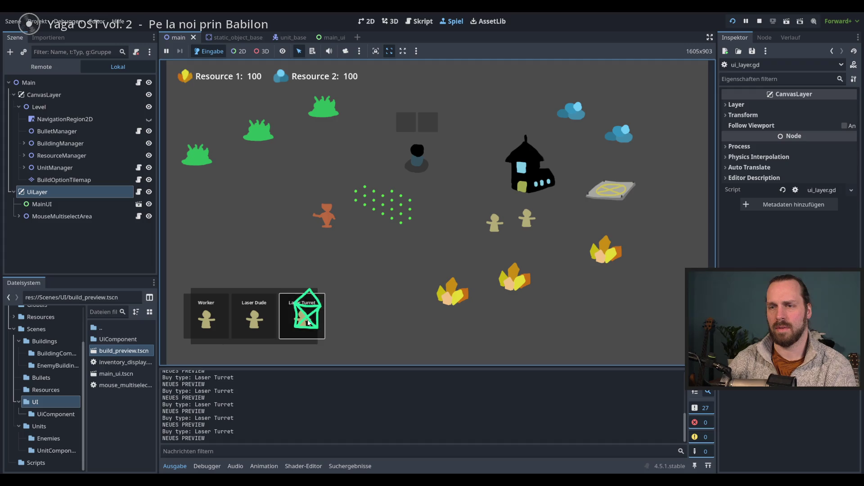
{"action": "left_click", "coordinate": [299, 310]}
{"action": "left_click", "coordinate": [299, 317]}
{"action": "left_click", "coordinate": [301, 327]}
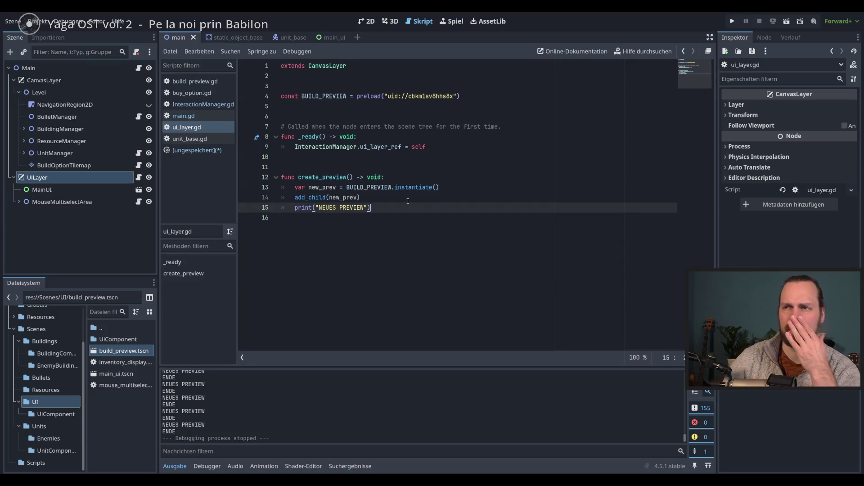
{"action": "left_click", "coordinate": [405, 197]}
{"action": "left_click", "coordinate": [414, 207]}
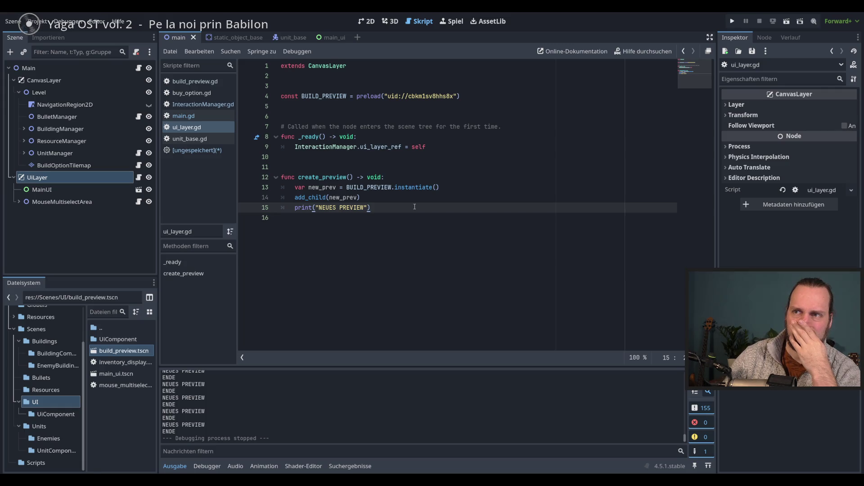
- Close the unsaved Control script and discard its changes
{"action": "left_click", "coordinate": [198, 151]}
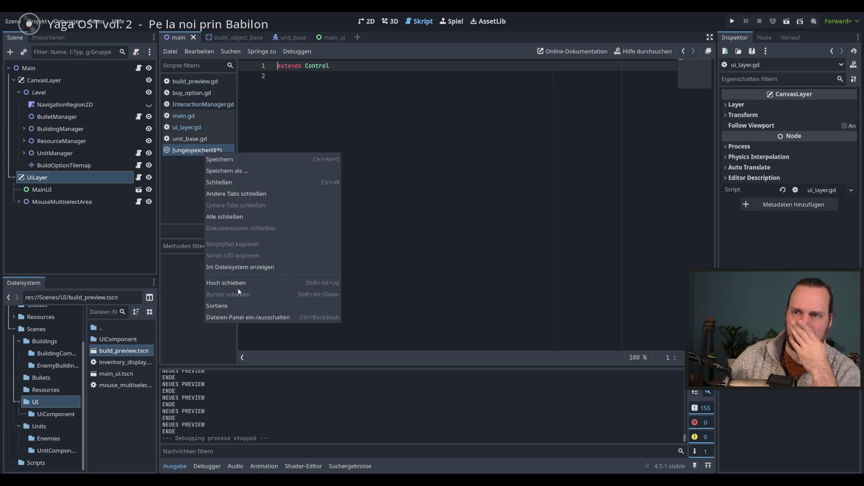
{"action": "left_click", "coordinate": [236, 194]}
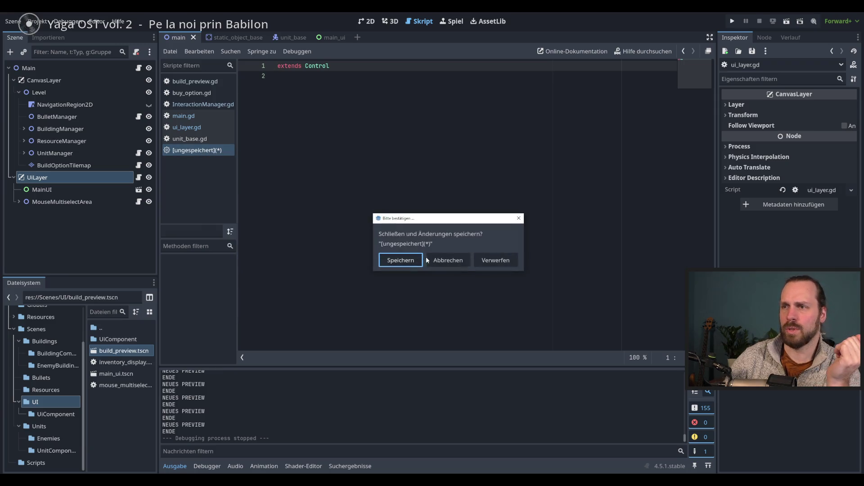
{"action": "left_click", "coordinate": [500, 265]}
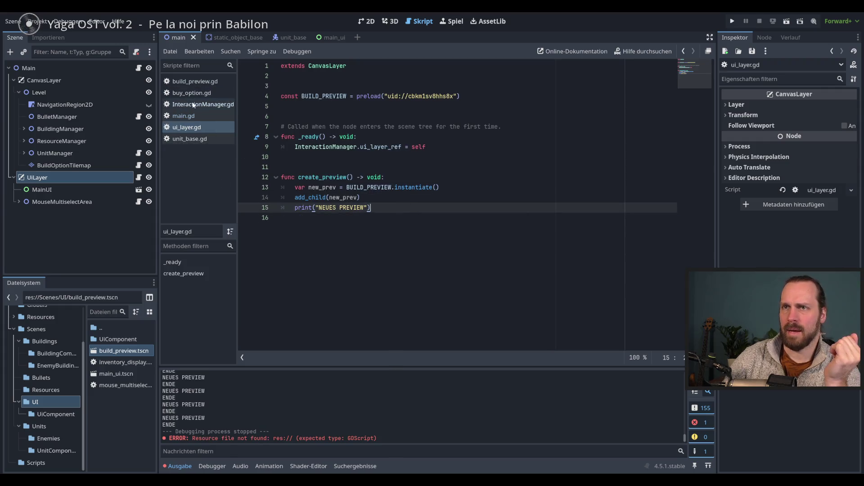
- Open build_preview.gd and place the caret on its switch_build_mode call
{"action": "left_click", "coordinate": [190, 139]}
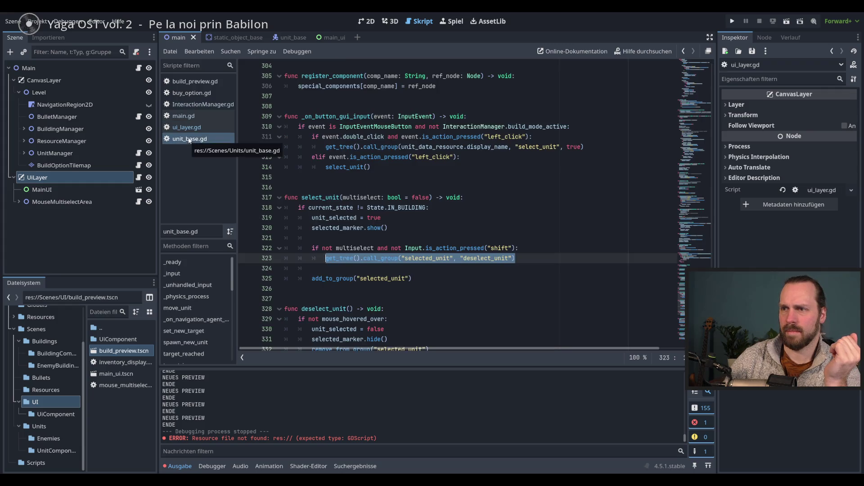
{"action": "left_click", "coordinate": [189, 117]}
{"action": "left_click", "coordinate": [192, 106]}
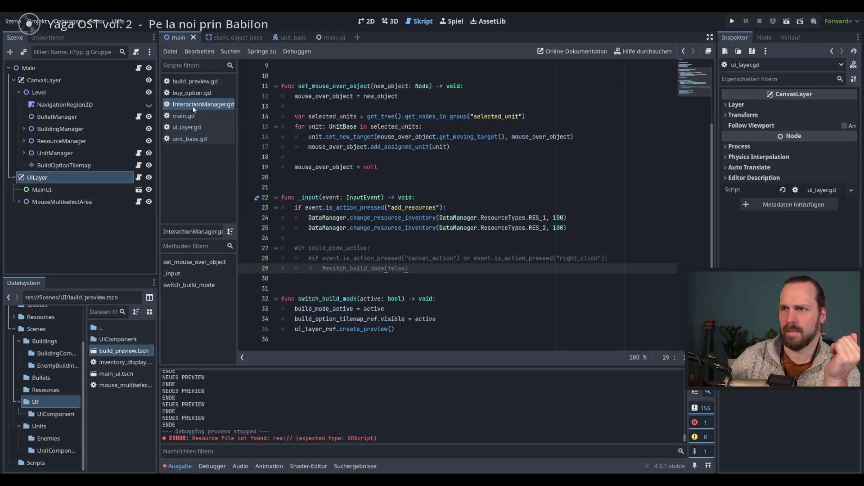
{"action": "left_click", "coordinate": [195, 97]}
{"action": "left_click", "coordinate": [198, 83]}
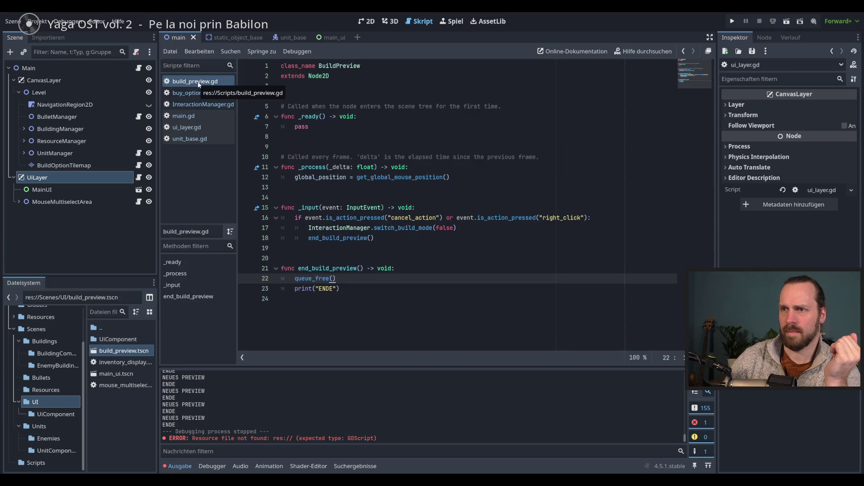
{"action": "left_click", "coordinate": [485, 230]}
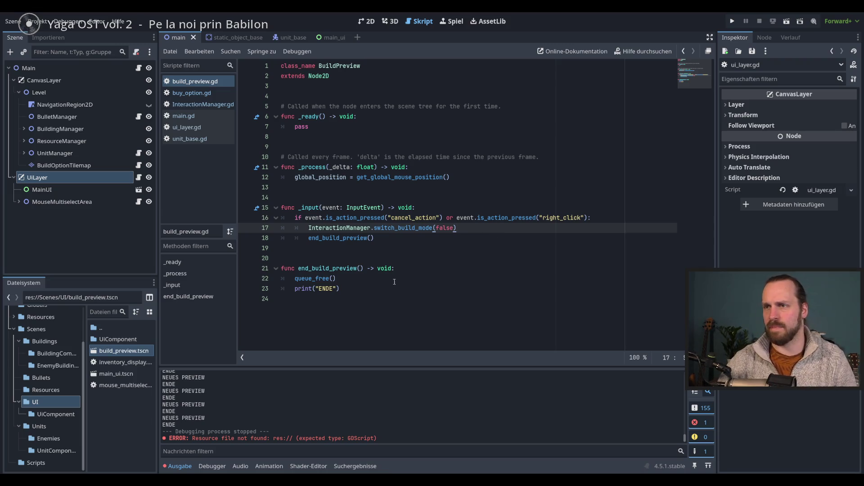
{"action": "left_click", "coordinate": [432, 227]}
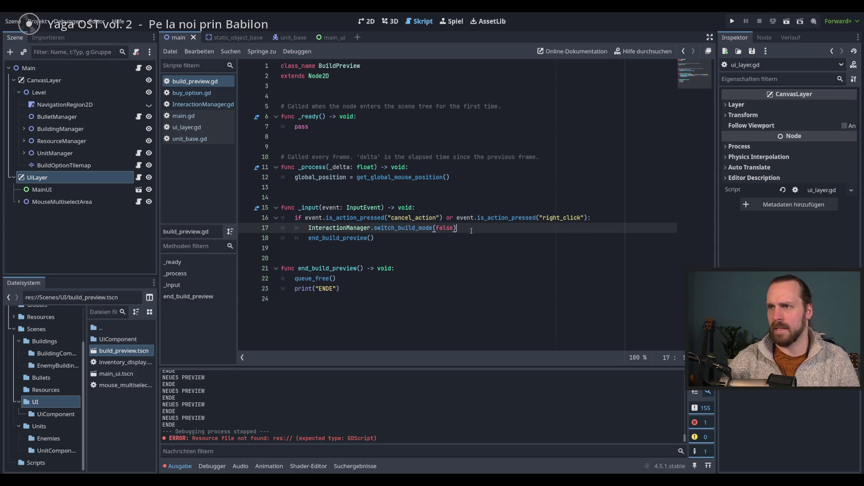
- Jump to switch_build_mode and locate the create_preview call on line 35
{"action": "left_click", "coordinate": [406, 230], "text": "ctrl"}
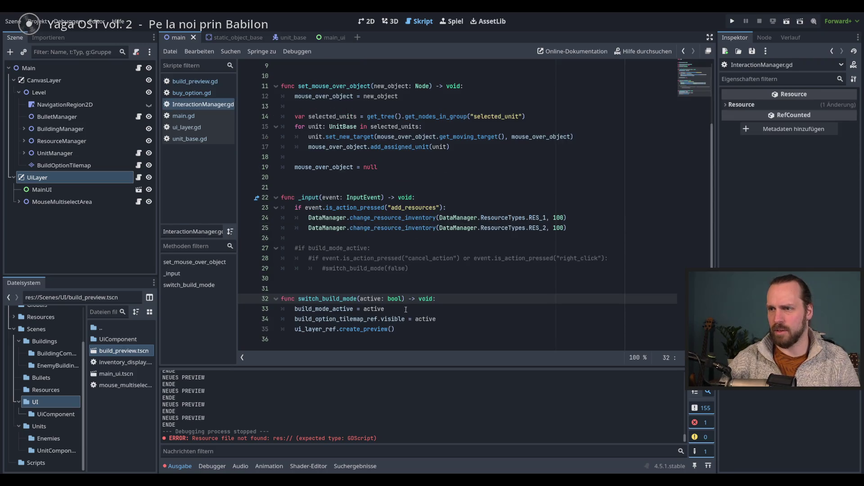
{"action": "key", "text": "Down"}
{"action": "key", "text": "Down"}
{"action": "key", "text": "Down"}
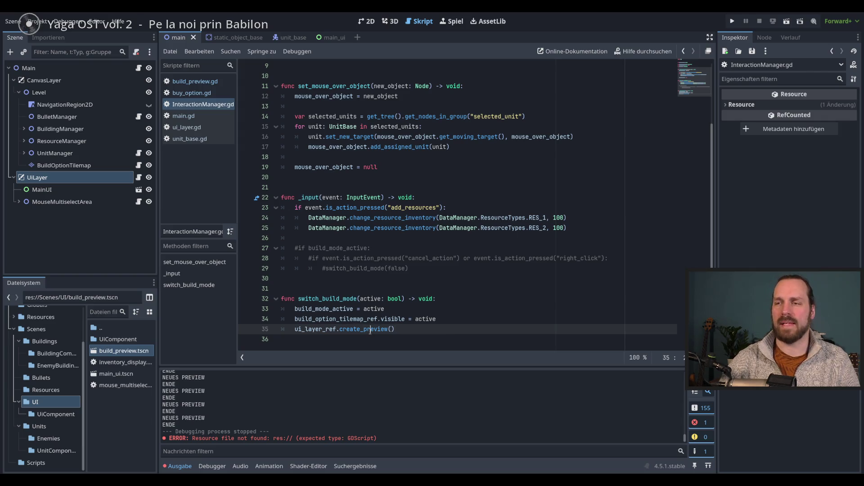
{"action": "double_click", "coordinate": [370, 331]}
{"action": "left_click", "coordinate": [428, 334]}
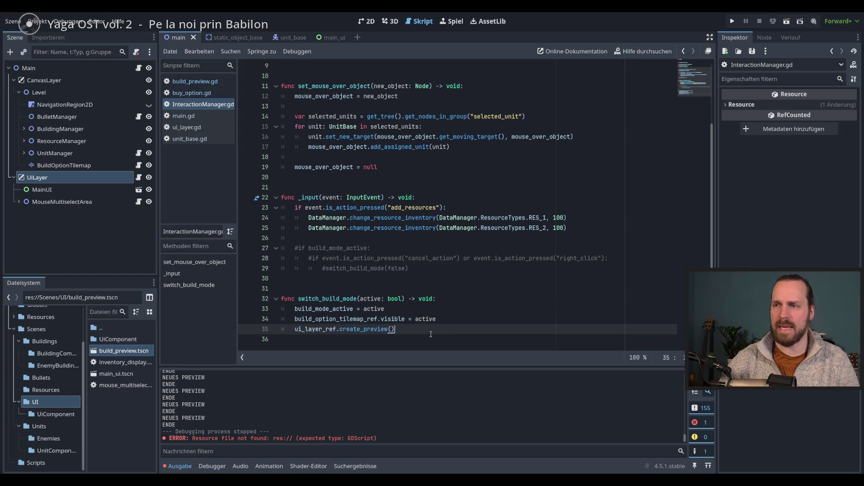
{"action": "left_click", "coordinate": [460, 318]}
- Wrap ui_layer_ref.create_preview() under a new 'if active:' line, then run the game
{"action": "key", "text": "Return"}
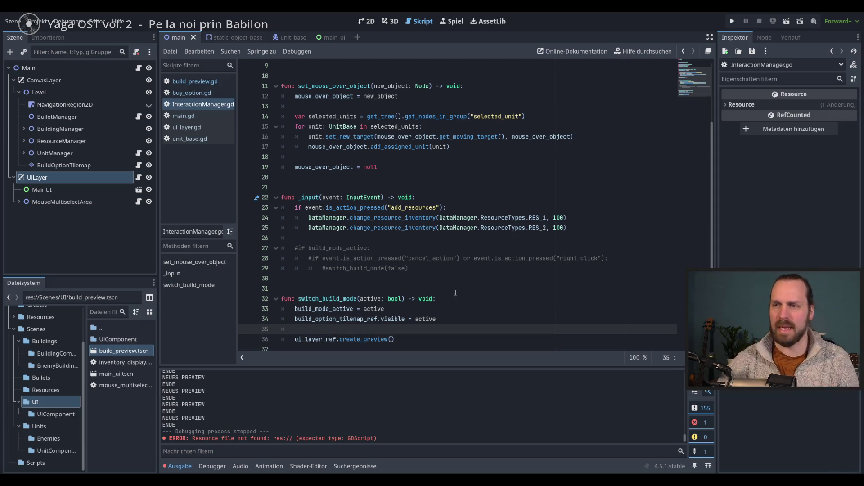
{"action": "scroll", "coordinate": [455, 293], "scroll_direction": "down", "scroll_amount": 1}
{"action": "type", "text": "if"}
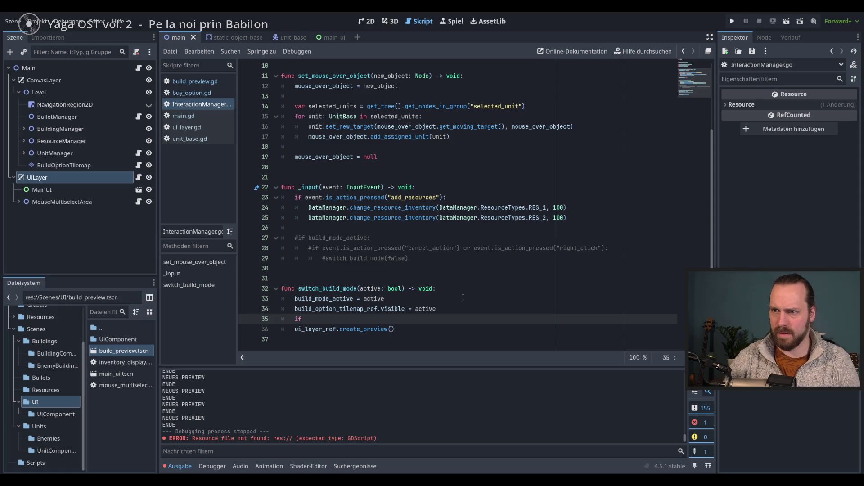
{"action": "type", "text": " ac"}
{"action": "key", "text": "Return"}
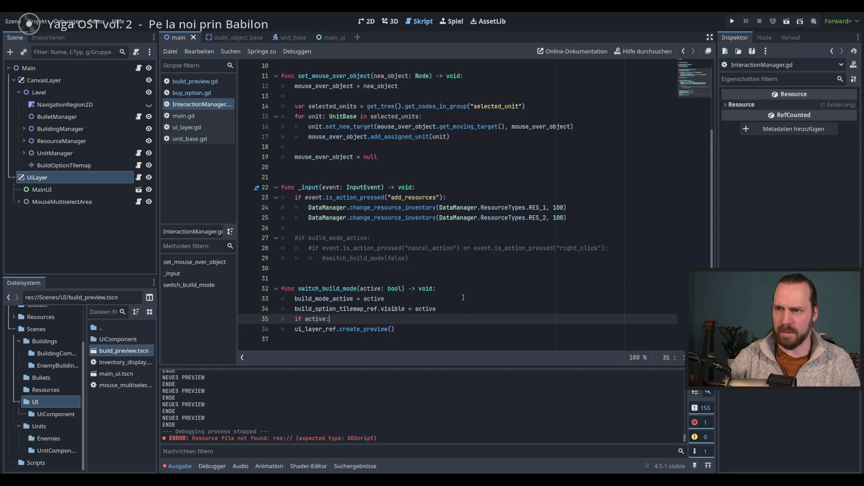
{"action": "key", "text": "Down"}
{"action": "key", "text": "Tab"}
{"action": "key", "text": "BackSpace"}
{"action": "key", "text": "Home"}
{"action": "key", "text": "Tab"}
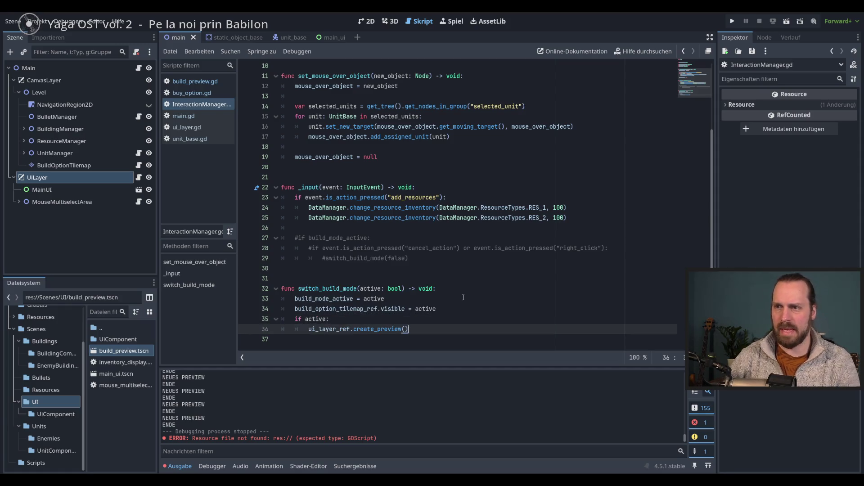
{"action": "key", "text": "F5"}
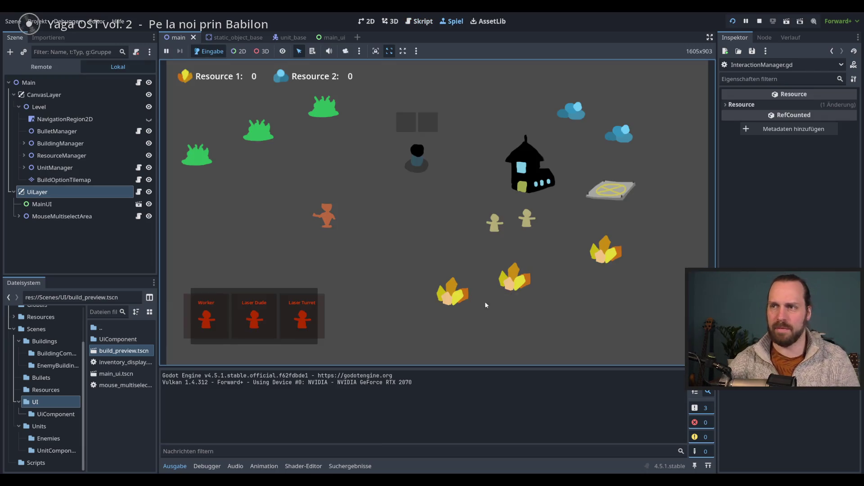
- Buy Laser Turrets, drag the preview across the map, inspect the live scene tree, then stop
{"action": "left_click", "coordinate": [304, 313]}
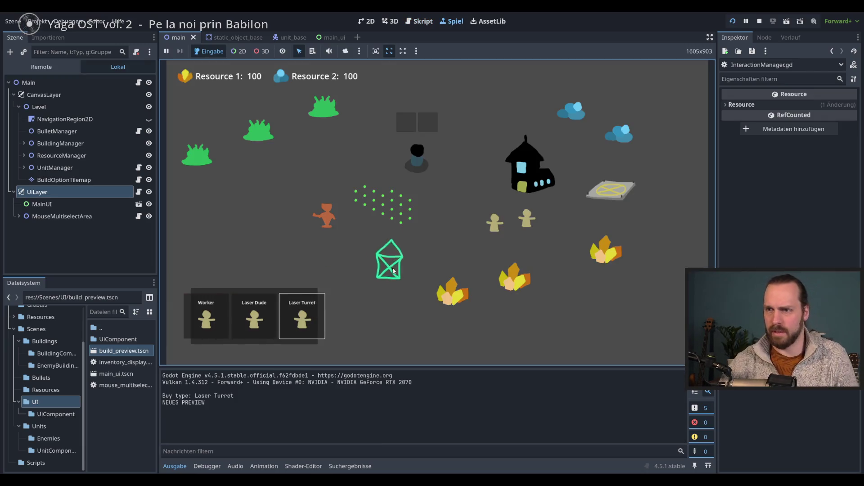
{"action": "left_click", "coordinate": [310, 306]}
{"action": "mouse_move", "coordinate": [323, 298]}
{"action": "left_mouse_down"}
{"action": "mouse_move", "coordinate": [424, 257]}
{"action": "mouse_move", "coordinate": [457, 180]}
{"action": "mouse_move", "coordinate": [334, 193]}
{"action": "mouse_move", "coordinate": [280, 181]}
{"action": "left_mouse_up"}
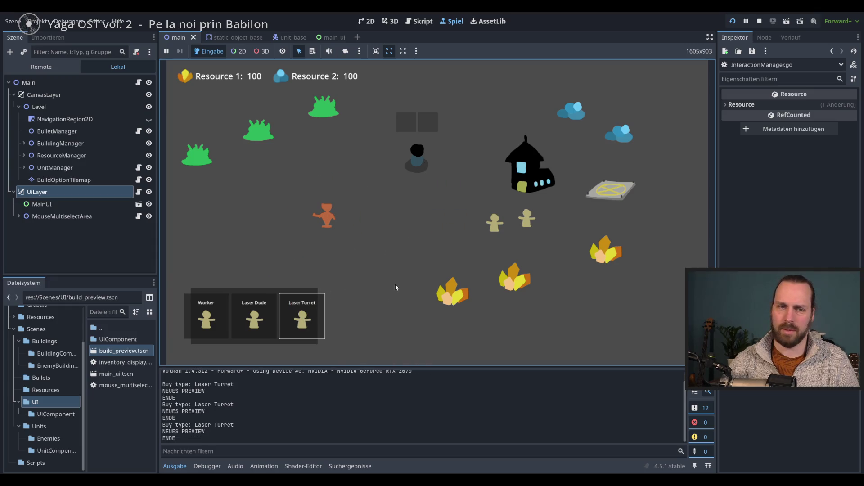
{"action": "mouse_move", "coordinate": [302, 317]}
{"action": "left_mouse_down"}
{"action": "mouse_move", "coordinate": [505, 241]}
{"action": "mouse_move", "coordinate": [511, 196]}
{"action": "mouse_move", "coordinate": [386, 195]}
{"action": "mouse_move", "coordinate": [355, 221]}
{"action": "left_mouse_up"}
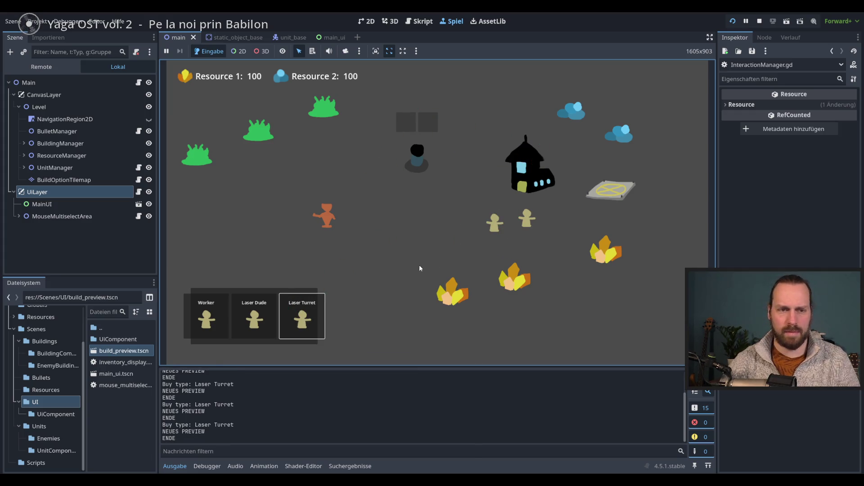
{"action": "mouse_move", "coordinate": [306, 324]}
{"action": "left_mouse_down"}
{"action": "mouse_move", "coordinate": [377, 278]}
{"action": "mouse_move", "coordinate": [315, 274]}
{"action": "mouse_move", "coordinate": [311, 315]}
{"action": "mouse_move", "coordinate": [396, 276]}
{"action": "mouse_move", "coordinate": [355, 241]}
{"action": "mouse_move", "coordinate": [305, 315]}
{"action": "mouse_move", "coordinate": [411, 288]}
{"action": "mouse_move", "coordinate": [303, 322]}
{"action": "mouse_move", "coordinate": [319, 299]}
{"action": "mouse_move", "coordinate": [43, 71]}
{"action": "left_mouse_up"}
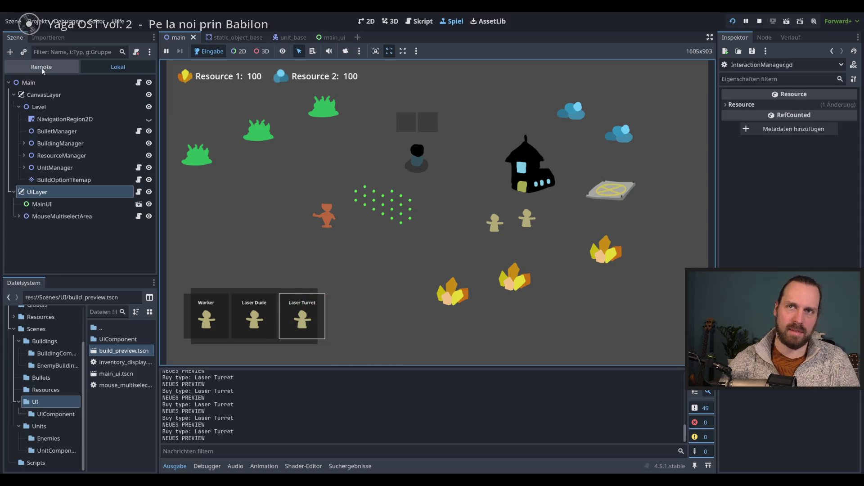
{"action": "left_click", "coordinate": [41, 68]}
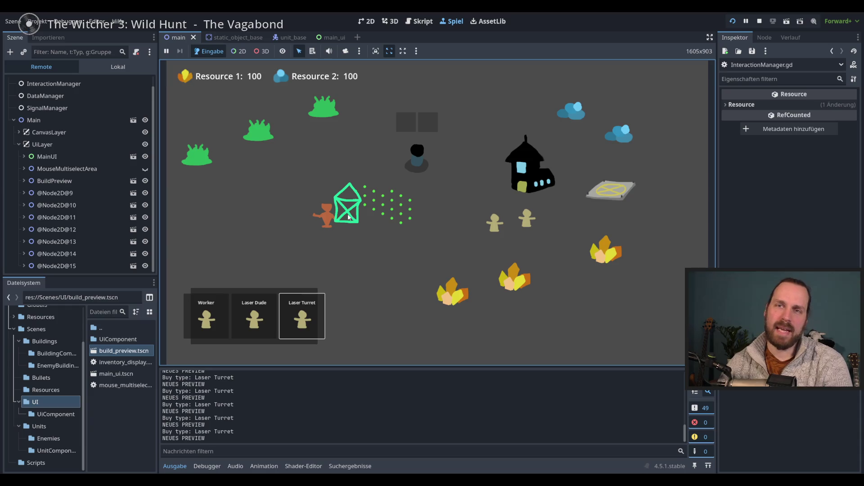
{"action": "key", "text": "F8"}
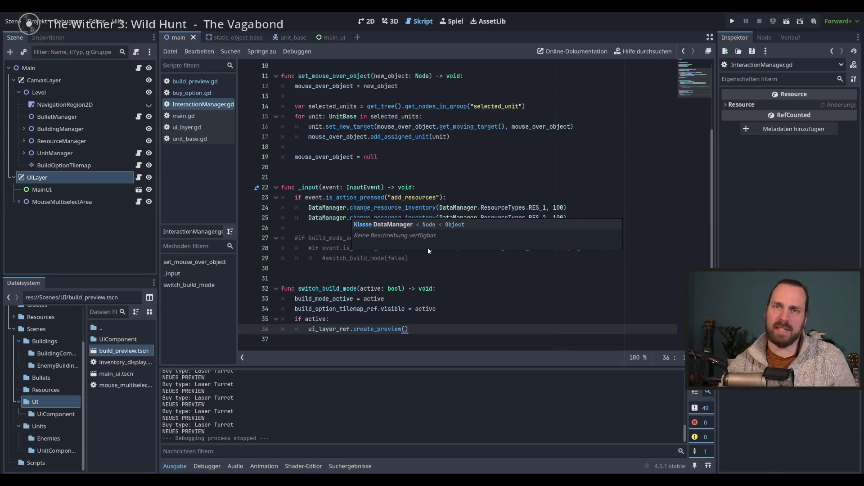
- Add a Node2D child under UiLayer
{"action": "left_click", "coordinate": [467, 331]}
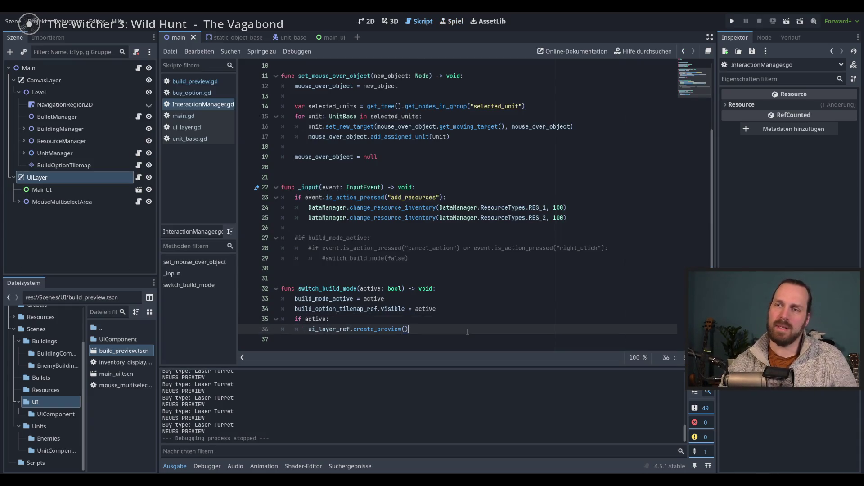
{"action": "left_click", "coordinate": [62, 202]}
{"action": "left_click", "coordinate": [40, 178]}
{"action": "left_click", "coordinate": [10, 52]}
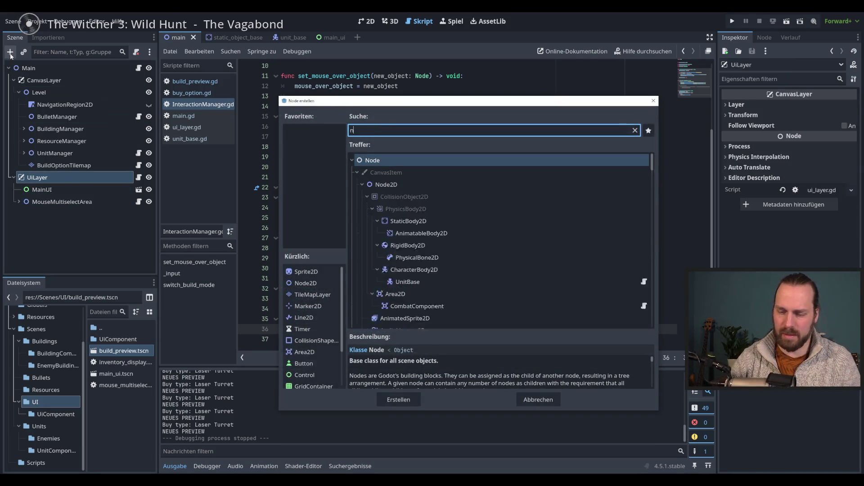
{"action": "type", "text": "ode2d"}
{"action": "key", "text": "Return"}
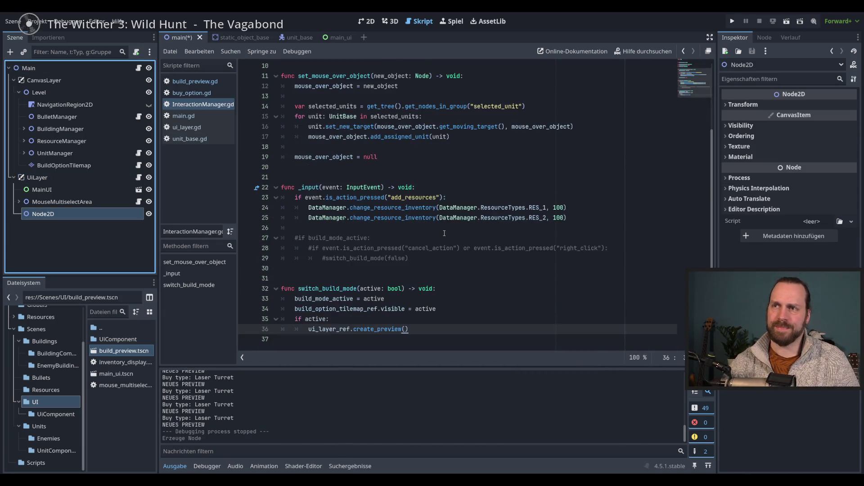
- Rename the new Node2D to BuildPreviewNode and detach the ui_layer script from UiLayer
{"action": "scroll", "coordinate": [434, 260], "scroll_direction": "up", "scroll_amount": 3}
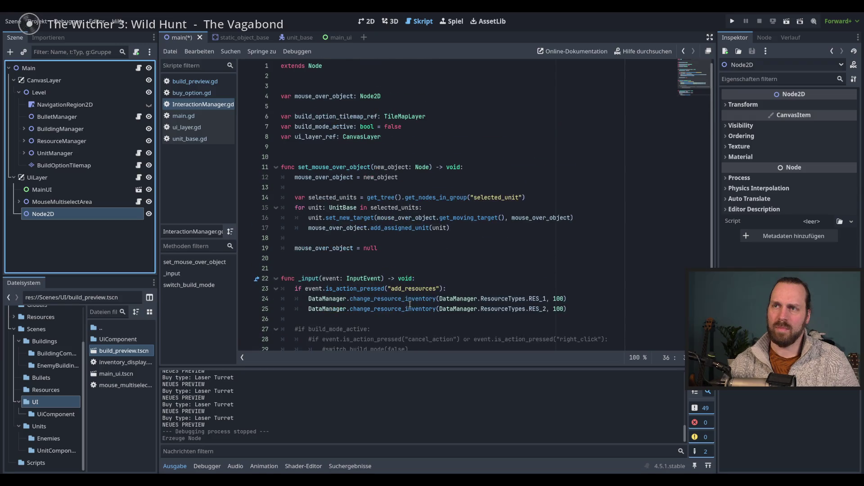
{"action": "left_click", "coordinate": [138, 177]}
{"action": "left_click", "coordinate": [416, 225]}
{"action": "left_click", "coordinate": [55, 214]}
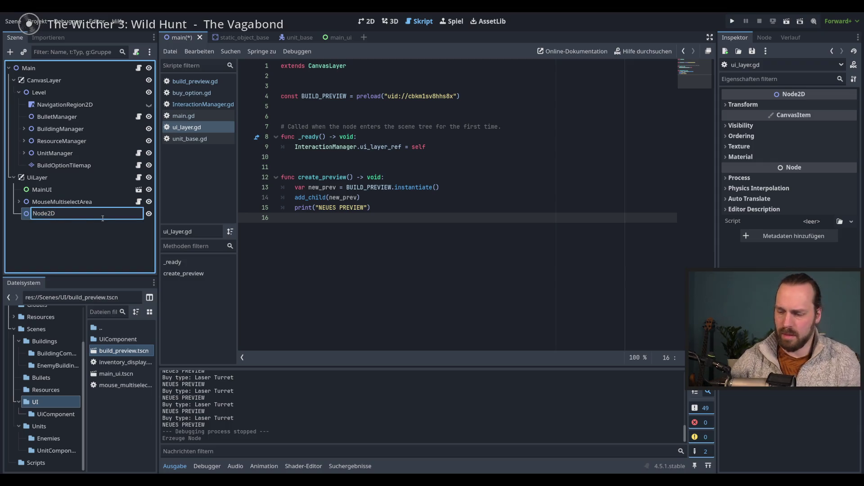
{"action": "type", "text": "Buil"}
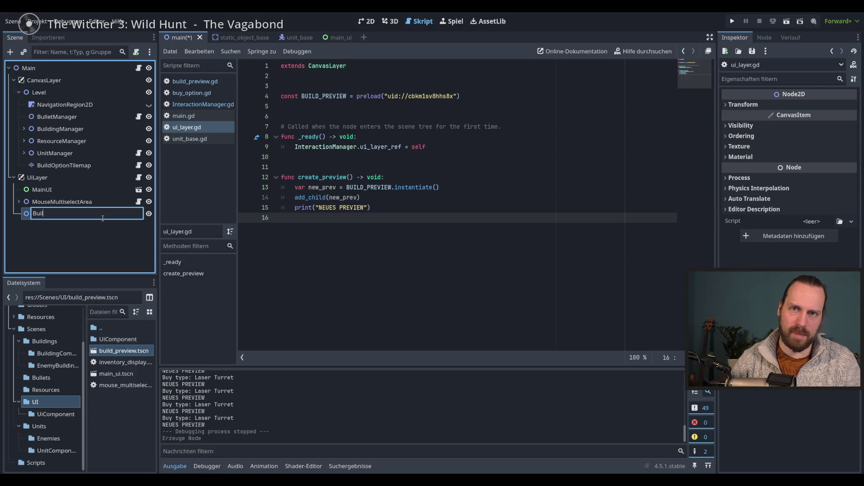
{"action": "type", "text": "kddPre"}
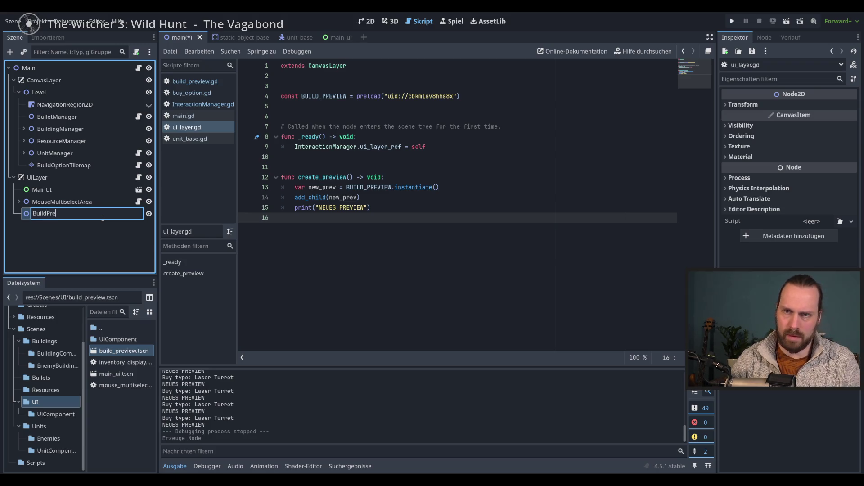
{"action": "type", "text": "b"}
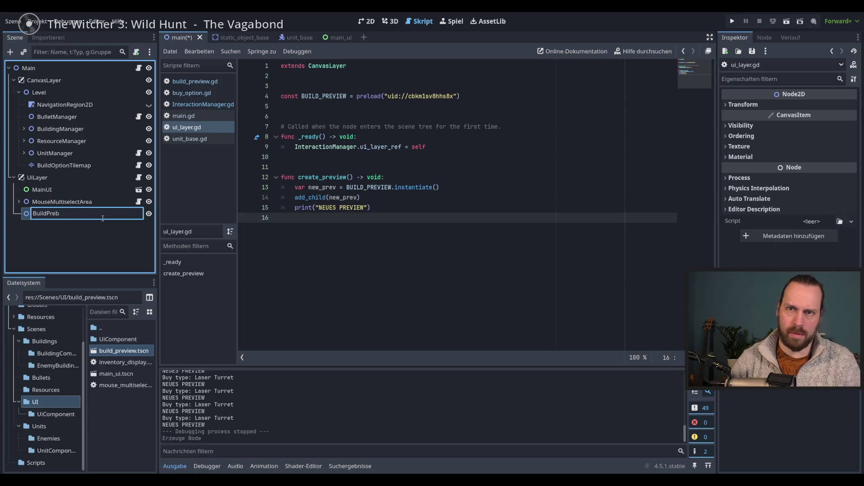
{"action": "key", "text": "BackSpace"}
{"action": "type", "text": "view"}
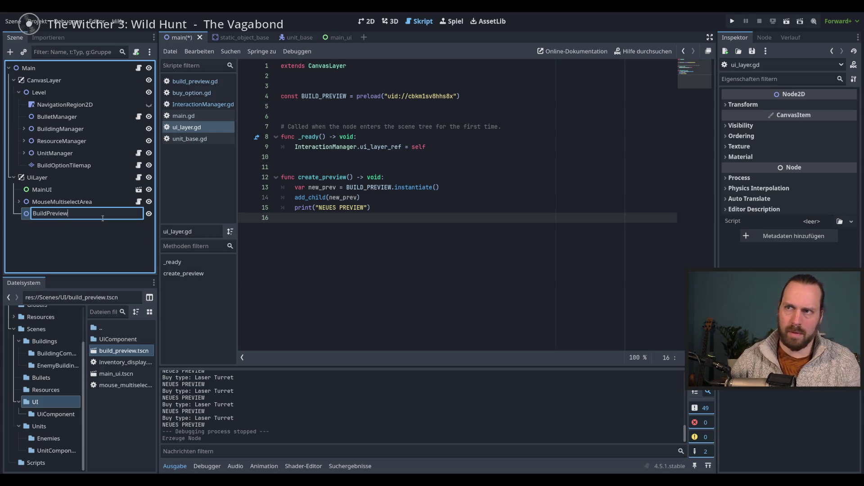
{"action": "type", "text": "Node"}
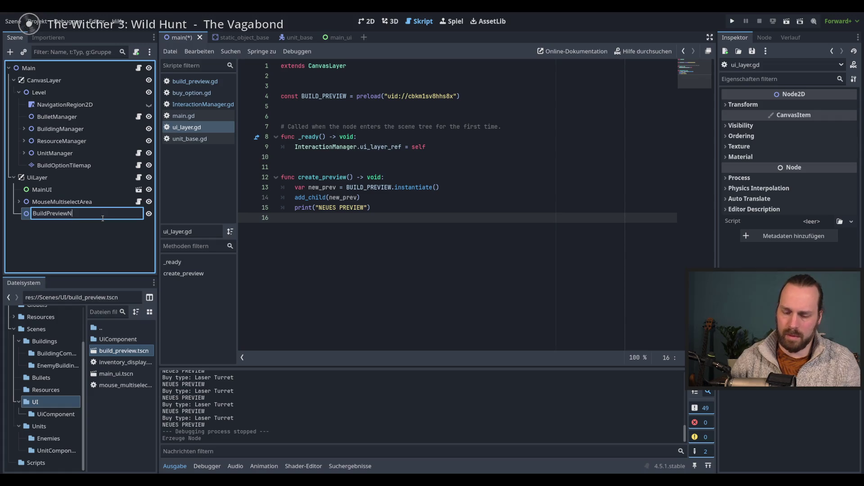
{"action": "key", "text": "Return"}
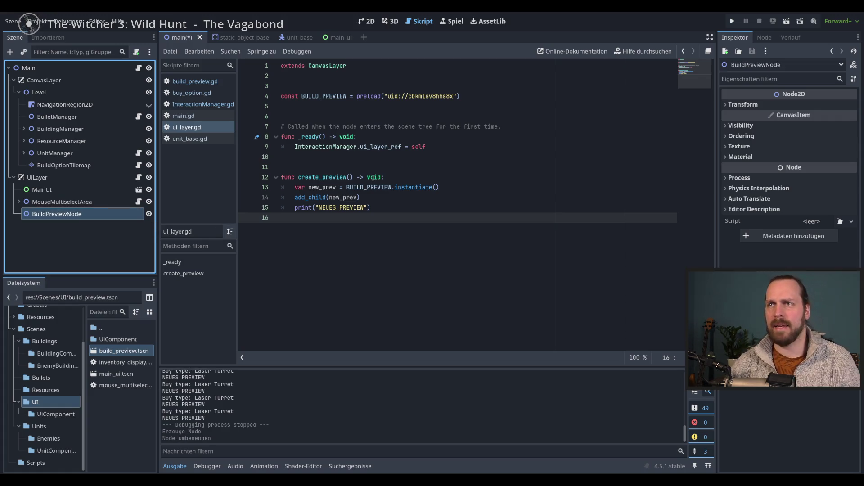
{"action": "left_click", "coordinate": [100, 178]}
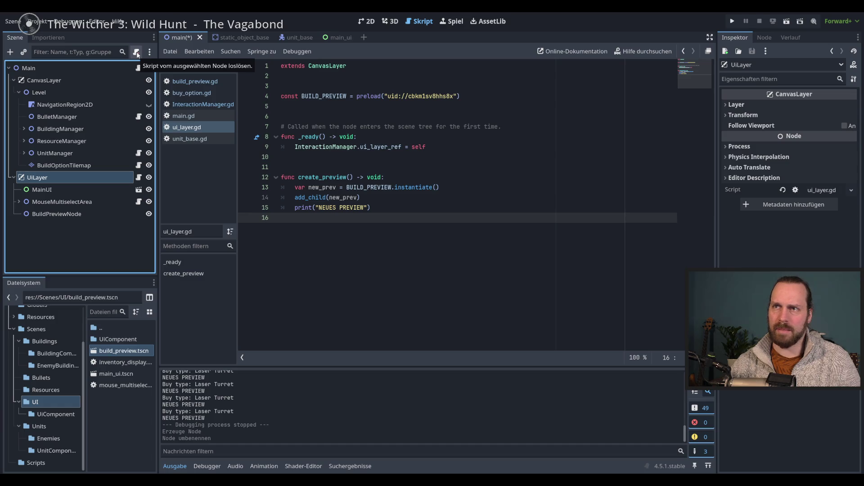
{"action": "left_click", "coordinate": [137, 54]}
- Rename ui_layer.gd to build_preview_node.gd in the FileSystem dock
{"action": "left_click", "coordinate": [111, 214]}
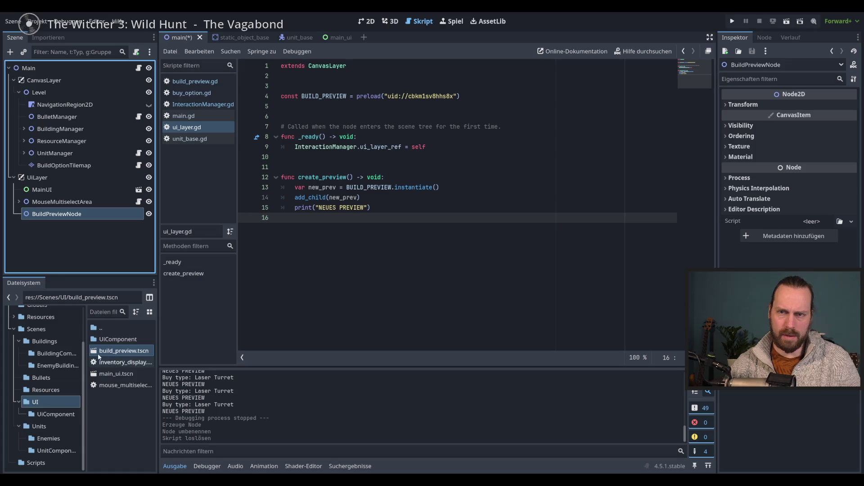
{"action": "left_click", "coordinate": [99, 316]}
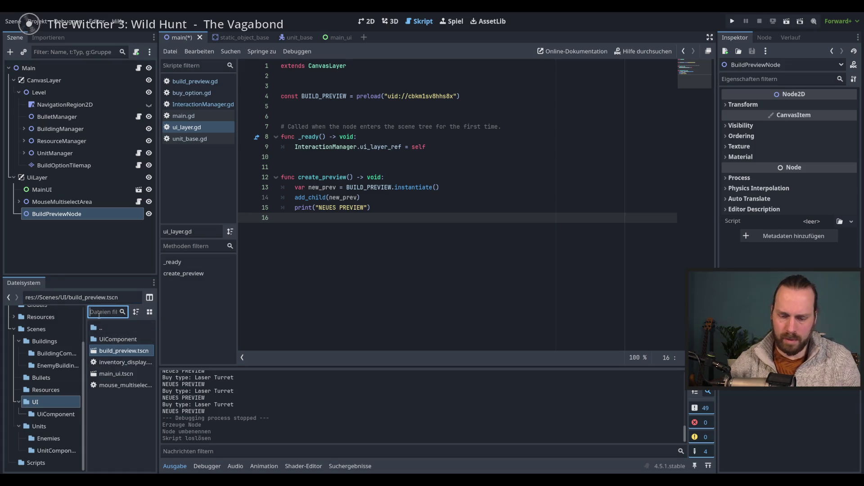
{"action": "type", "text": "ui_lay"}
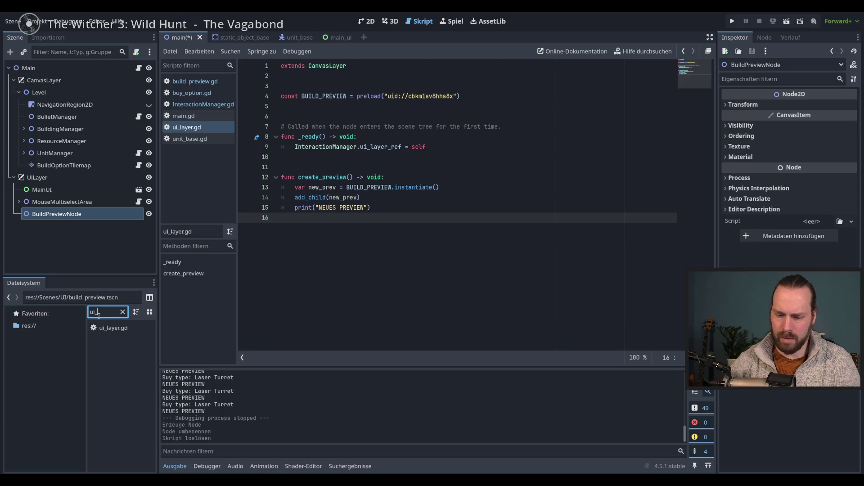
{"action": "left_click", "coordinate": [119, 329]}
{"action": "right_click", "coordinate": [117, 330]}
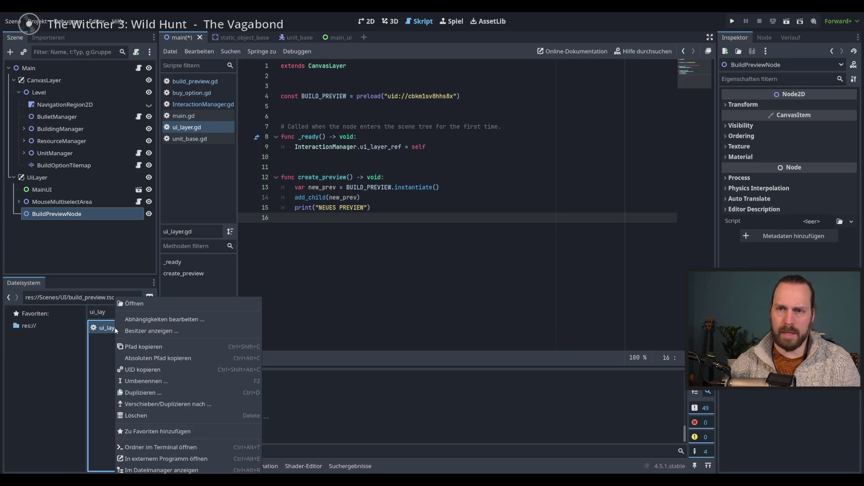
{"action": "left_click", "coordinate": [101, 349]}
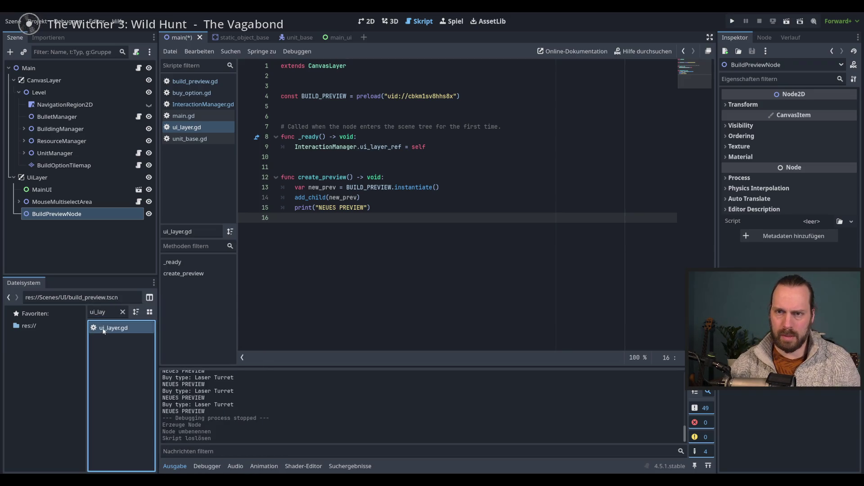
{"action": "right_click", "coordinate": [101, 328]}
{"action": "left_click", "coordinate": [132, 380]}
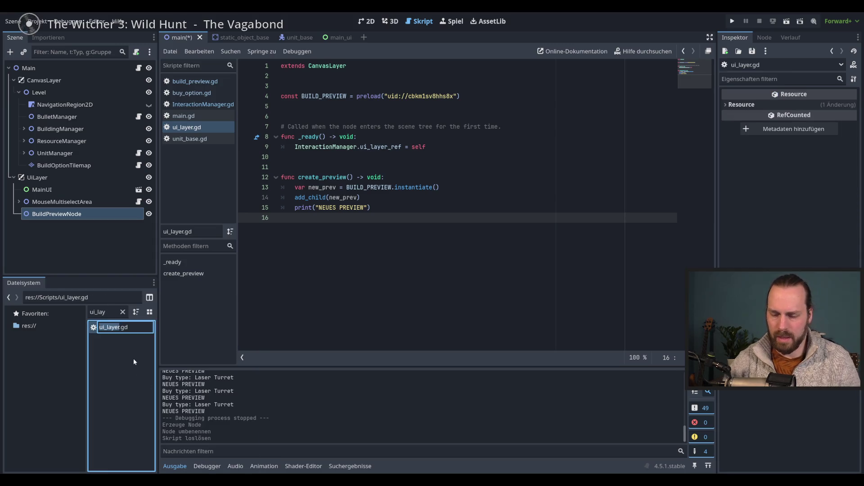
{"action": "type", "text": "Build"}
{"action": "key", "text": "BackSpace"}
{"action": "key", "text": "BackSpace"}
{"action": "key", "text": "BackSpace"}
{"action": "key", "text": "BackSpace"}
{"action": "type", "text": "build_"}
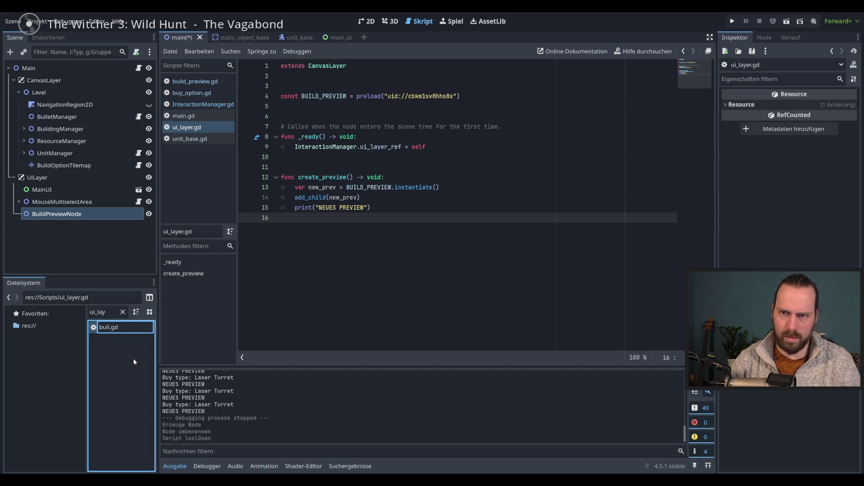
{"action": "type", "text": "preview-node"}
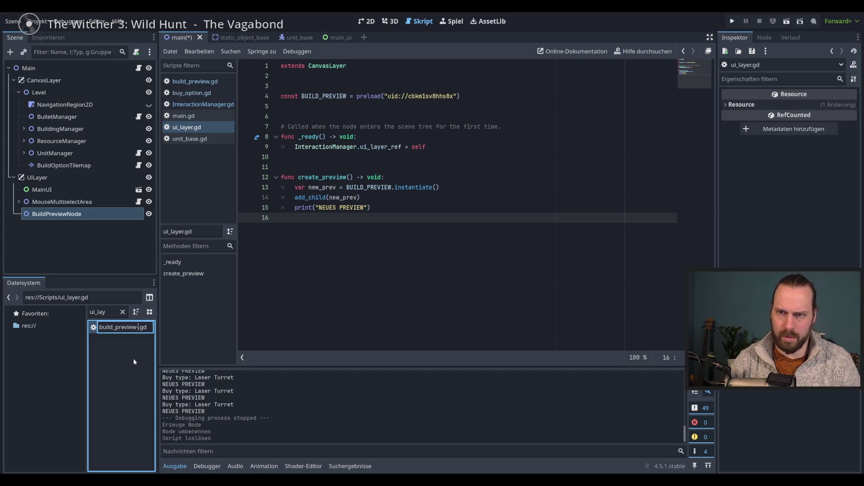
{"action": "key", "text": "BackSpace"}
{"action": "key", "text": "BackSpace"}
{"action": "key", "text": "BackSpace"}
{"action": "type", "text": "_node"}
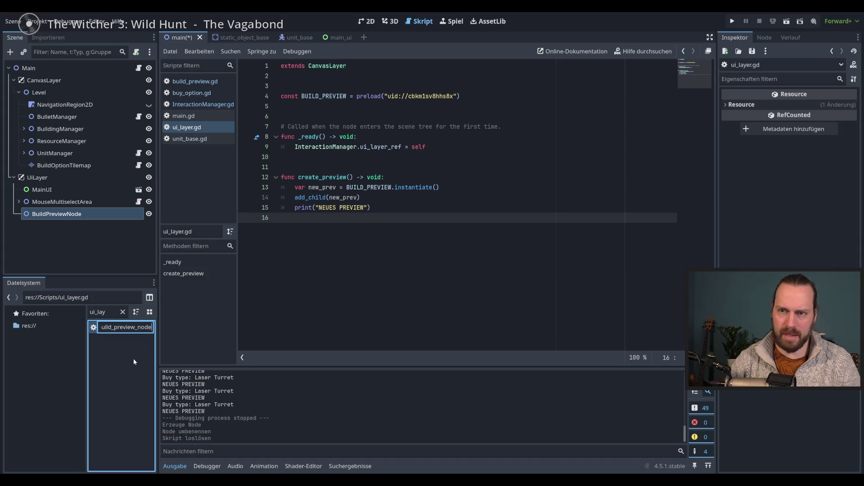
{"action": "key", "text": "Return"}
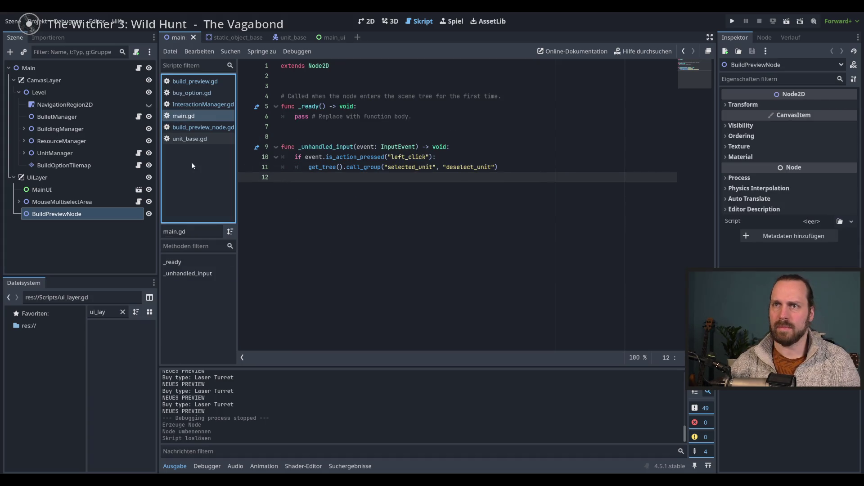
- Open build_preview_node.gd and attach it to the BuildPreviewNode node
{"action": "left_click", "coordinate": [191, 139]}
{"action": "left_click", "coordinate": [191, 131]}
{"action": "double_click", "coordinate": [95, 315]}
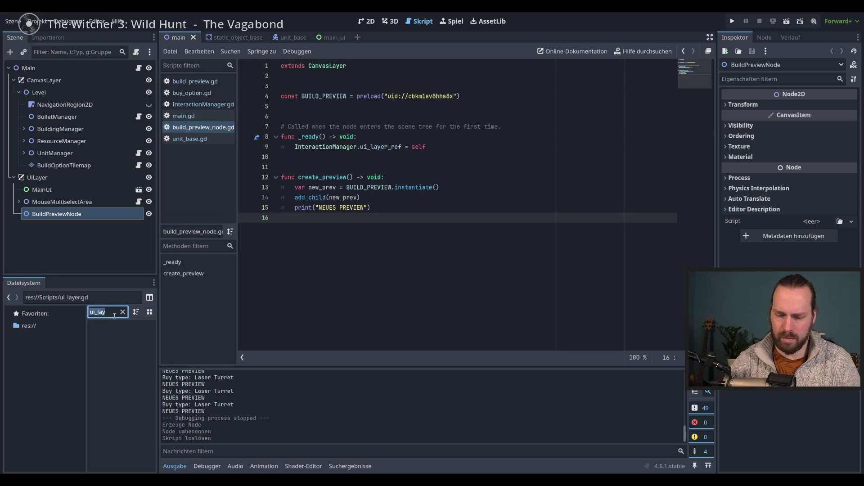
{"action": "type", "text": "build_pre"}
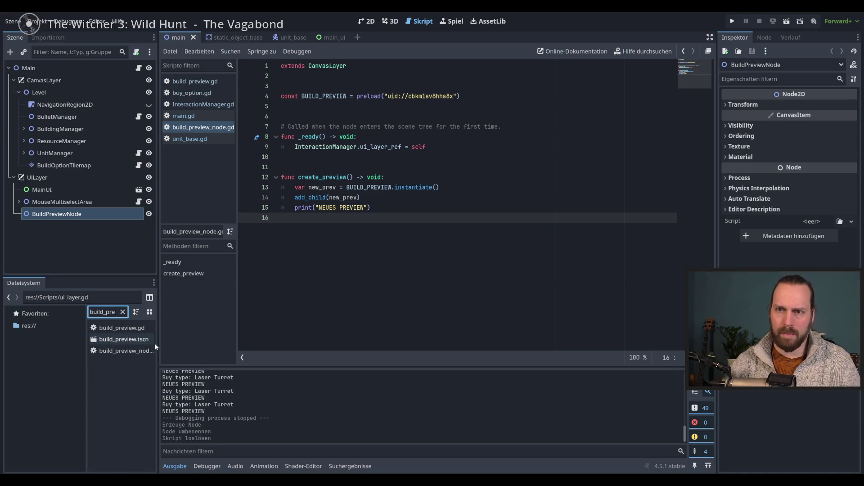
{"action": "mouse_move", "coordinate": [157, 344]}
{"action": "left_mouse_down"}
{"action": "mouse_move", "coordinate": [175, 344]}
{"action": "mouse_move", "coordinate": [102, 309]}
{"action": "mouse_move", "coordinate": [119, 215]}
{"action": "left_mouse_up"}
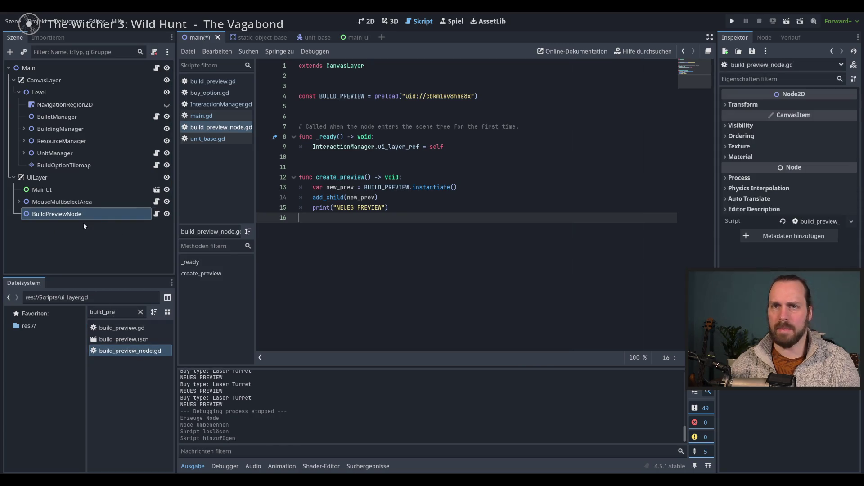
- Change 'extends CanvasLayer' to 'extends Node2D' and save the script
{"action": "double_click", "coordinate": [347, 66]}
{"action": "type", "text": "Node"}
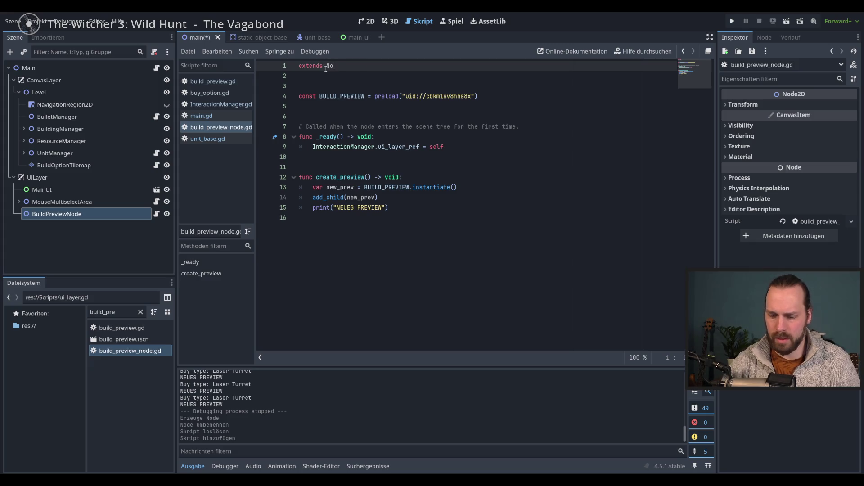
{"action": "key", "text": "Return"}
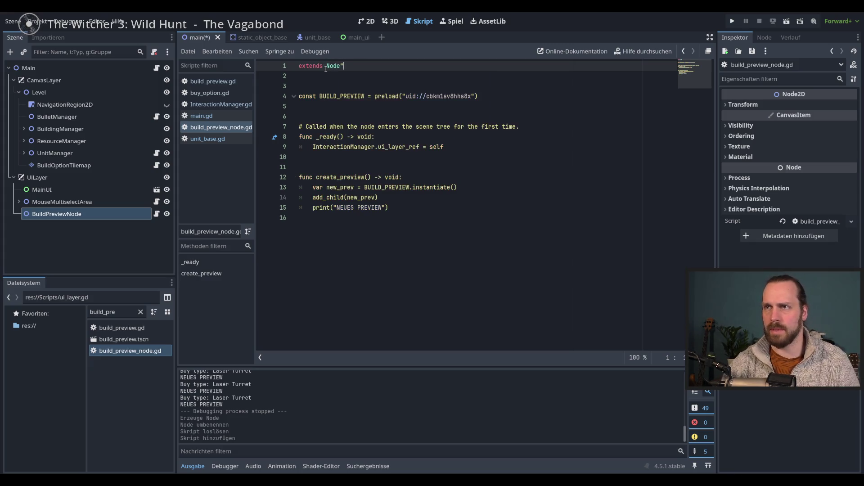
{"action": "type", "text": "2"}
{"action": "key", "text": "Return"}
{"action": "key", "text": "ctrl+s"}
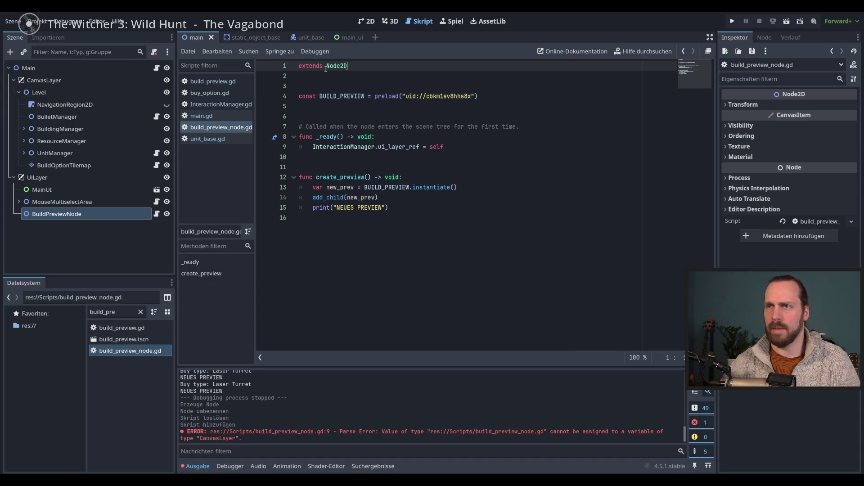
- Rename ui_layer_ref to build_preview_node on line 9 of build_preview_node.gd and save
{"action": "left_click", "coordinate": [454, 220]}
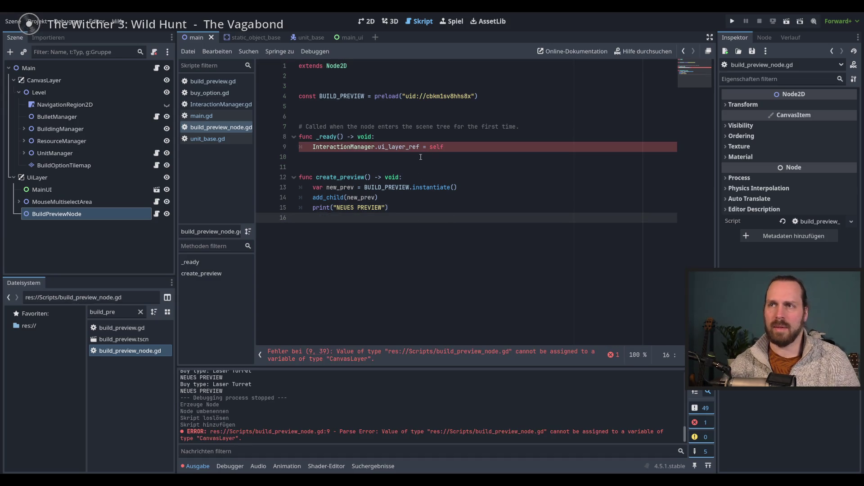
{"action": "double_click", "coordinate": [396, 147]}
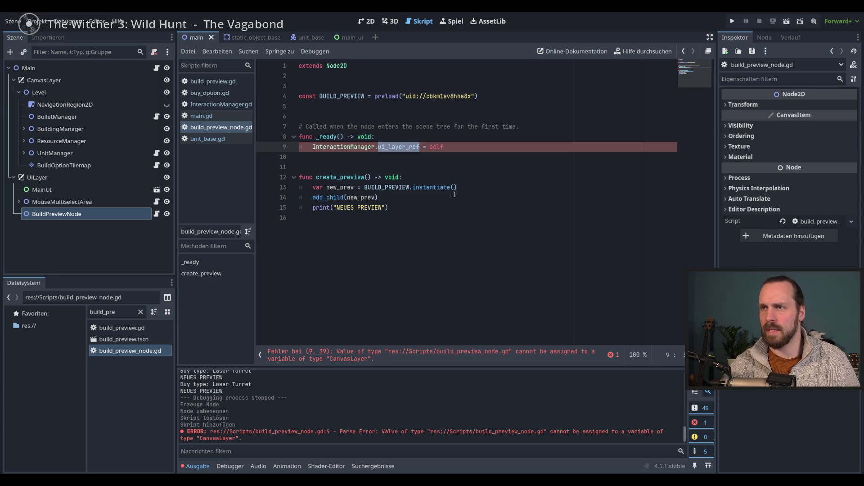
{"action": "type", "text": "buil"}
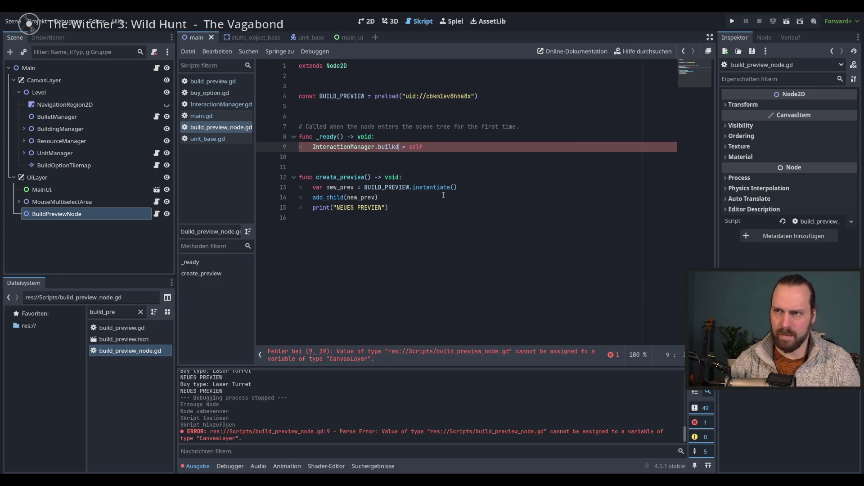
{"action": "type", "text": "d_o"}
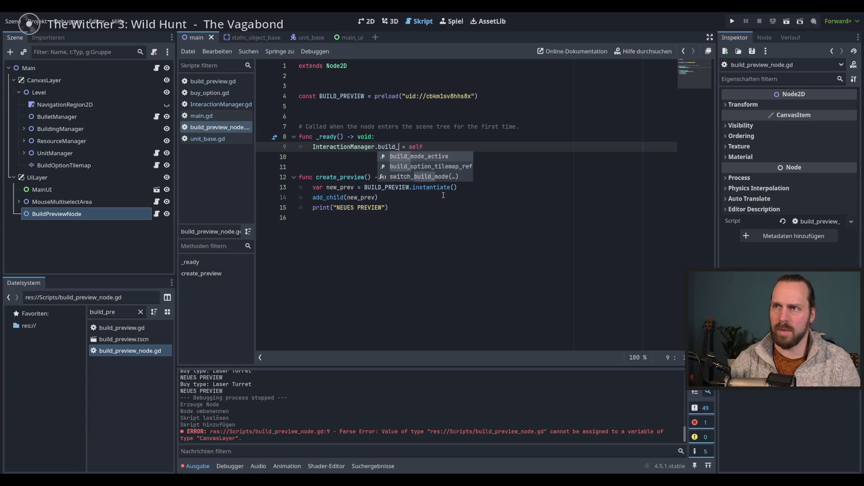
{"action": "key", "text": "BackSpace"}
{"action": "type", "text": "pre"}
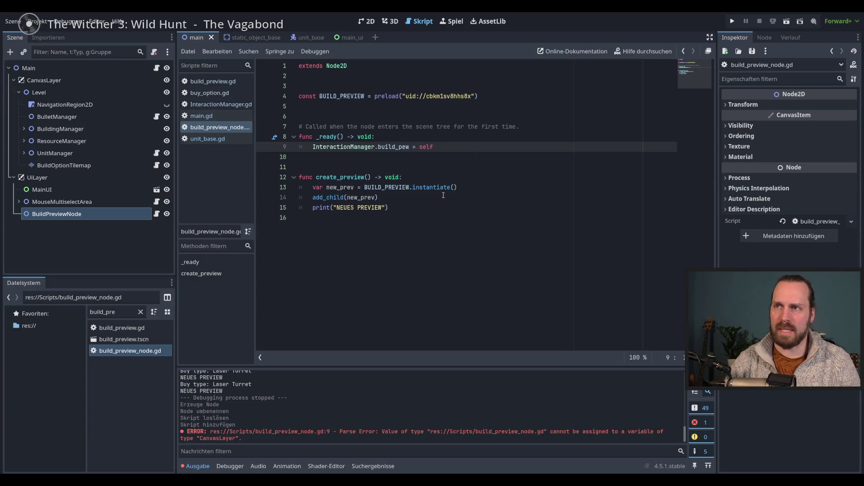
{"action": "key", "text": "BackSpace"}
{"action": "key", "text": "BackSpace"}
{"action": "type", "text": "rev"}
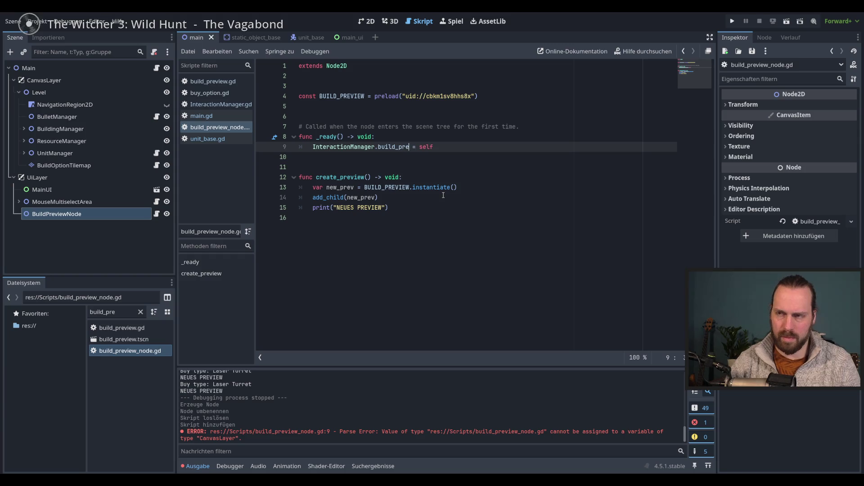
{"action": "type", "text": "i"}
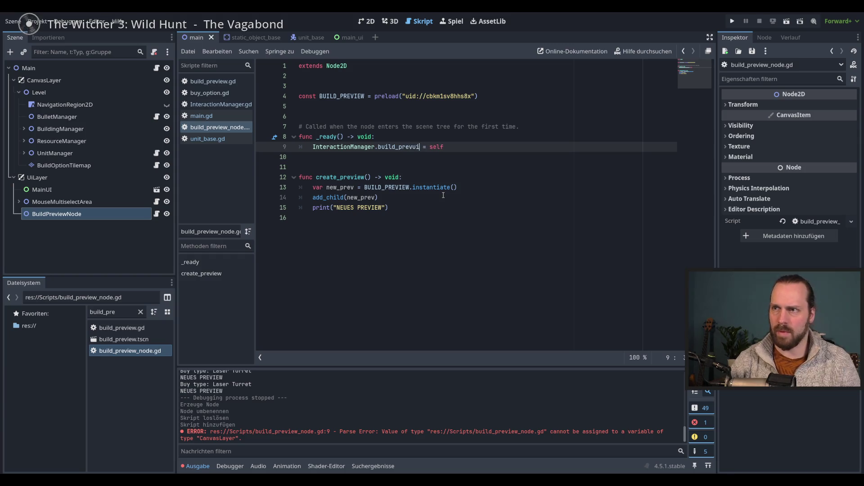
{"action": "type", "text": "ew_node"}
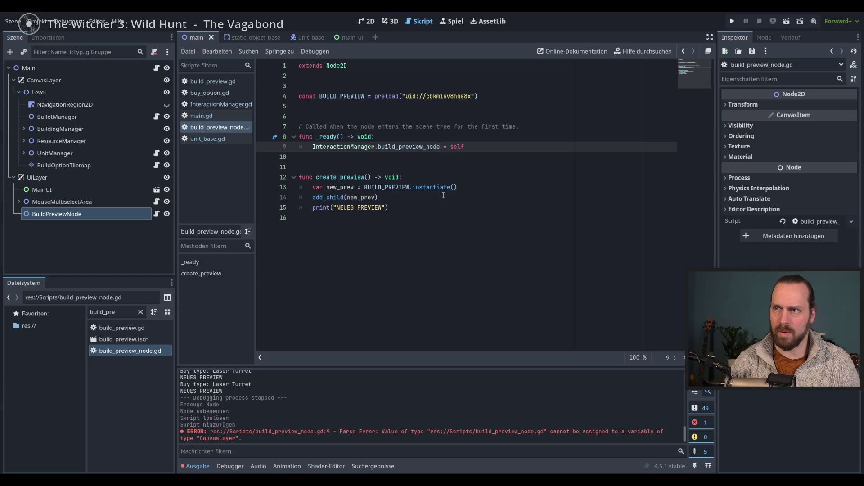
{"action": "key", "text": "ctrl+s"}
- Rename ui_layer_ref to build_preview_node on lines 8 and 36 of InteractionManager.gd
{"action": "double_click", "coordinate": [413, 147]}
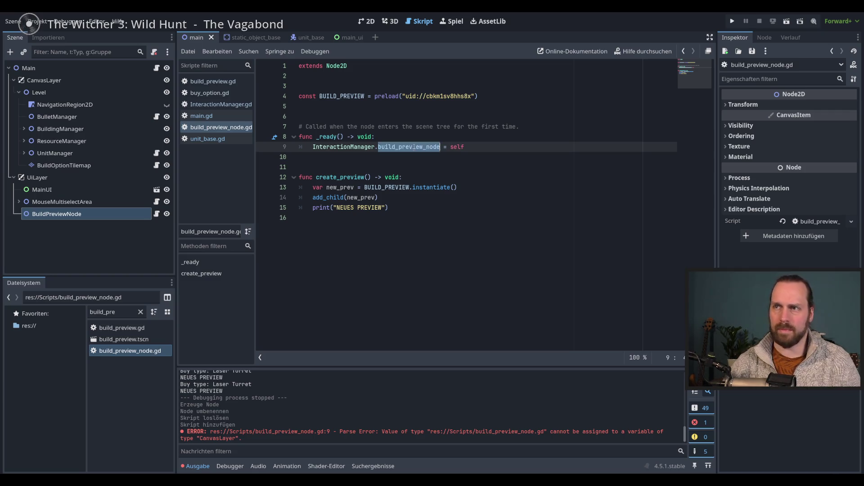
{"action": "left_click", "coordinate": [346, 148], "text": "ctrl"}
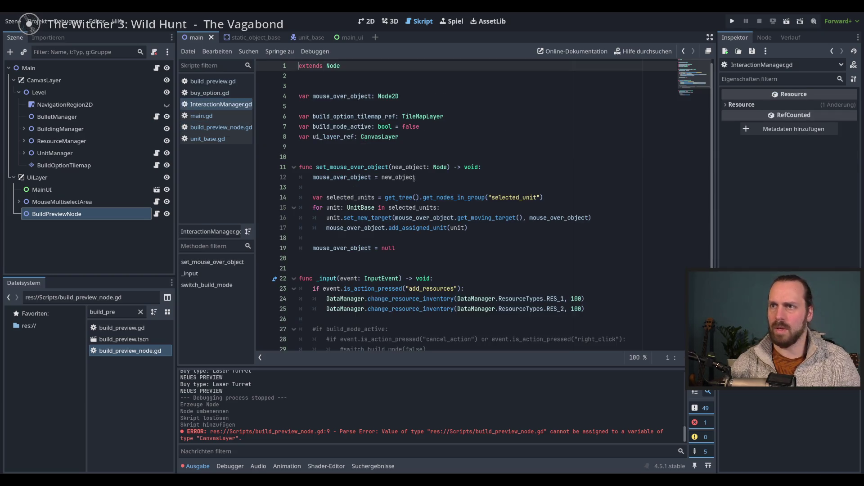
{"action": "double_click", "coordinate": [334, 137]}
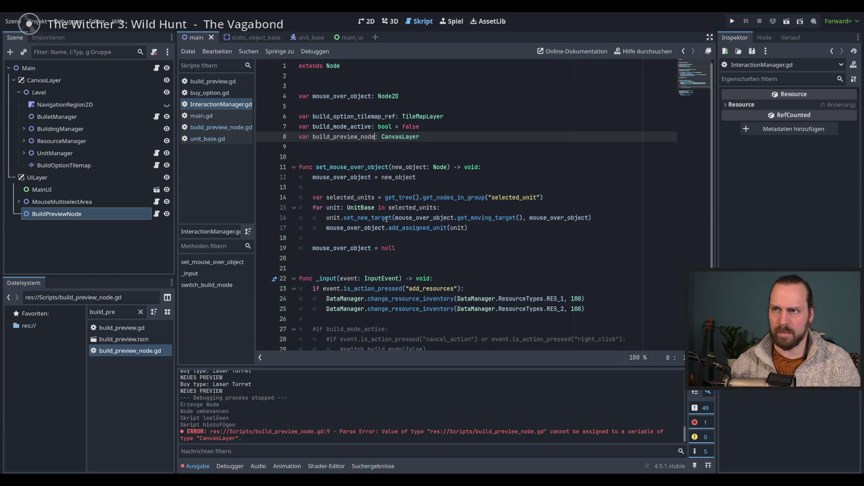
{"action": "scroll", "coordinate": [401, 223], "scroll_direction": "down", "scroll_amount": 3}
{"action": "double_click", "coordinate": [345, 329]}
{"action": "type", "text": "build_preview_node"}
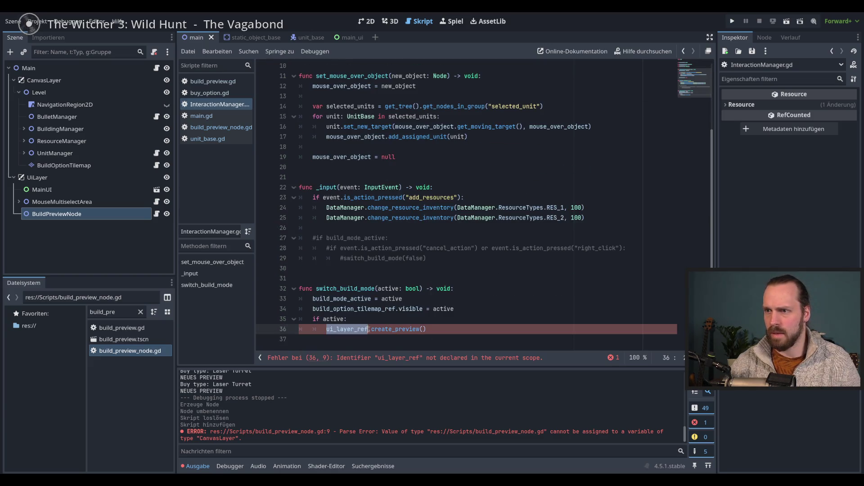
{"action": "scroll", "coordinate": [472, 297], "scroll_direction": "up", "scroll_amount": 2}
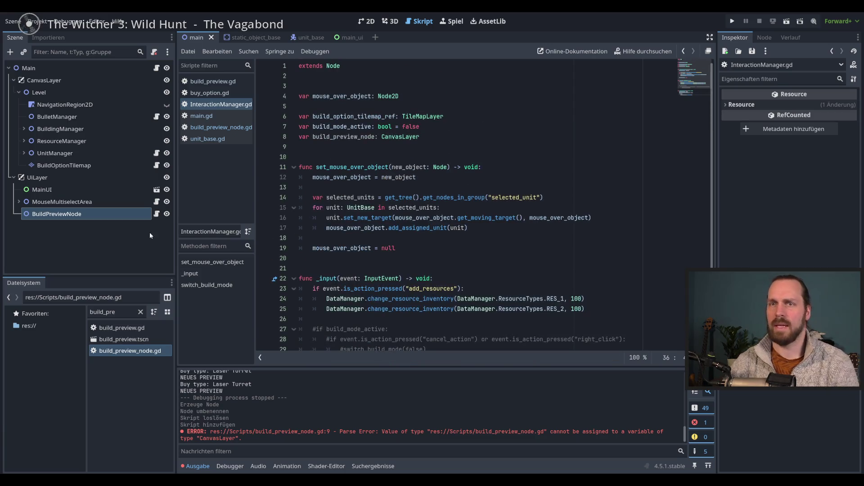
{"action": "left_click", "coordinate": [156, 214]}
- Run the game, hit the parse error, and stop it
{"action": "key", "text": "F5"}
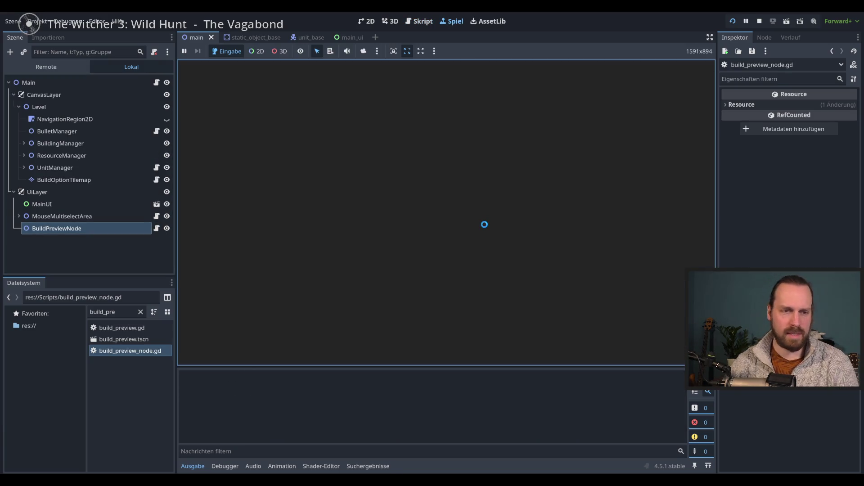
{"action": "left_click", "coordinate": [473, 187]}
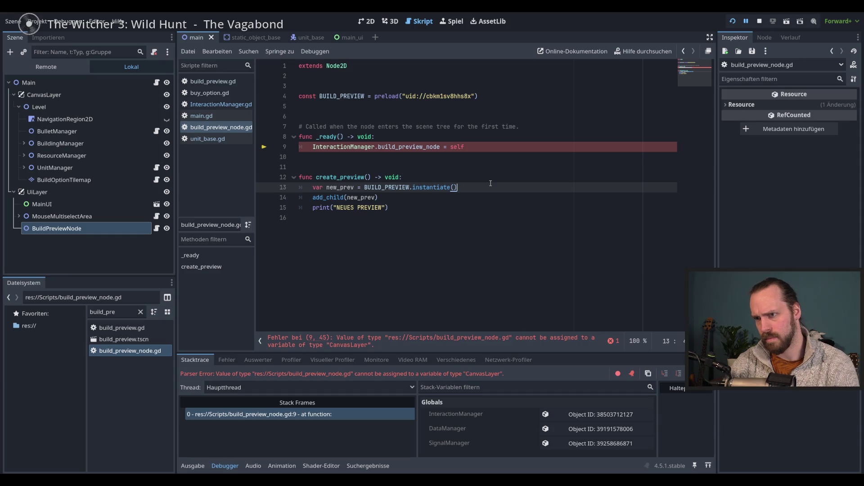
{"action": "key", "text": "F8"}
- Change build_preview_node's type on line 8 of InteractionManager.gd from CanvasLayer to Node2D
{"action": "left_click", "coordinate": [346, 147], "text": "ctrl"}
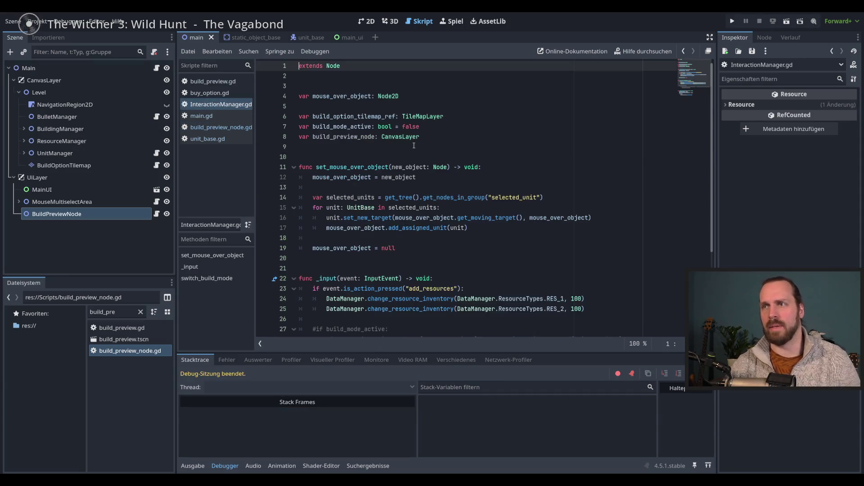
{"action": "double_click", "coordinate": [400, 137]}
{"action": "type", "text": "Node2"}
{"action": "key", "text": "Return"}
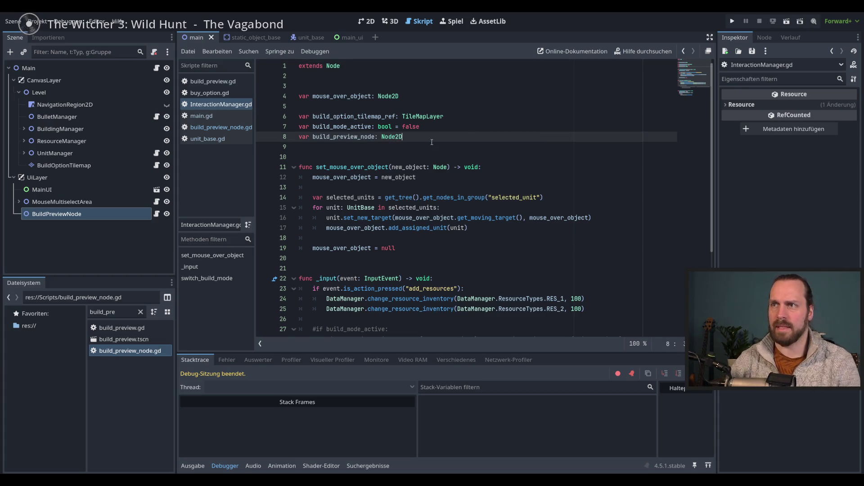
- Rerun the game, pick the Laser Turret several times to show previews, then stop
{"action": "key", "text": "F5"}
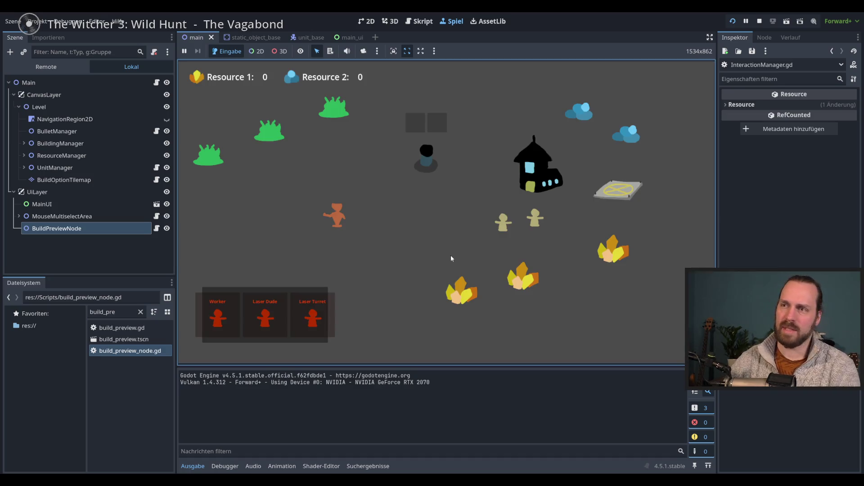
{"action": "left_click", "coordinate": [315, 313]}
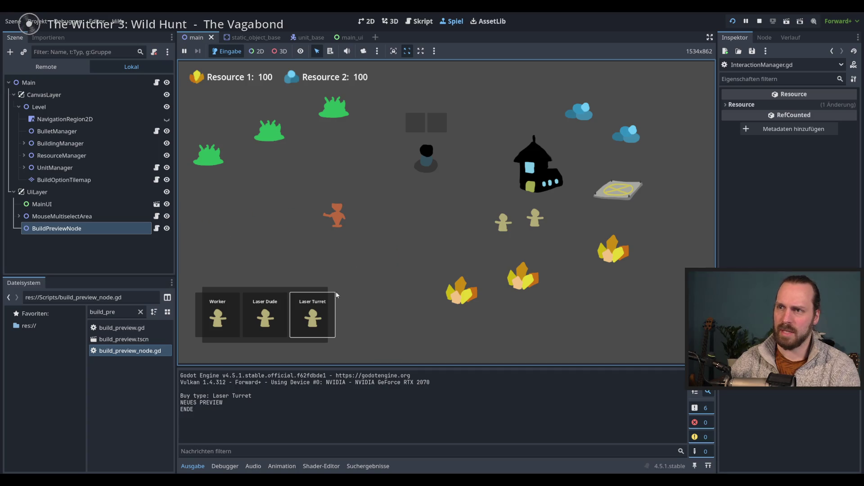
{"action": "left_click", "coordinate": [331, 297]}
{"action": "left_click", "coordinate": [315, 313]}
{"action": "left_click", "coordinate": [315, 313]}
{"action": "left_click", "coordinate": [315, 313]}
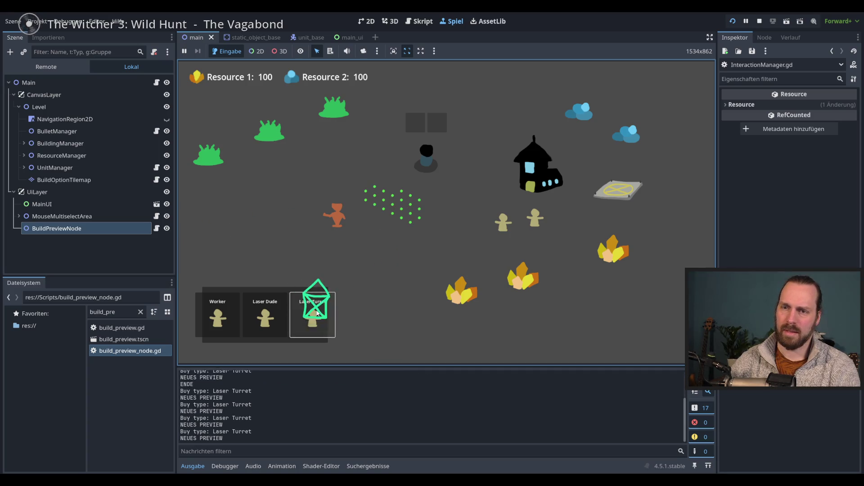
{"action": "left_click", "coordinate": [315, 313]}
{"action": "key", "text": "F8"}
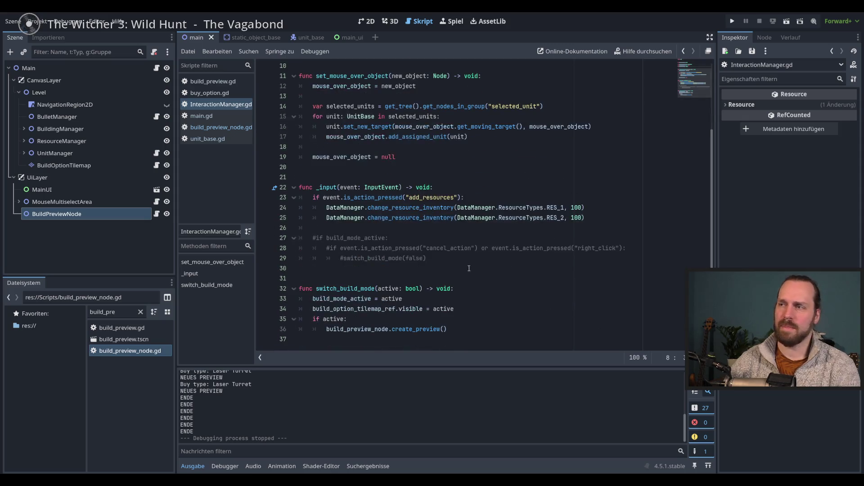
- Under 'if active:' add a 'for child in get_children():' loop calling child.queue_free(), then run the game
{"action": "left_click", "coordinate": [481, 311]}
{"action": "left_click", "coordinate": [504, 329]}
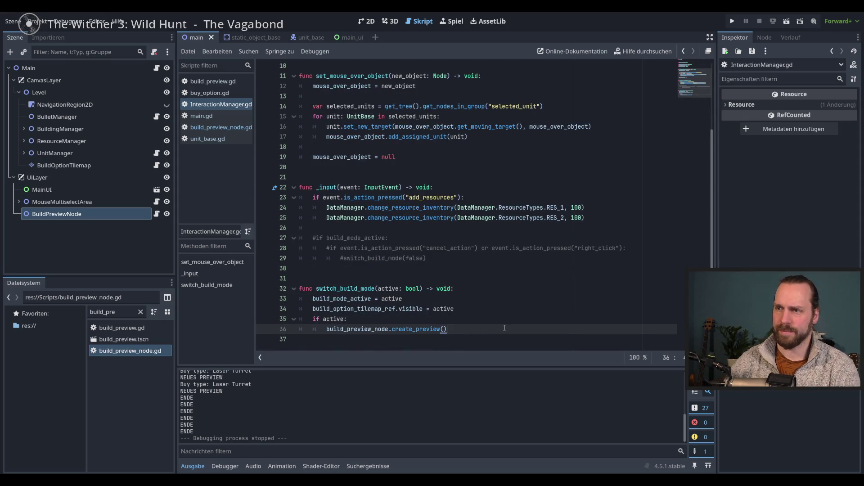
{"action": "left_click", "coordinate": [497, 321]}
{"action": "key", "text": "Return"}
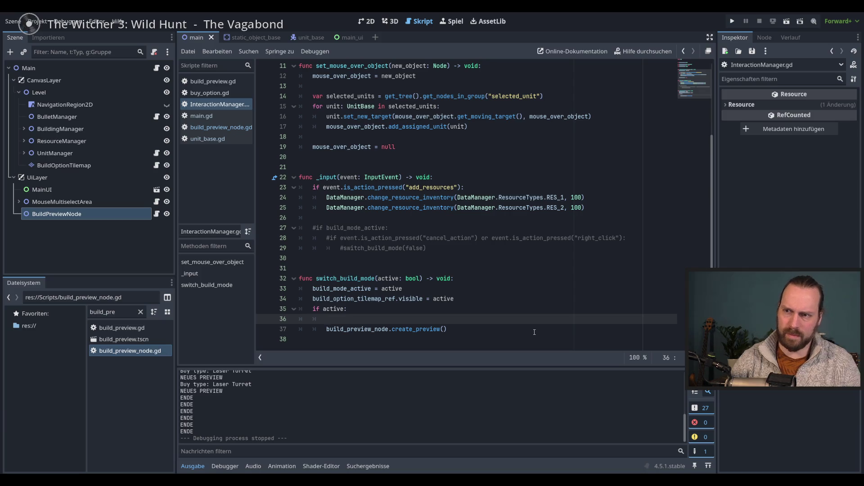
{"action": "type", "text": "if"}
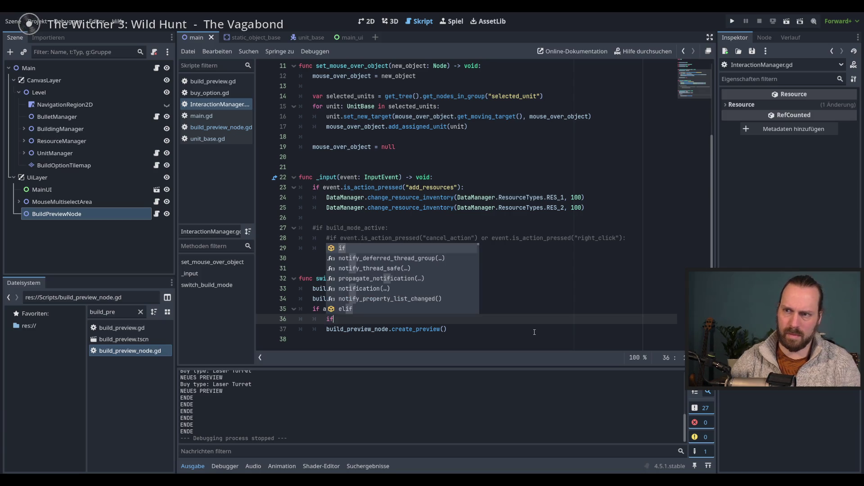
{"action": "key", "text": "BackSpace"}
{"action": "key", "text": "BackSpace"}
{"action": "type", "text": "for child in get_children():"}
{"action": "key", "text": "Return"}
{"action": "type", "text": "child.qeu"}
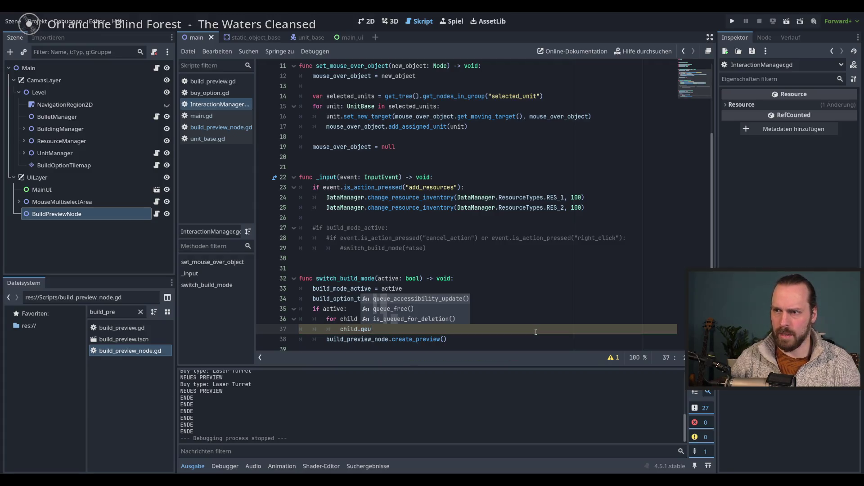
{"action": "key", "text": "Return"}
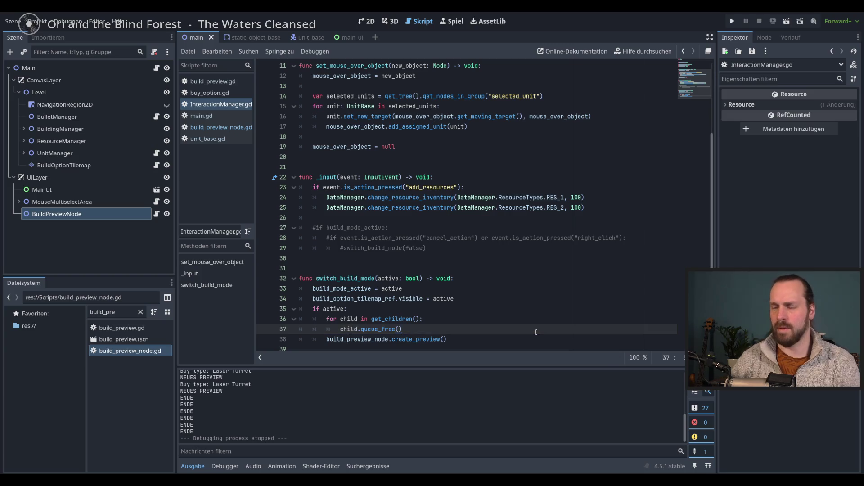
{"action": "key", "text": "F5"}
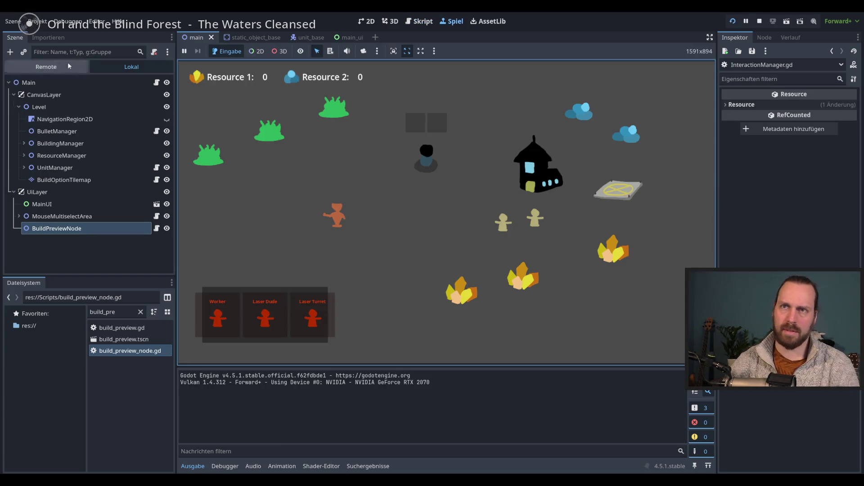
- In the Remote tree, watch BuildPreviewNode while picking Laser Turret repeatedly and cancelling, then stop the game
{"action": "left_click", "coordinate": [49, 68]}
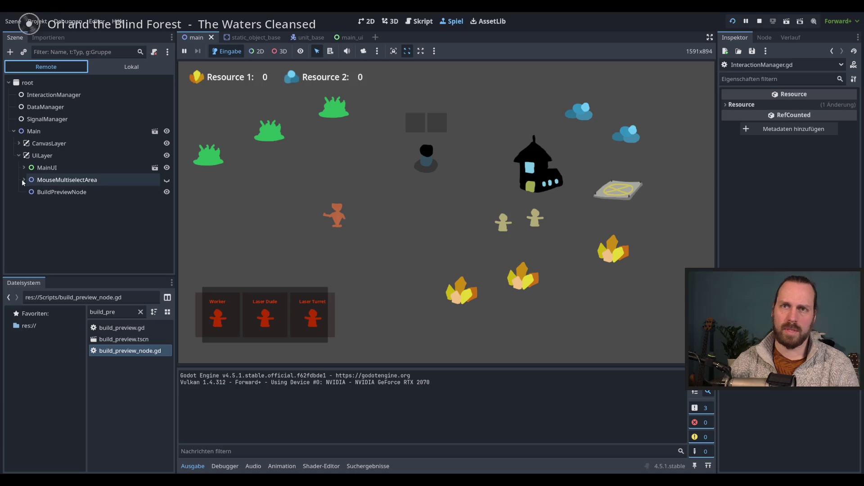
{"action": "left_click", "coordinate": [58, 192]}
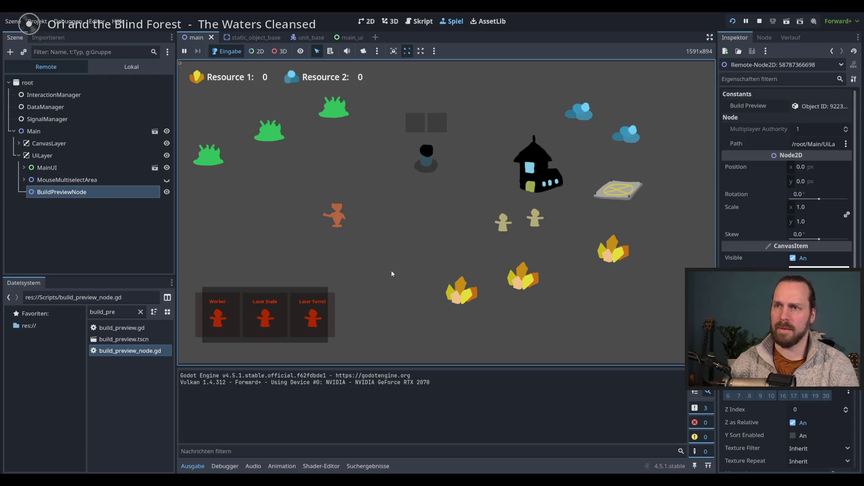
{"action": "left_click", "coordinate": [322, 315]}
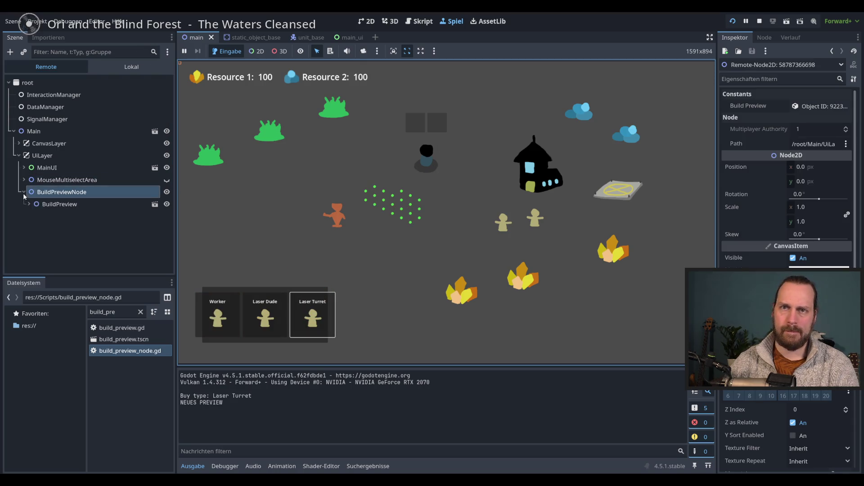
{"action": "right_click", "coordinate": [392, 232]}
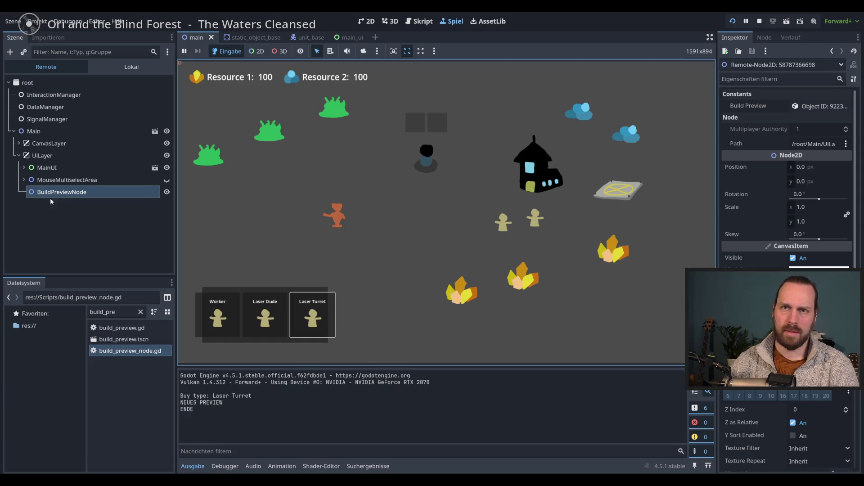
{"action": "left_click", "coordinate": [323, 322]}
{"action": "left_click", "coordinate": [320, 317]}
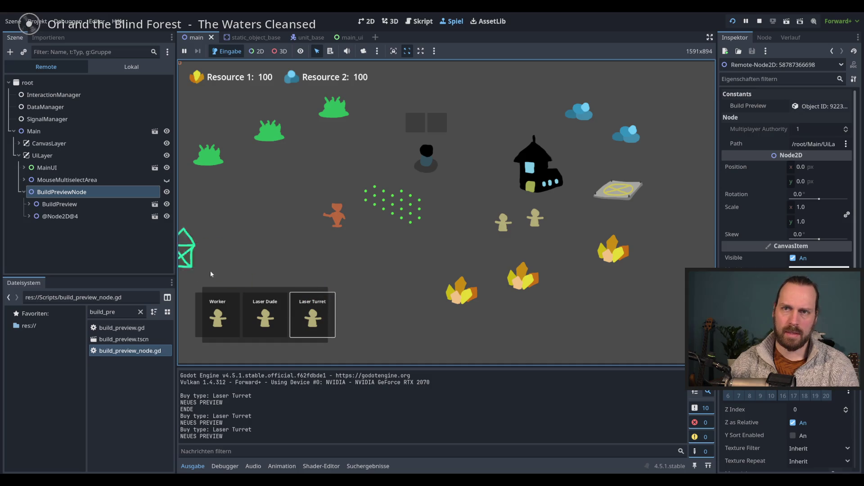
{"action": "left_click", "coordinate": [318, 315]}
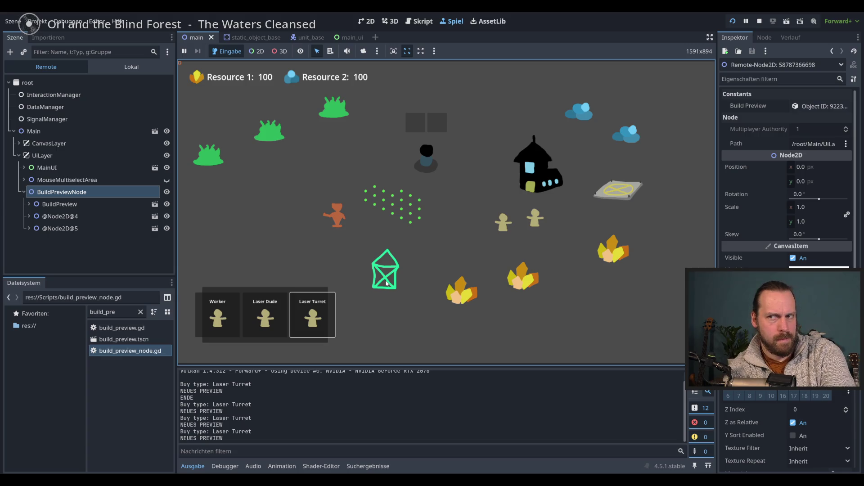
{"action": "key", "text": "F8"}
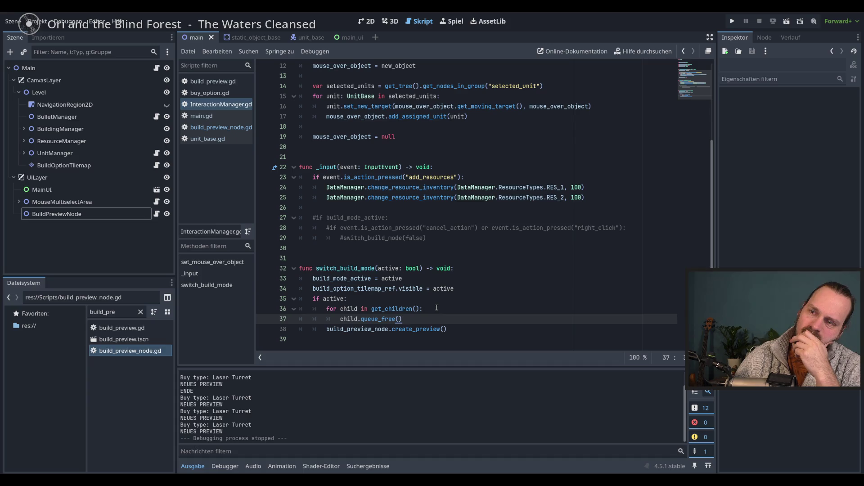
- Delete the get_children() freeing loop from switch_build_mode, leaving only create_preview() under 'if active:'
{"action": "left_click", "coordinate": [436, 307]}
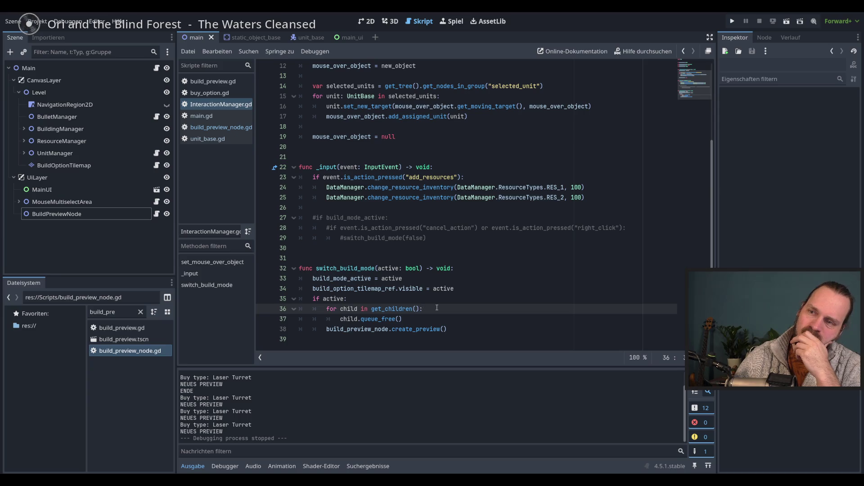
{"action": "double_click", "coordinate": [346, 268]}
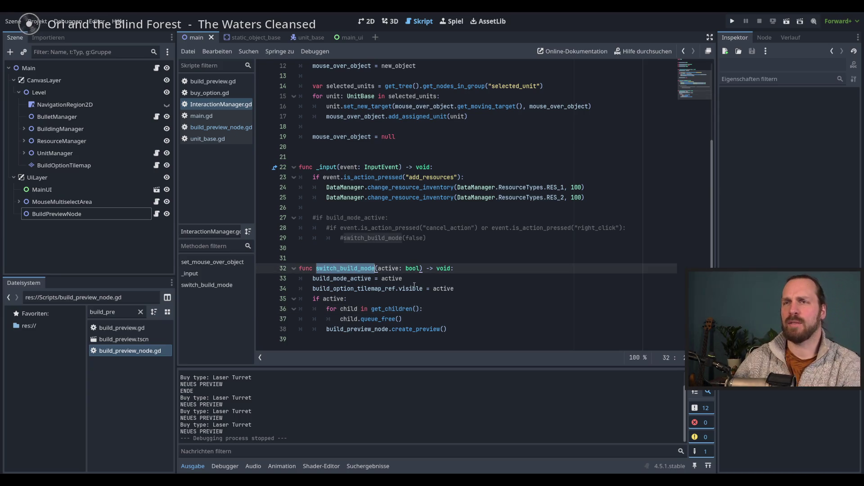
{"action": "left_click", "coordinate": [468, 312]}
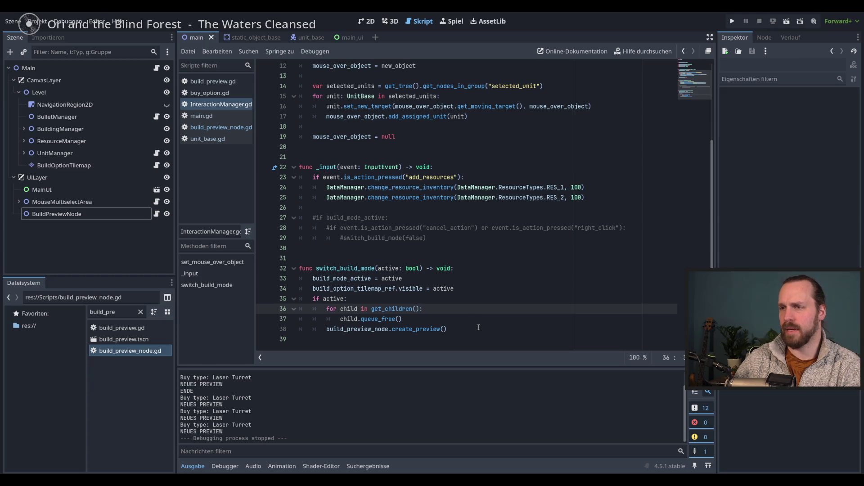
{"action": "left_click_drag", "start_coordinate": [450, 321], "coordinate": [452, 303]}
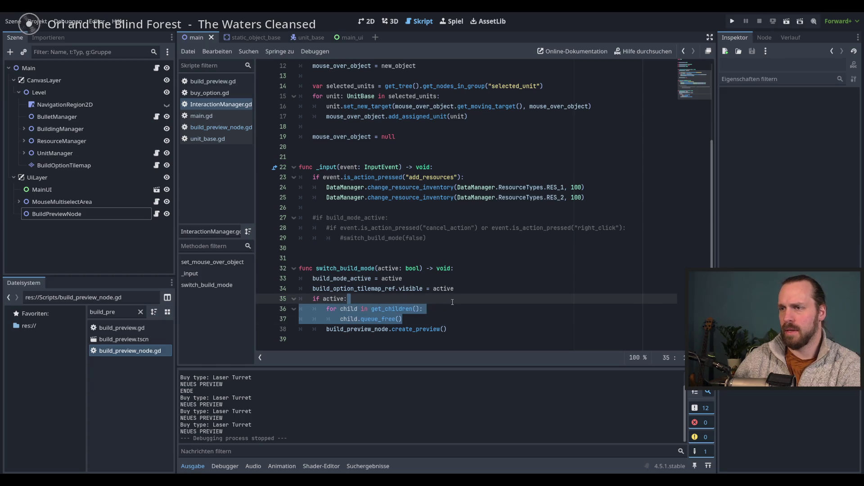
{"action": "key", "text": "BackSpace"}
{"action": "left_click", "coordinate": [475, 308]}
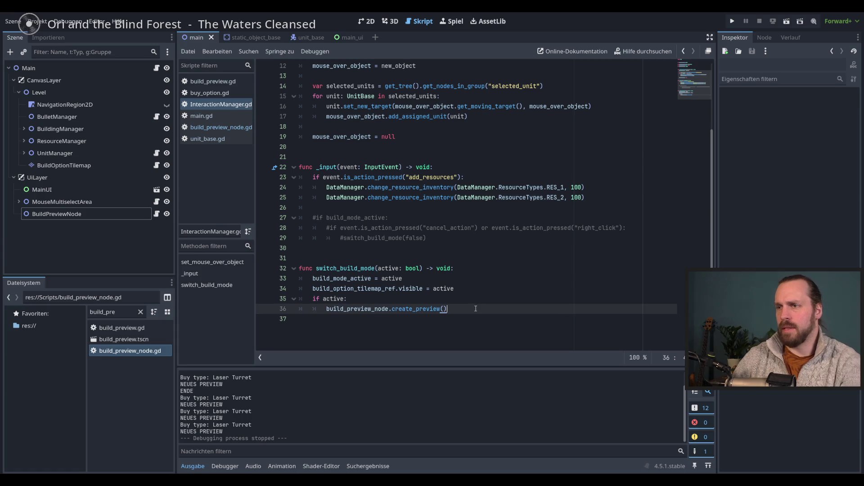
- Delete the commented-out build-mode cancel block from InteractionManager.gd
{"action": "scroll", "coordinate": [405, 292], "scroll_direction": "up", "scroll_amount": 4}
{"action": "scroll", "coordinate": [427, 288], "scroll_direction": "down", "scroll_amount": 3}
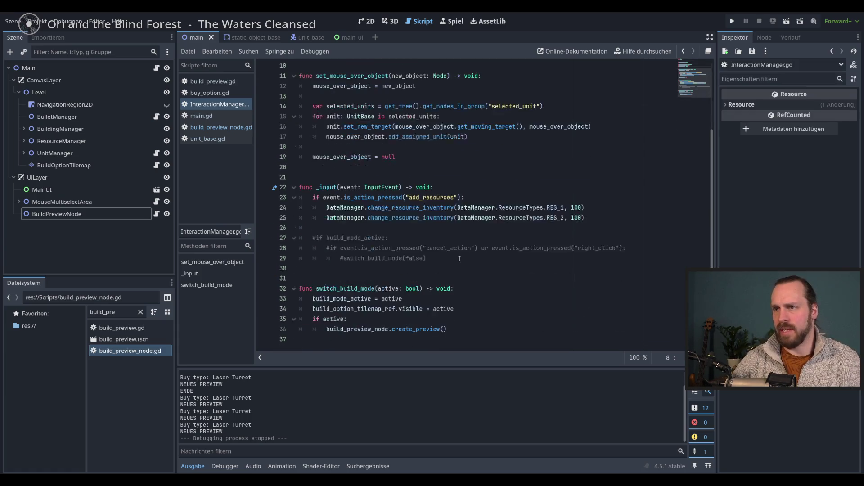
{"action": "left_click", "coordinate": [449, 279]}
{"action": "left_click_drag", "start_coordinate": [317, 232], "coordinate": [315, 269]}
{"action": "key", "text": "BackSpace"}
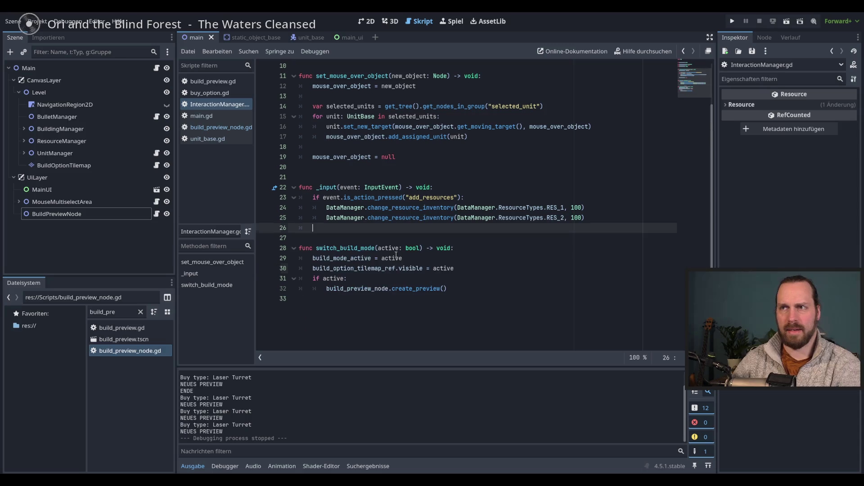
{"action": "scroll", "coordinate": [414, 261], "scroll_direction": "up", "scroll_amount": 3}
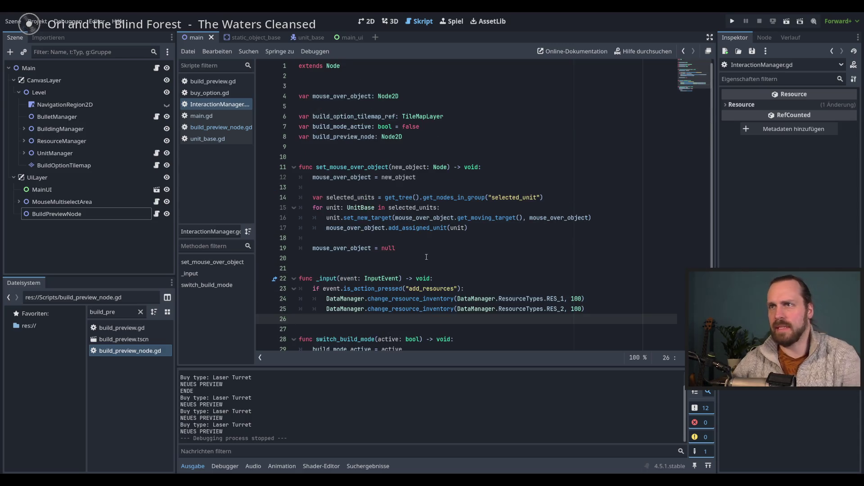
- Open build_preview_node.gd via InteractionManager's build_preview_node declaration and go to create_preview()
{"action": "left_click", "coordinate": [233, 105]}
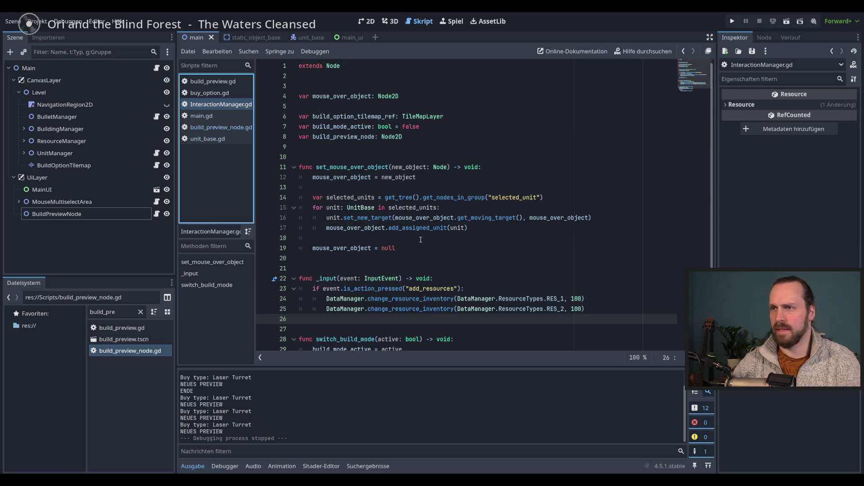
{"action": "scroll", "coordinate": [421, 240], "scroll_direction": "down", "scroll_amount": 2}
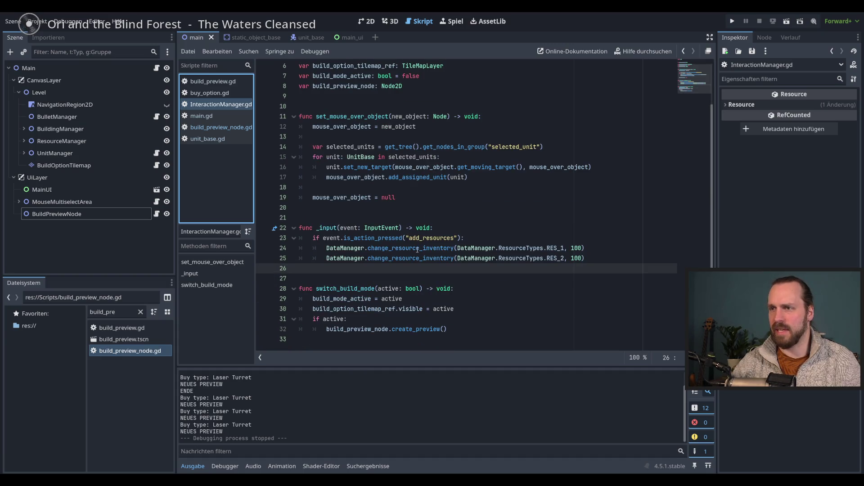
{"action": "left_click", "coordinate": [360, 330]}
{"action": "left_click", "coordinate": [360, 329], "text": "ctrl"}
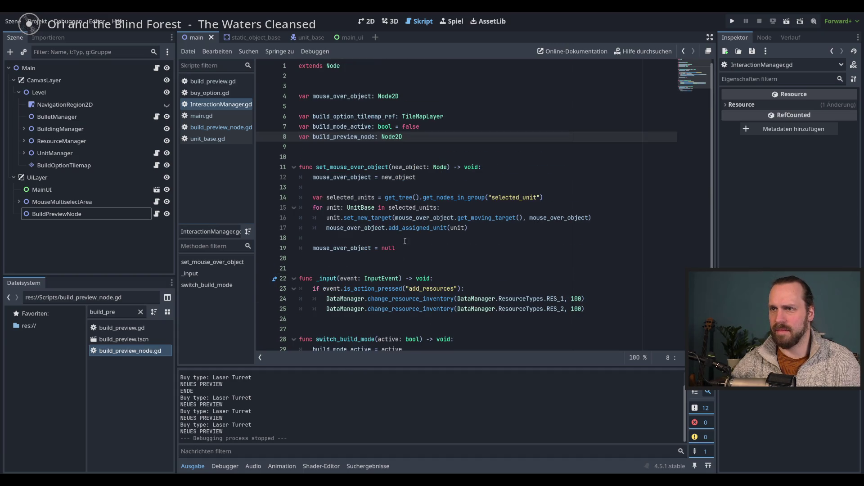
{"action": "left_click", "coordinate": [229, 128]}
{"action": "left_click", "coordinate": [456, 217]}
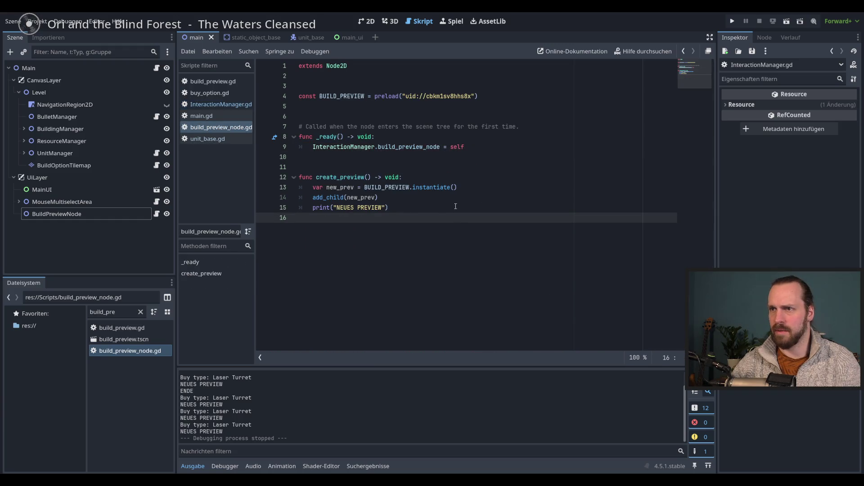
{"action": "left_click", "coordinate": [454, 207]}
{"action": "left_click", "coordinate": [488, 185]}
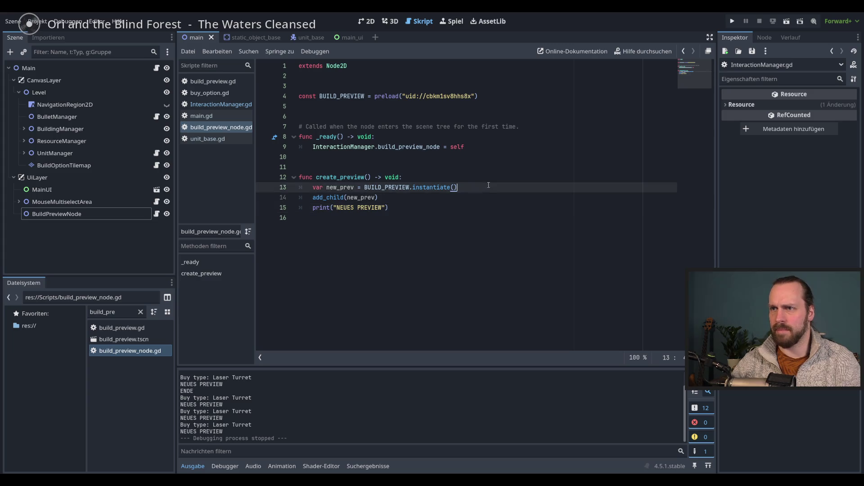
{"action": "left_click", "coordinate": [437, 178]}
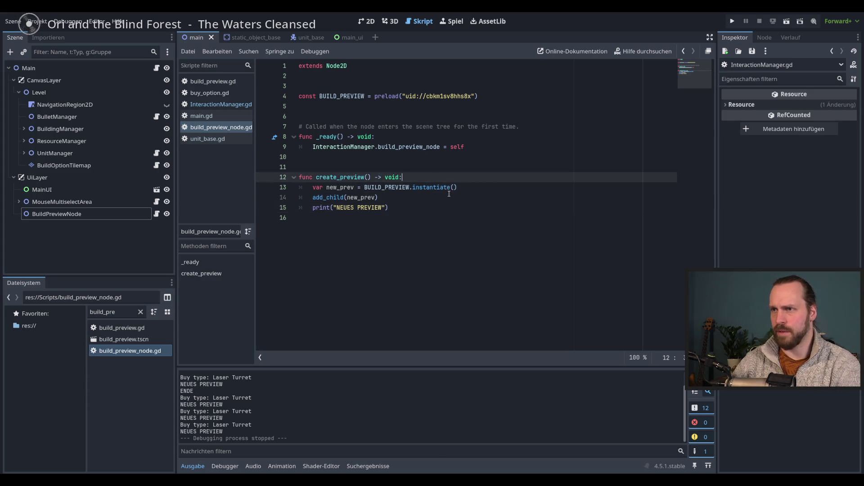
- Write a 'for child in get_children():' loop at the start of create_preview()
{"action": "key", "text": "Return"}
{"action": "key", "text": "Return"}
{"action": "key", "text": "Return"}
{"action": "key", "text": "Up"}
{"action": "key", "text": "Up"}
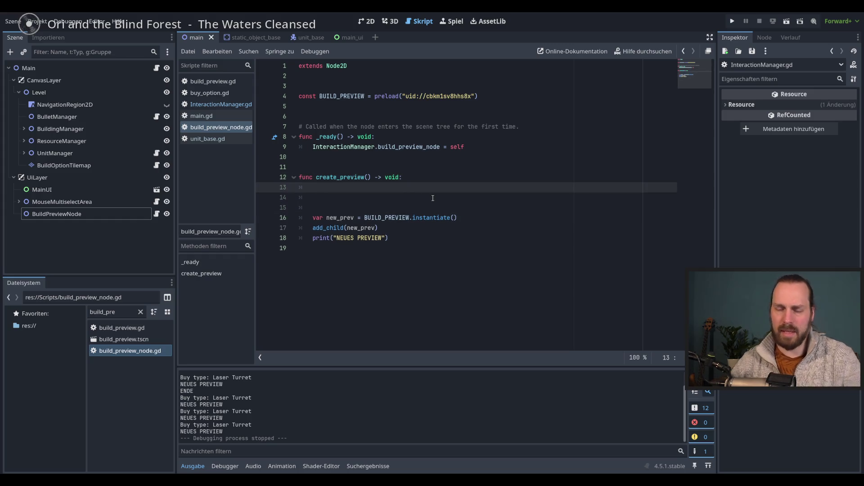
{"action": "type", "text": "for child_"}
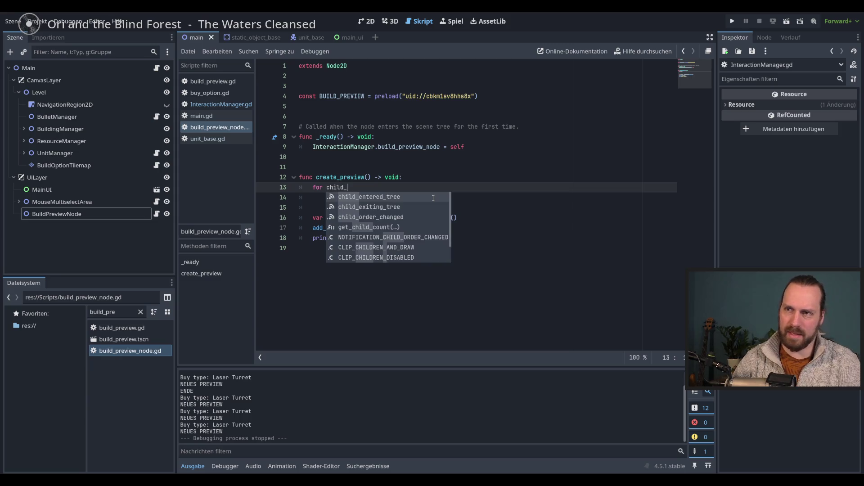
{"action": "key", "text": "BackSpace"}
{"action": "type", "text": "in "}
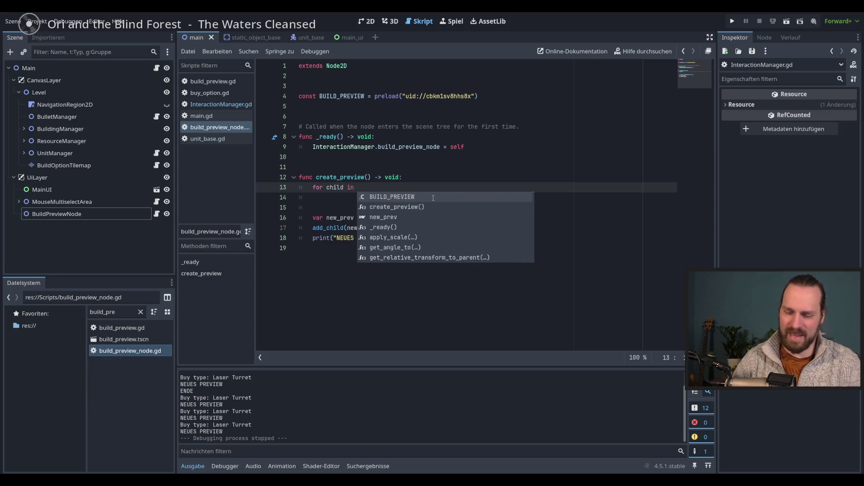
{"action": "type", "text": "get_ch"}
{"action": "key", "text": "Down"}
{"action": "key", "text": "Return"}
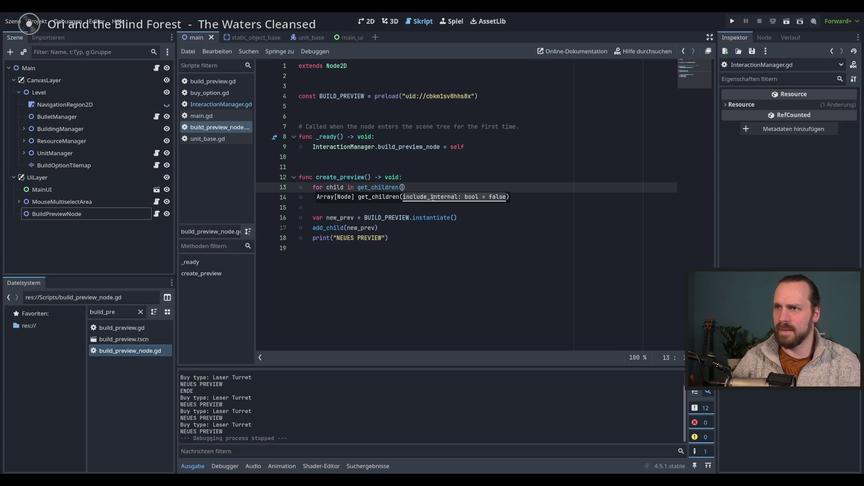
{"action": "type", "text": "):"}
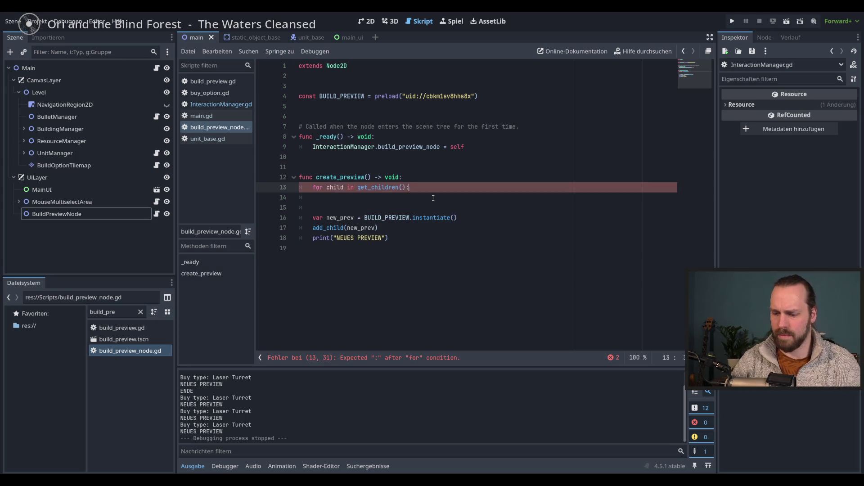
{"action": "key", "text": "Return"}
{"action": "type", "text": "qeue"}
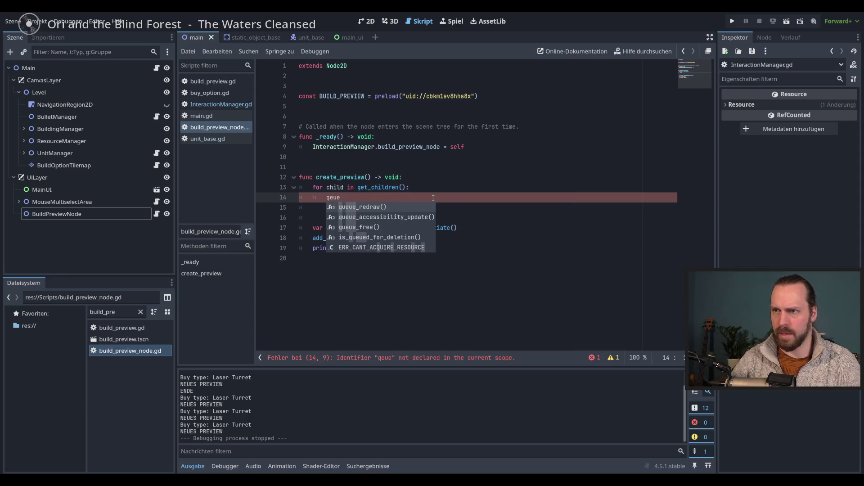
{"action": "key", "text": "Return"}
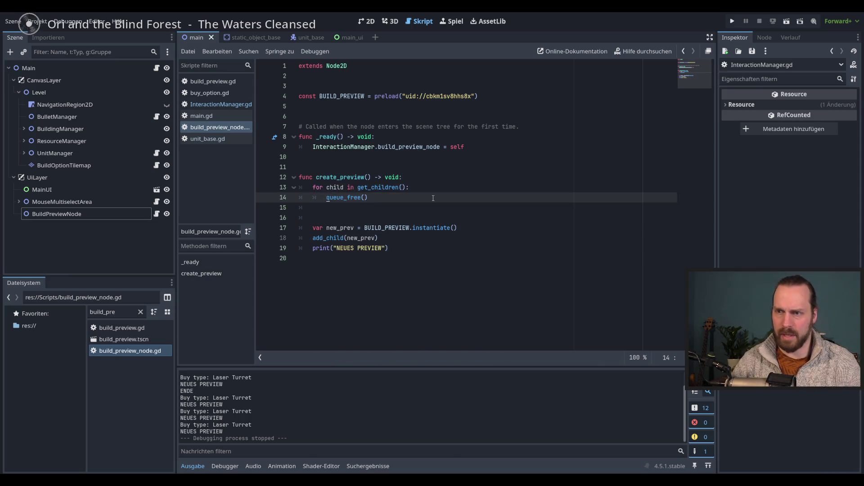
- Make the loop body child.queue_free(), remove the blank line below, and run the game
{"action": "key", "text": "Home"}
{"action": "key", "text": "Home"}
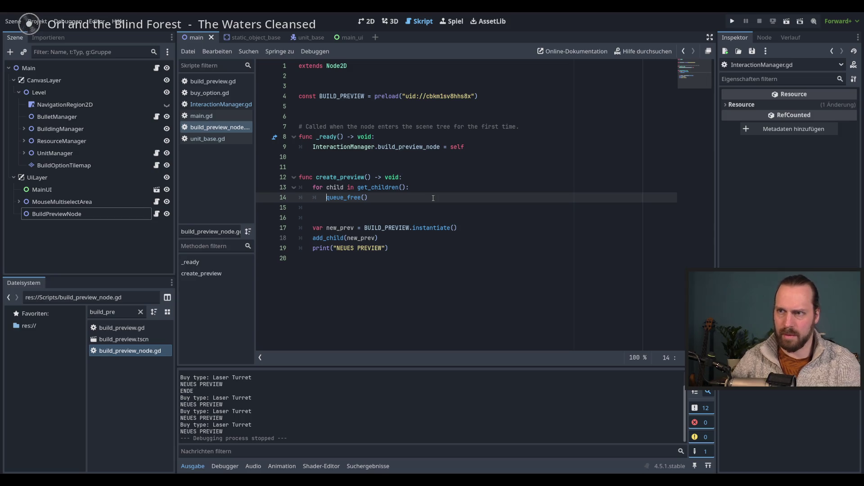
{"action": "key", "text": "ctrl+shift+Right"}
{"action": "type", "text": "child"}
{"action": "key", "text": "Escape"}
{"action": "type", "text": ".qe"}
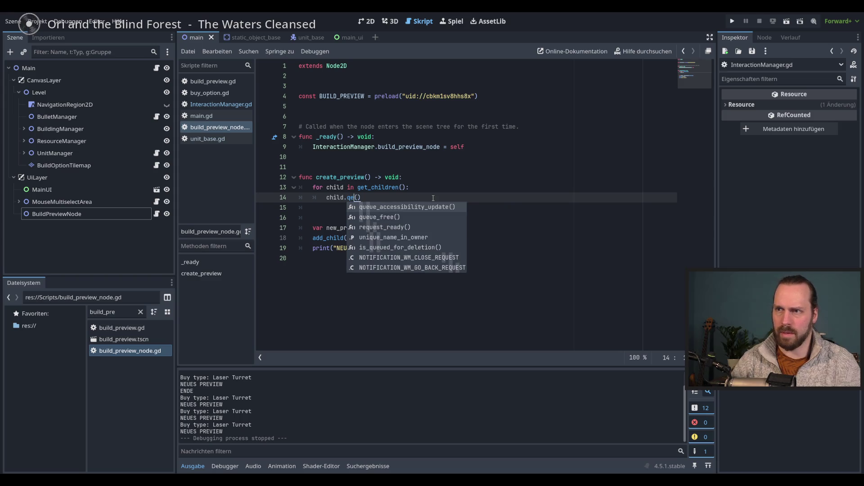
{"action": "key", "text": "Down"}
{"action": "key", "text": "Down"}
{"action": "key", "text": "Up"}
{"action": "key", "text": "Return"}
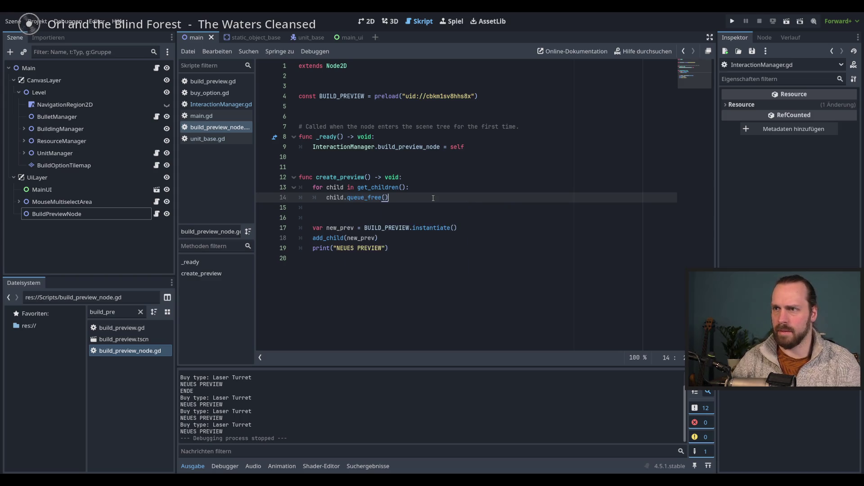
{"action": "key", "text": "Delete"}
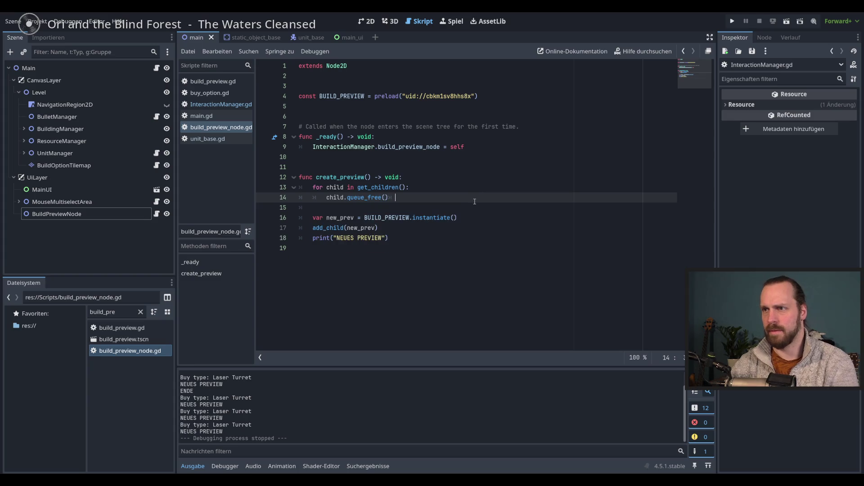
{"action": "key", "text": "F5"}
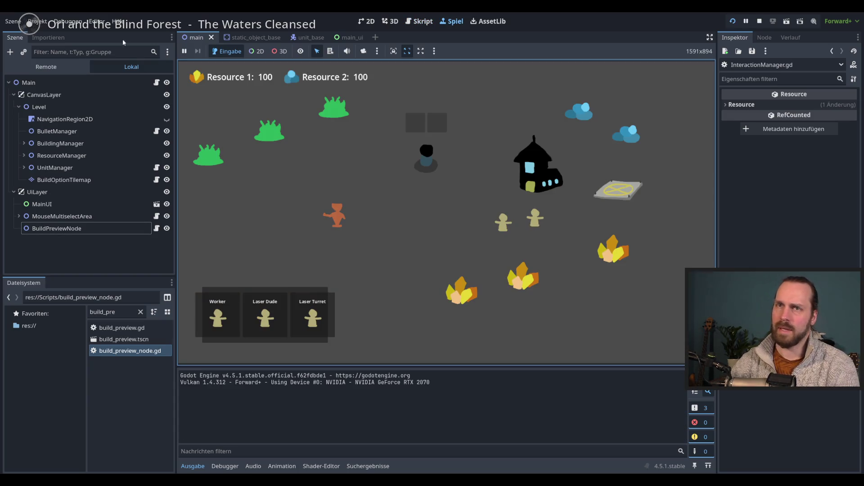
- Show the remote scene tree, pick Laser Turret four times, then cancel the preview
{"action": "left_click", "coordinate": [46, 67]}
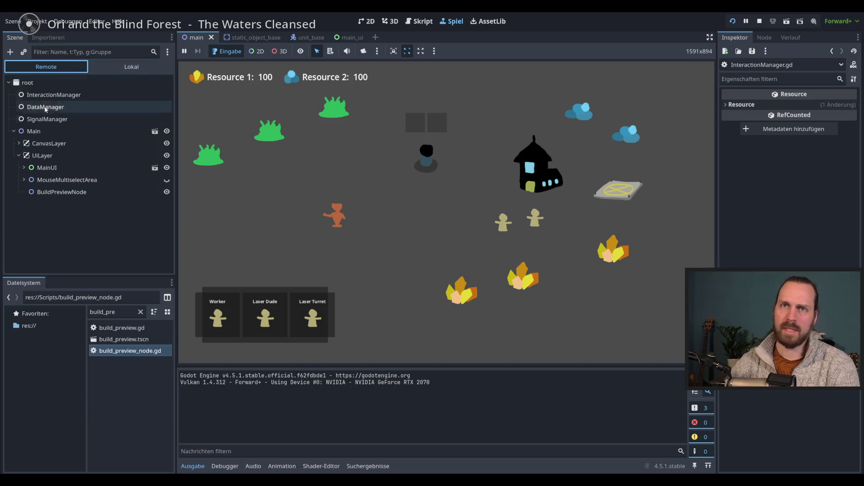
{"action": "left_click", "coordinate": [312, 315]}
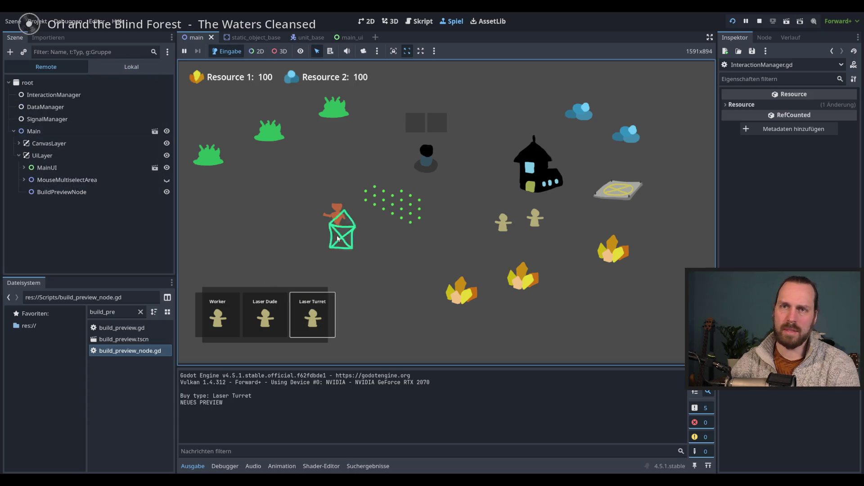
{"action": "left_click", "coordinate": [312, 315]}
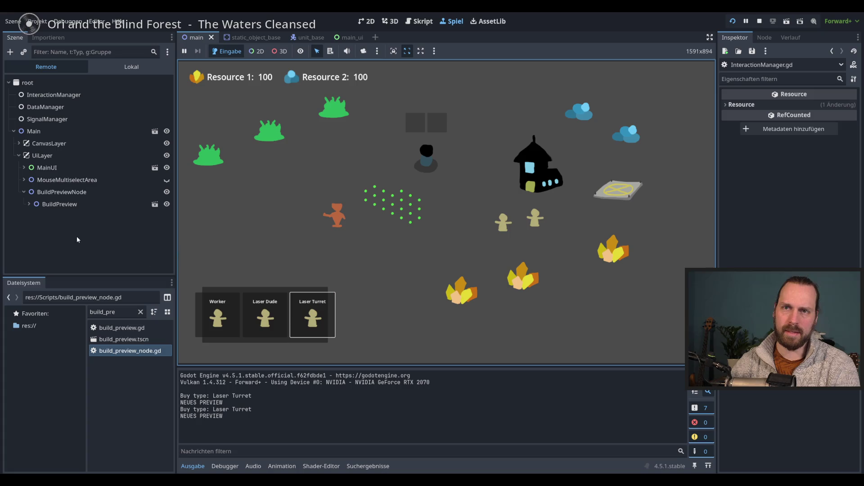
{"action": "left_click", "coordinate": [312, 315]}
{"action": "left_click", "coordinate": [312, 315]}
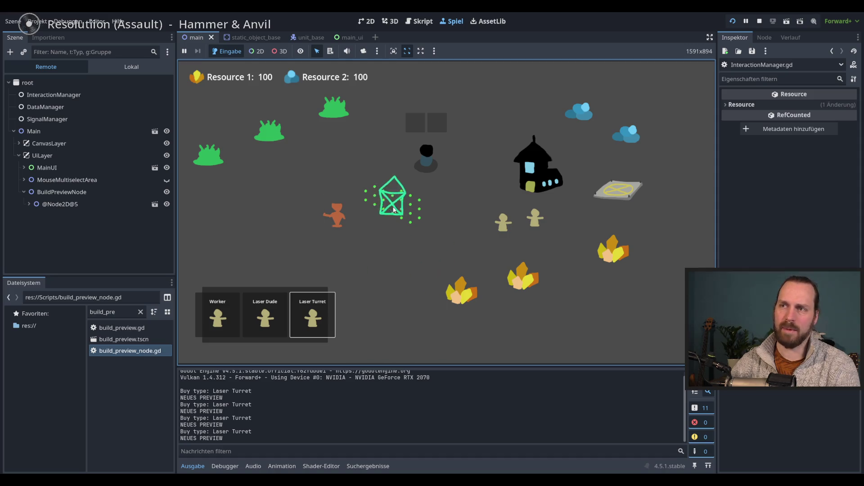
{"action": "mouse_move", "coordinate": [314, 195]}
{"action": "left_mouse_down"}
{"action": "mouse_move", "coordinate": [492, 295]}
{"action": "mouse_move", "coordinate": [424, 152]}
{"action": "mouse_move", "coordinate": [476, 318]}
{"action": "mouse_move", "coordinate": [468, 311]}
{"action": "left_mouse_up"}
{"action": "right_click", "coordinate": [403, 254]}
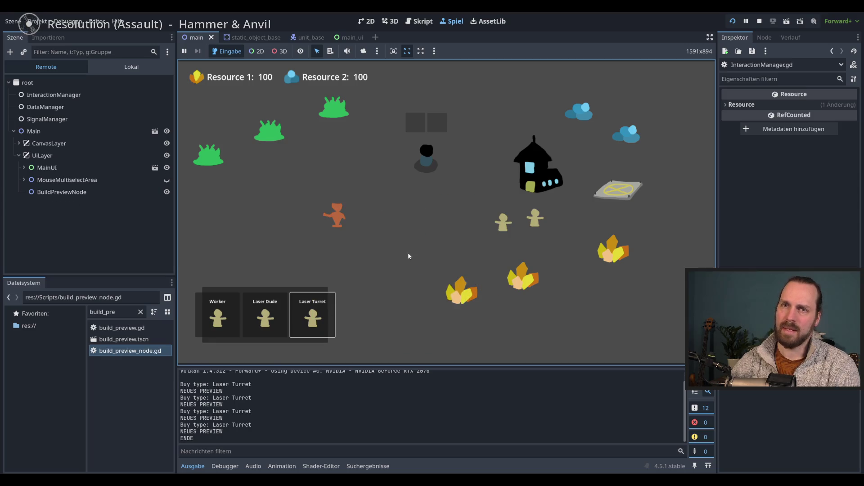
- Repeat Laser Turret picks and right-click cancels to confirm each preview replaces the last, then stop the game
{"action": "left_click", "coordinate": [315, 322]}
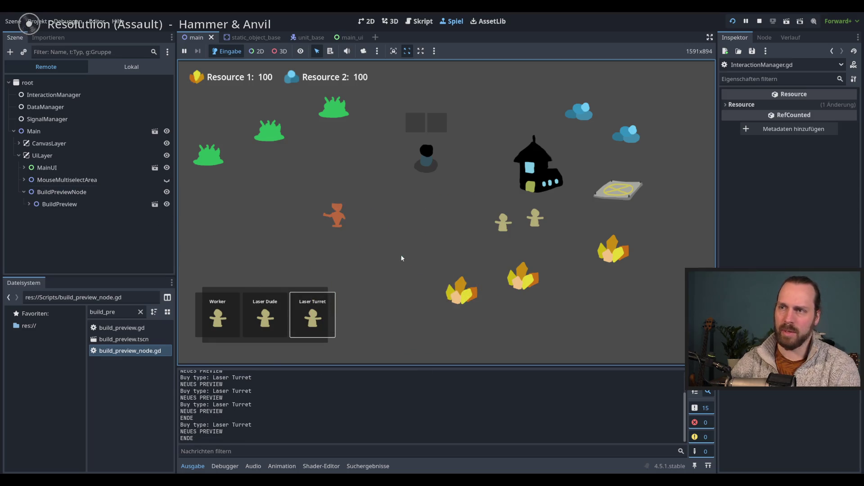
{"action": "right_click", "coordinate": [314, 321]}
{"action": "left_click", "coordinate": [313, 321]}
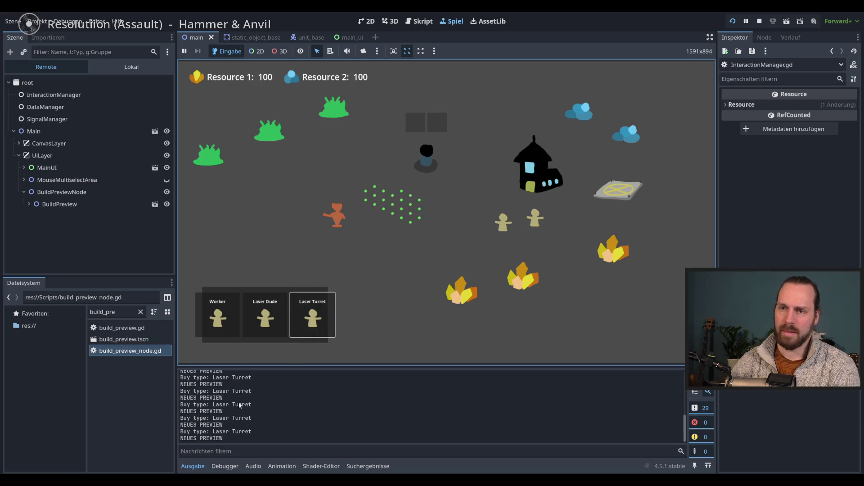
{"action": "left_click", "coordinate": [311, 320]}
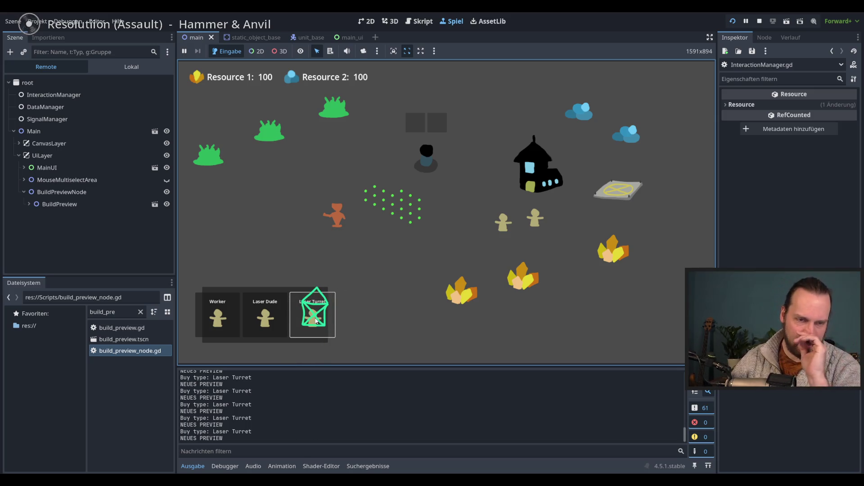
{"action": "left_click", "coordinate": [316, 321]}
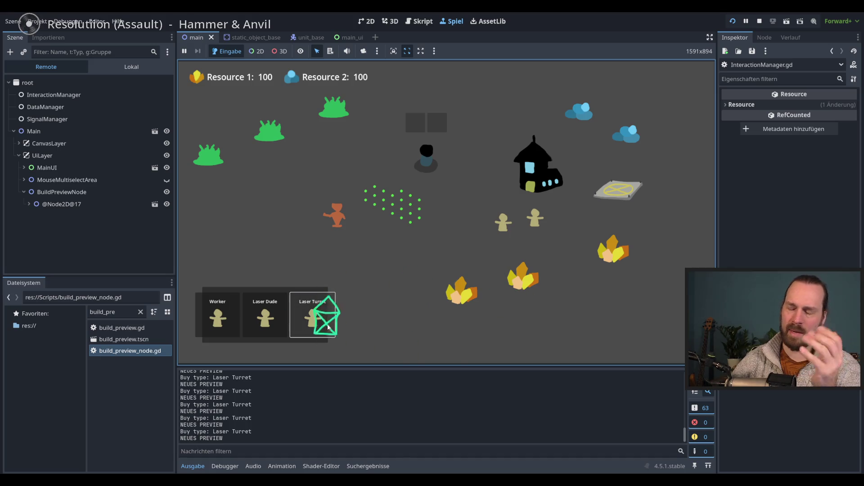
{"action": "right_click", "coordinate": [385, 249]}
{"action": "key", "text": "F8"}
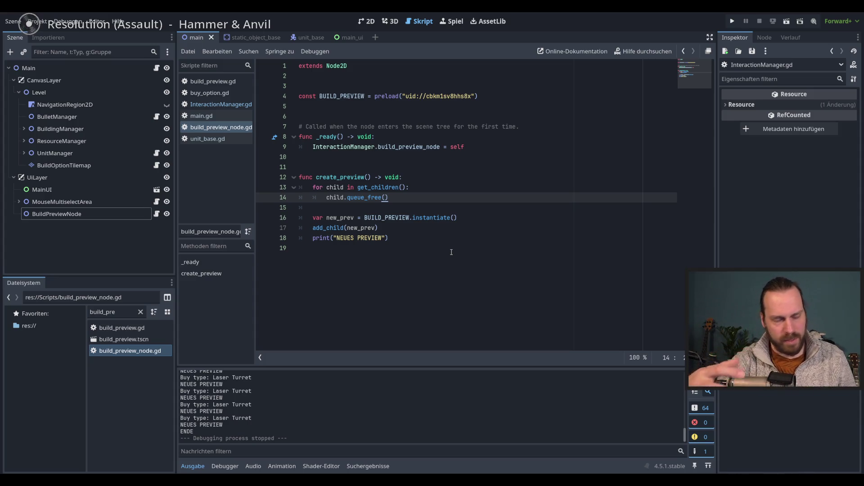
- Relaunch the game with F5 to test the build previews again
{"action": "key", "text": "F5"}
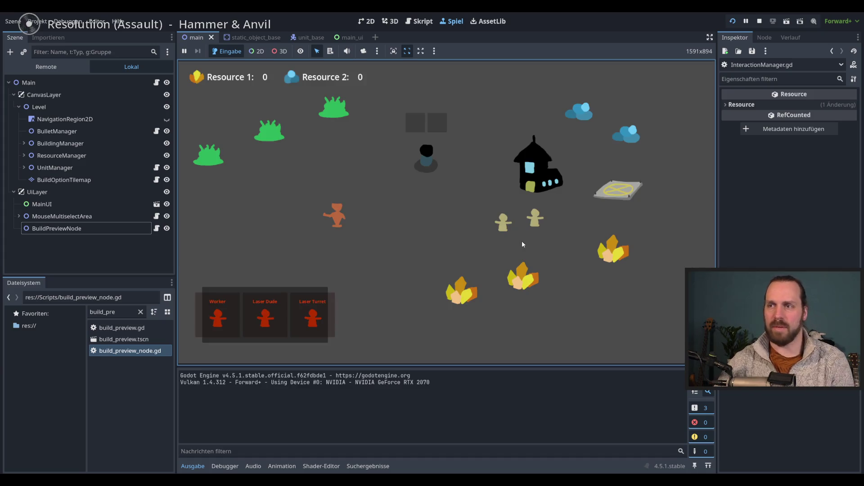
- Pick Laser Turret twice, cancel the preview with a right-click, and stop the game
{"action": "left_click", "coordinate": [308, 316]}
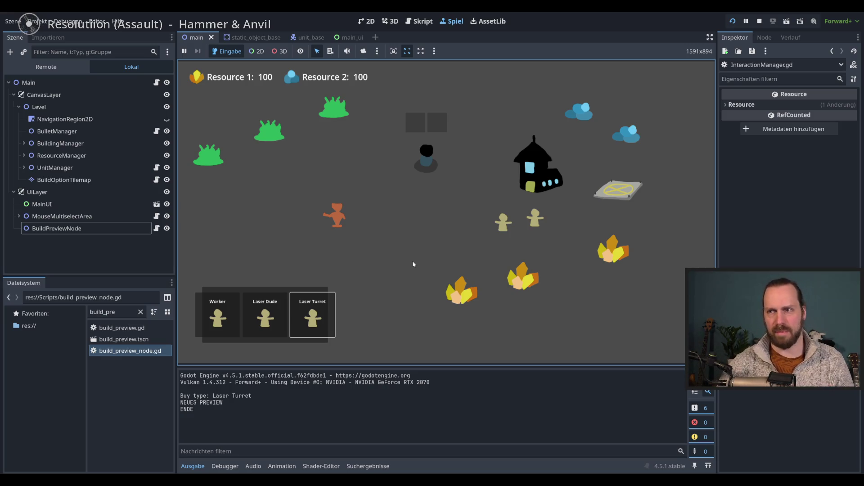
{"action": "left_click", "coordinate": [312, 315]}
{"action": "right_click", "coordinate": [395, 263]}
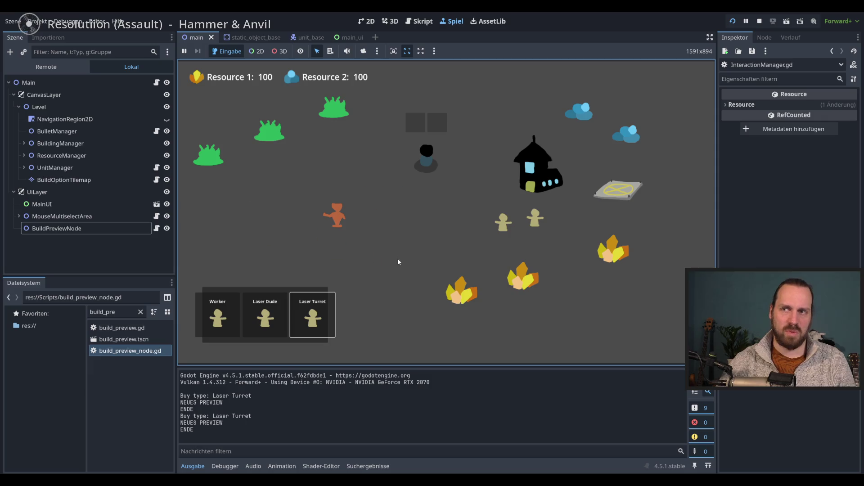
{"action": "key", "text": "F8"}
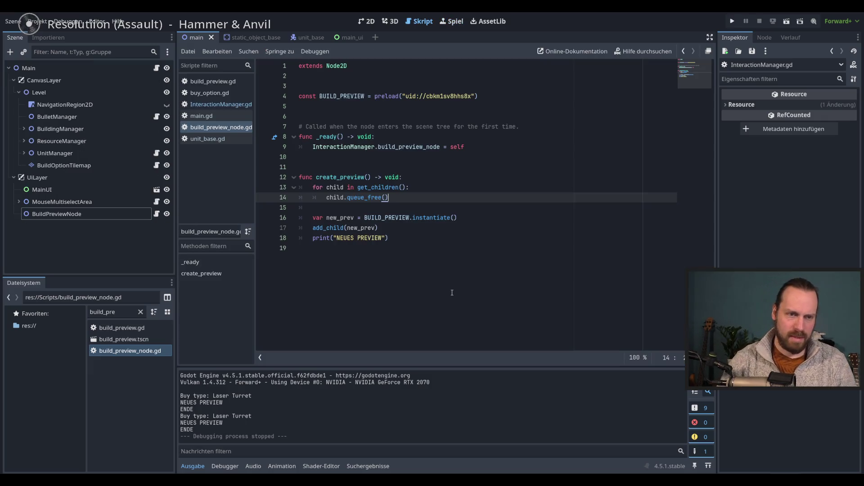
- Delete the print("NEUES PREVIEW") line from build_preview_node.gd
{"action": "key", "text": "Down"}
{"action": "key", "text": "Down"}
{"action": "key", "text": "Down"}
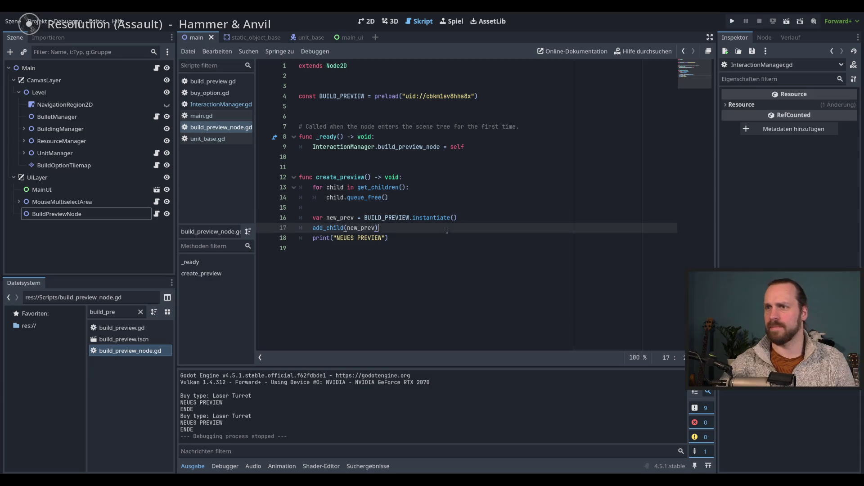
{"action": "left_click_drag", "start_coordinate": [409, 272], "coordinate": [415, 228]}
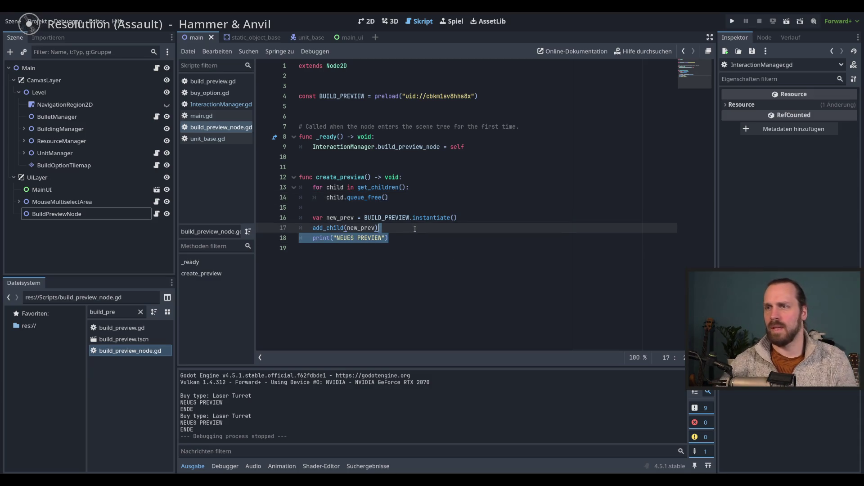
{"action": "key", "text": "BackSpace"}
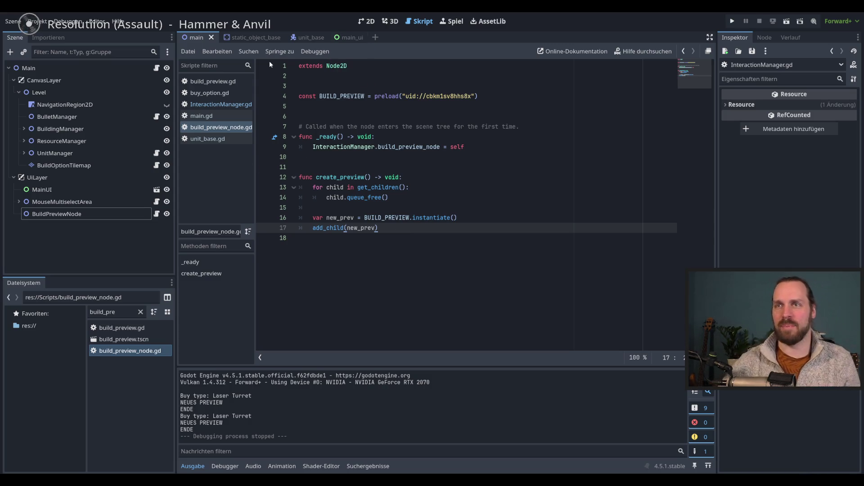
- Open build_preview.tscn's script and delete the print("ENDE") line from end_build_preview()
{"action": "key", "text": "ctrl+F1"}
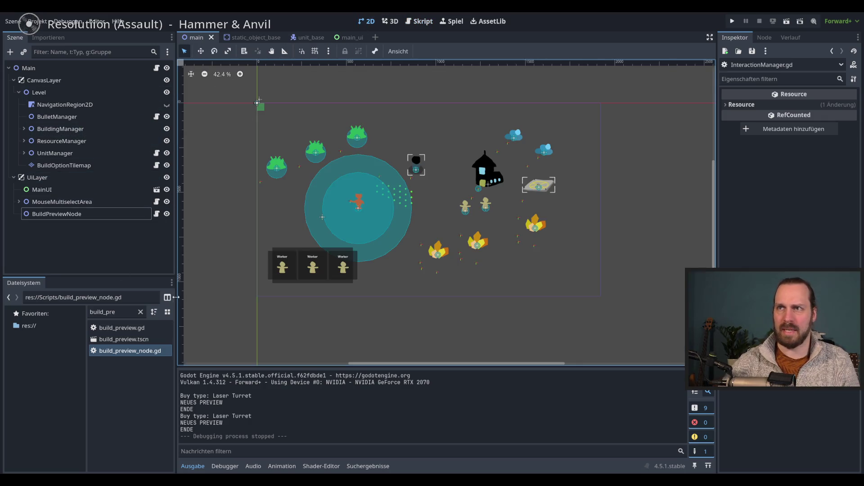
{"action": "double_click", "coordinate": [122, 339]}
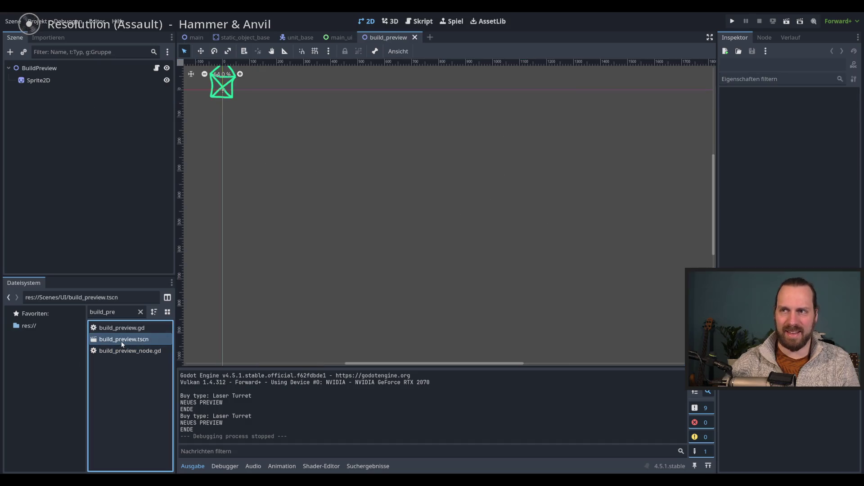
{"action": "scroll", "coordinate": [297, 140], "scroll_direction": "up", "scroll_amount": 4}
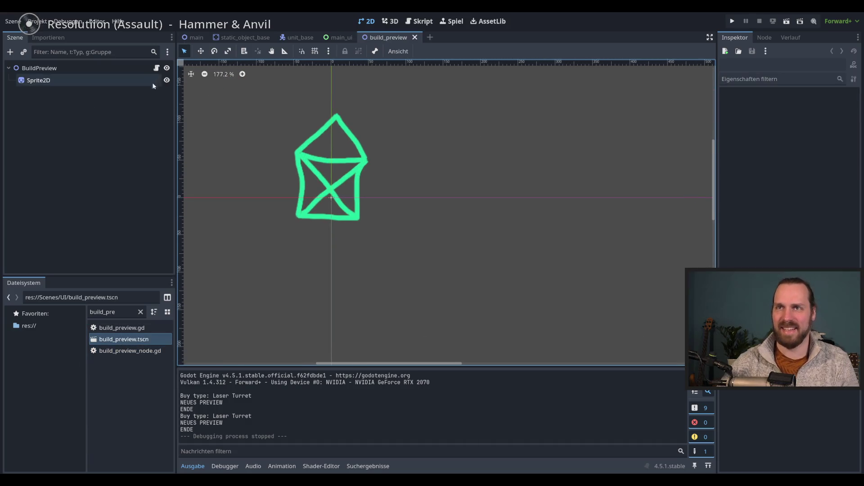
{"action": "left_click", "coordinate": [157, 68]}
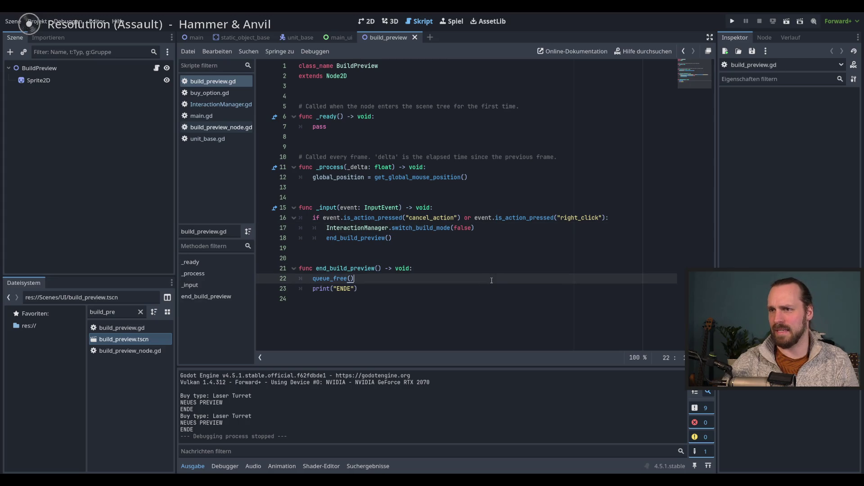
{"action": "left_click", "coordinate": [436, 310]}
{"action": "left_click_drag", "start_coordinate": [373, 292], "coordinate": [378, 279]}
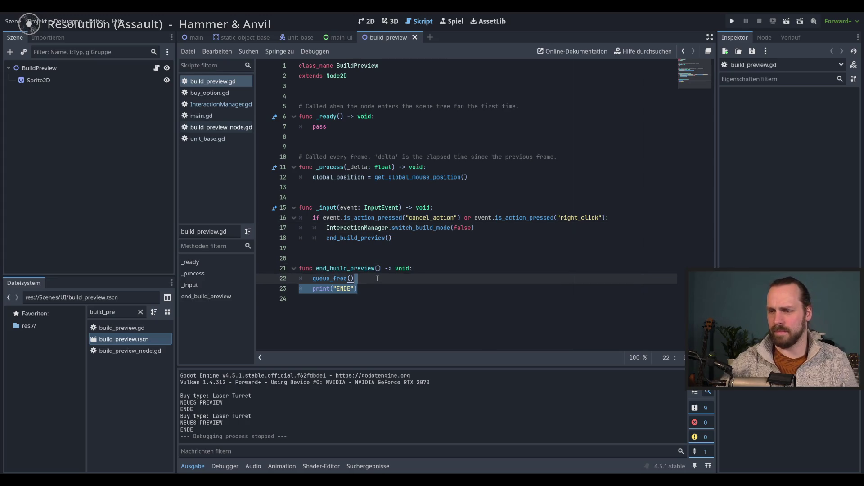
{"action": "key", "text": "Delete"}
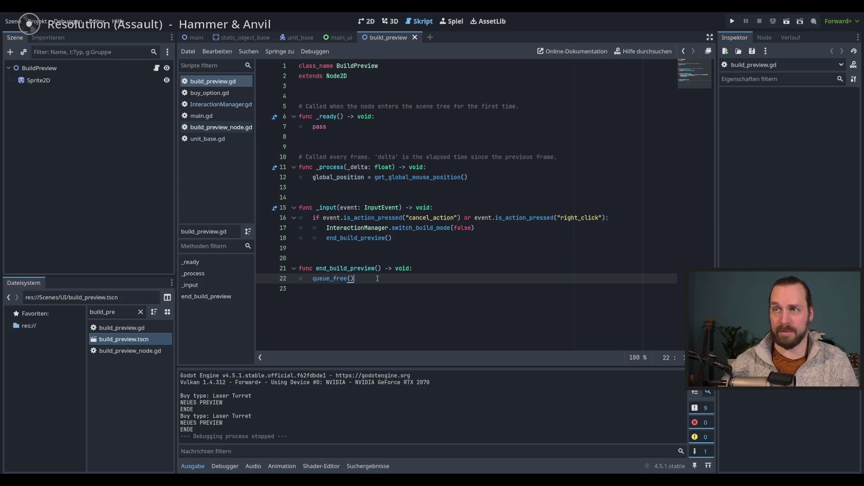
{"action": "left_click", "coordinate": [354, 100]}
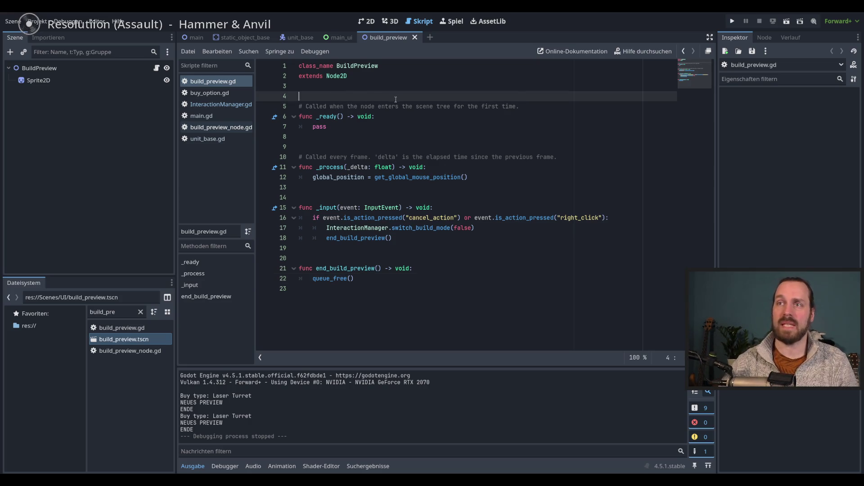
- Add 'elif event.is_action_pressed("left_click"):' after the cancel branch in _input
{"action": "left_click", "coordinate": [378, 90]}
{"action": "left_click", "coordinate": [379, 97]}
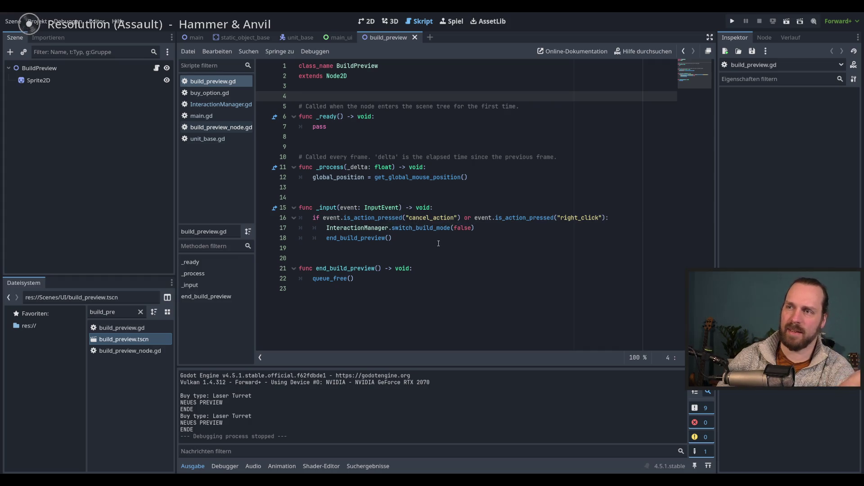
{"action": "left_click", "coordinate": [412, 240]}
{"action": "key", "text": "Return"}
{"action": "key", "text": "Return"}
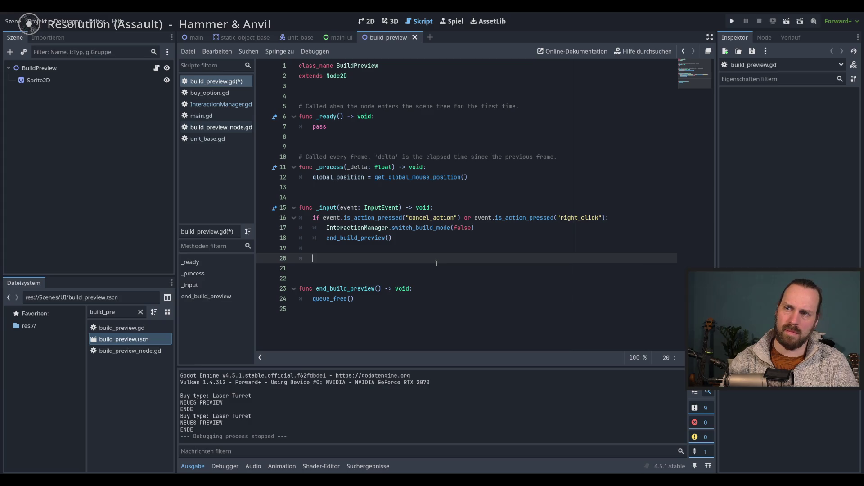
{"action": "key", "text": "BackSpace"}
{"action": "key", "text": "BackSpace"}
{"action": "type", "text": "elif event.is"}
{"action": "left_click", "coordinate": [436, 265]}
{"action": "type", "text": "\"l"}
{"action": "key", "text": "Return"}
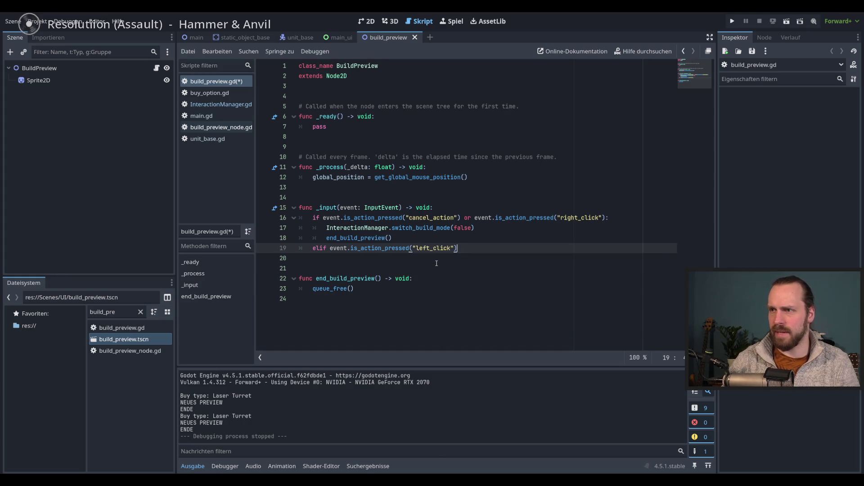
{"action": "type", "text": ":"}
{"action": "key", "text": "Return"}
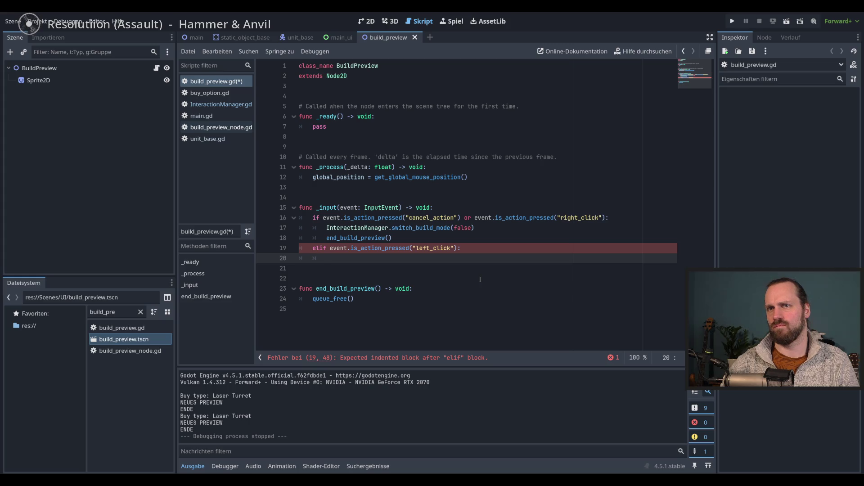
- Fill the new left_click branch with 'pass' and save build_preview.gd
{"action": "type", "text": "pass"}
{"action": "key", "text": "ctrl+s"}
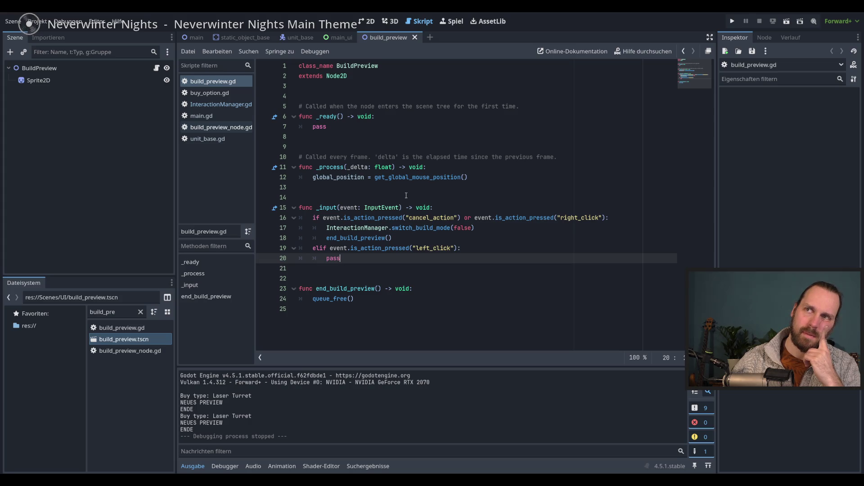
{"action": "left_click", "coordinate": [367, 21]}
- Open the main level scene in the 2D view and select the BuildingManager node
{"action": "left_click", "coordinate": [193, 38]}
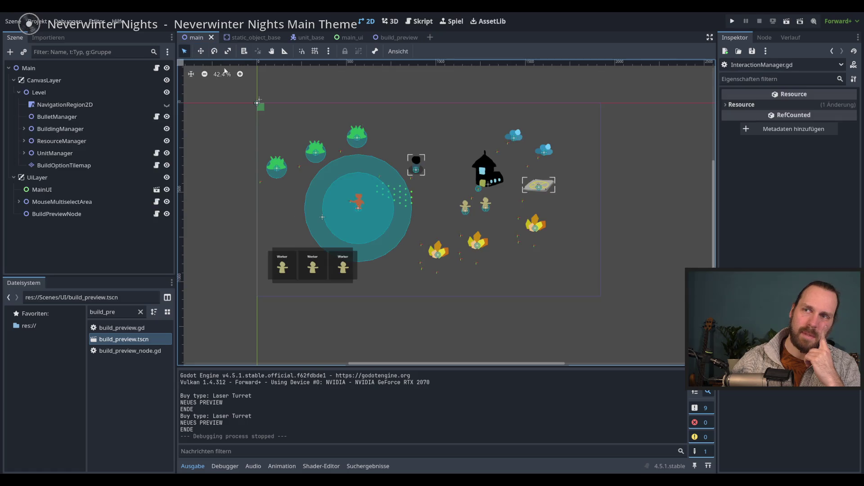
{"action": "scroll", "coordinate": [347, 171], "scroll_direction": "up", "scroll_amount": 3}
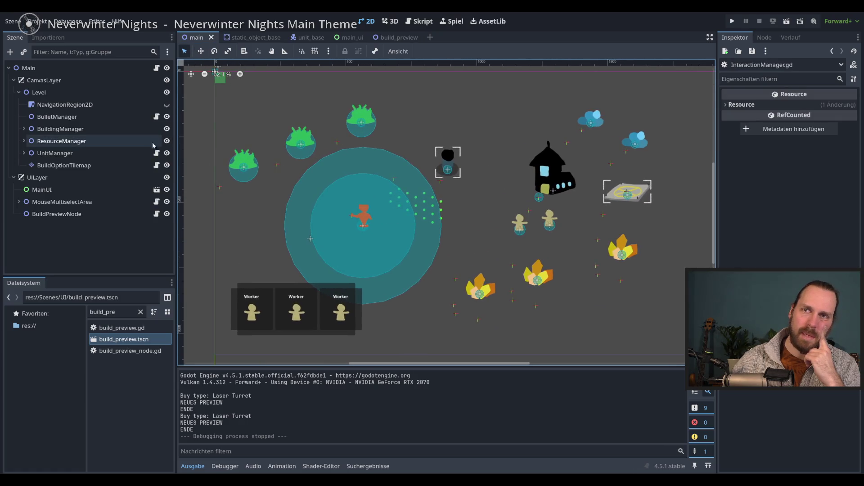
{"action": "left_click", "coordinate": [93, 129]}
{"action": "left_click", "coordinate": [23, 128]}
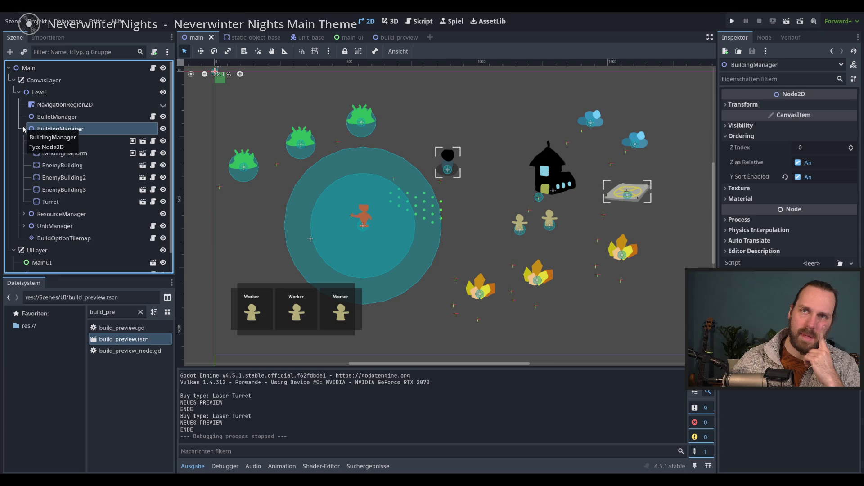
{"action": "left_click", "coordinate": [24, 128]}
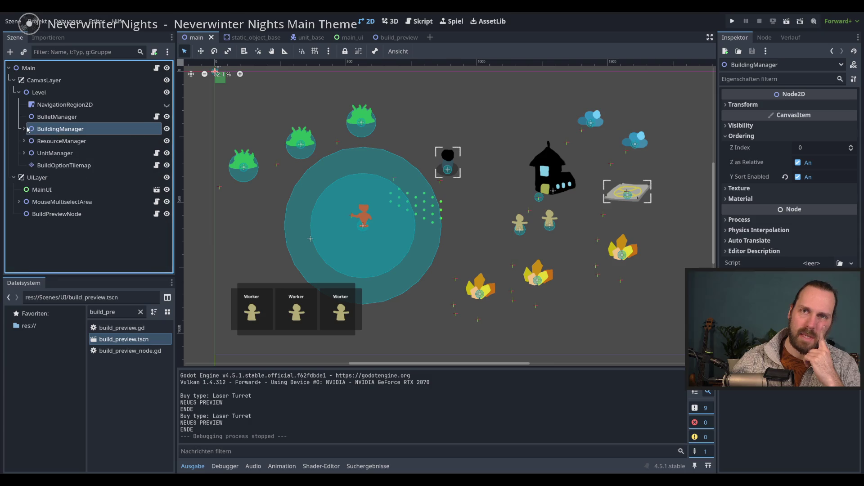
{"action": "left_click", "coordinate": [63, 118]}
{"action": "key", "text": "Down"}
{"action": "key", "text": "Up"}
{"action": "left_click", "coordinate": [62, 129]}
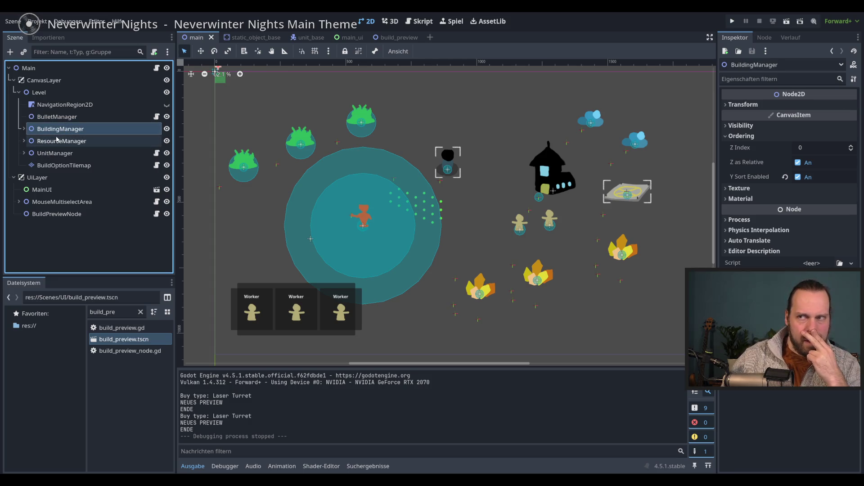
{"action": "scroll", "coordinate": [324, 202], "scroll_direction": "down", "scroll_amount": 1}
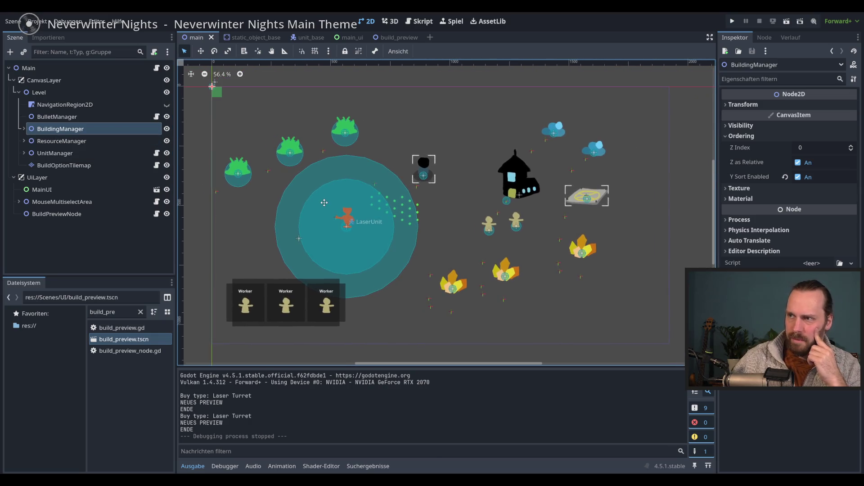
- Expand BuildingManager and toggle each child building's visibility to identify it on the level
{"action": "left_click", "coordinate": [24, 128]}
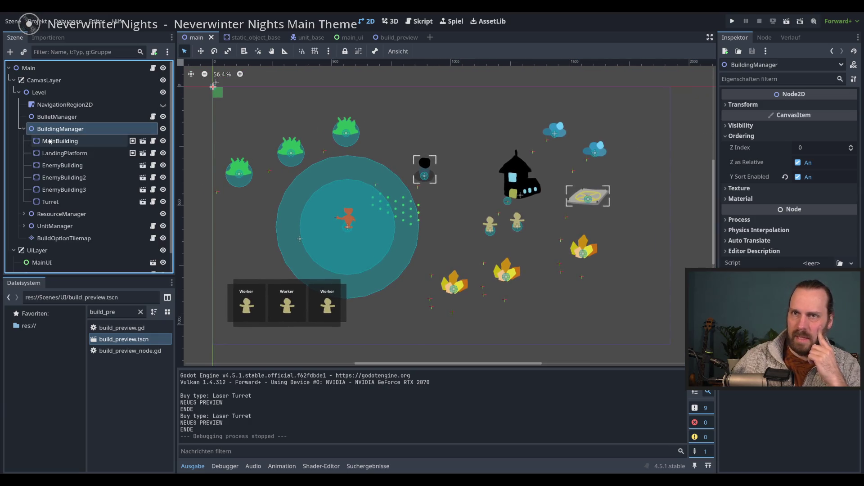
{"action": "left_click", "coordinate": [163, 141]}
{"action": "left_click", "coordinate": [163, 141]}
{"action": "left_click", "coordinate": [163, 153]}
{"action": "left_click", "coordinate": [163, 153]}
{"action": "left_click", "coordinate": [163, 166]}
{"action": "left_click", "coordinate": [162, 165]}
{"action": "left_click", "coordinate": [163, 177]}
{"action": "left_click", "coordinate": [163, 178]}
{"action": "left_click", "coordinate": [163, 189]}
{"action": "left_click", "coordinate": [163, 190]}
{"action": "left_click", "coordinate": [163, 202]}
{"action": "left_click", "coordinate": [163, 202]}
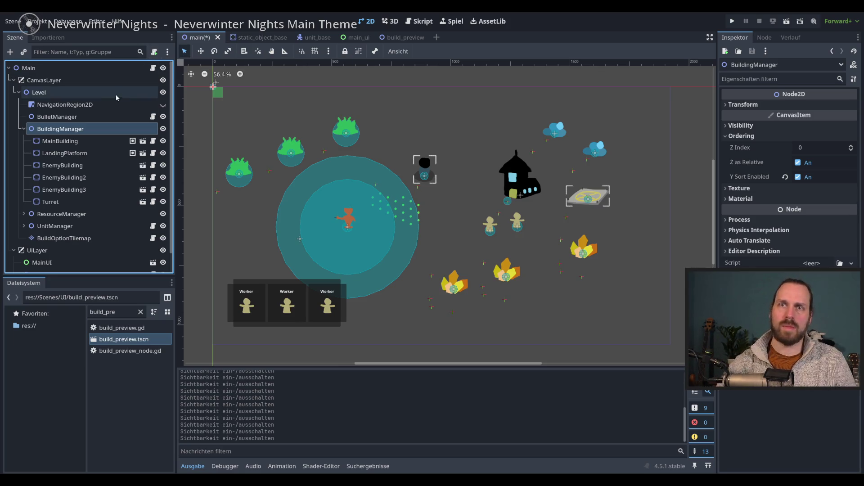
{"action": "left_click", "coordinate": [154, 53]}
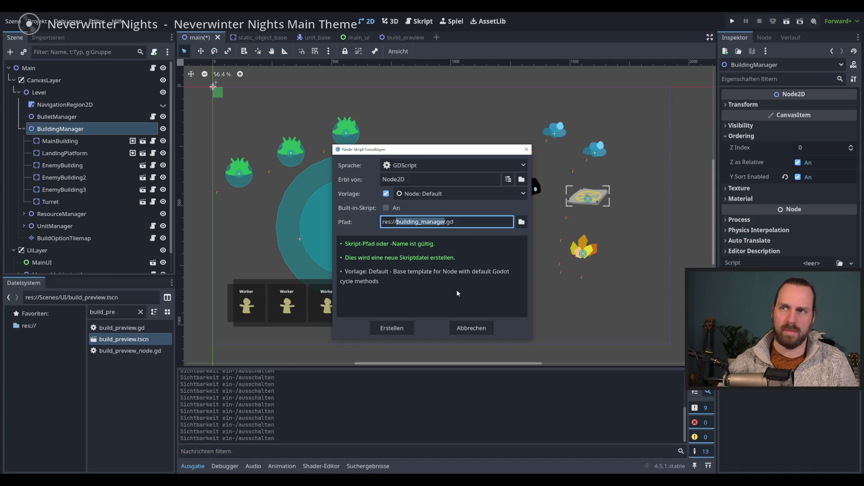
- Create building_manager.gd for the BuildingManager node and browse the project folders in FileSystem
{"action": "left_click", "coordinate": [399, 330]}
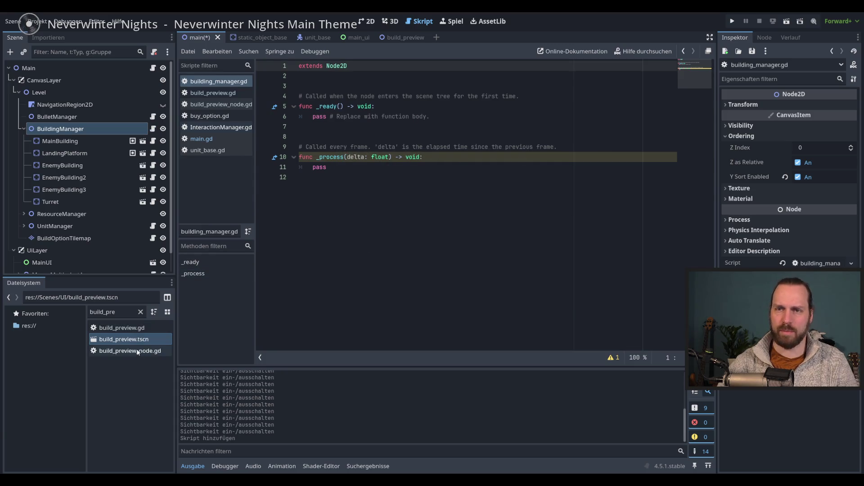
{"action": "left_click", "coordinate": [140, 312]}
{"action": "scroll", "coordinate": [51, 444], "scroll_direction": "down", "scroll_amount": 2}
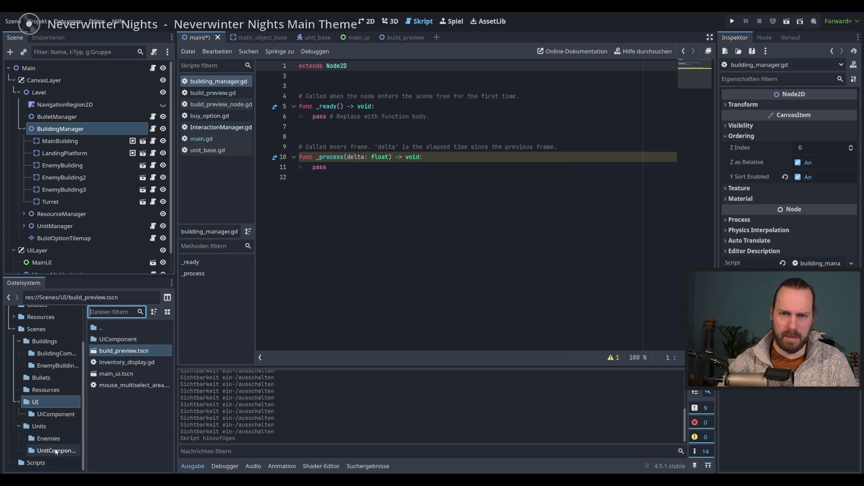
{"action": "left_click", "coordinate": [43, 463]}
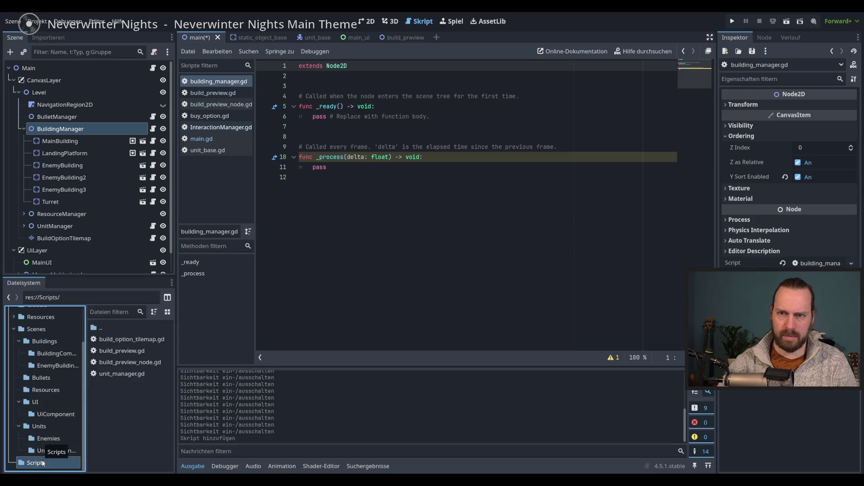
{"action": "left_click", "coordinate": [36, 330]}
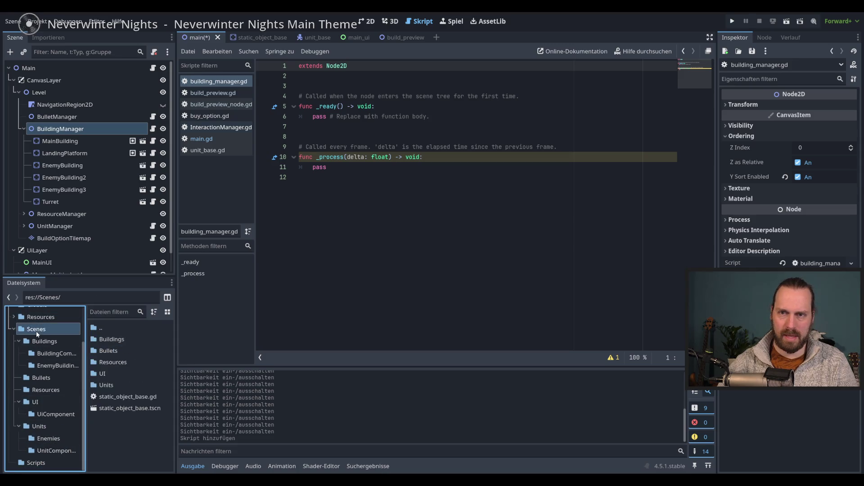
{"action": "scroll", "coordinate": [51, 377], "scroll_direction": "up", "scroll_amount": 2}
{"action": "left_click", "coordinate": [34, 327]}
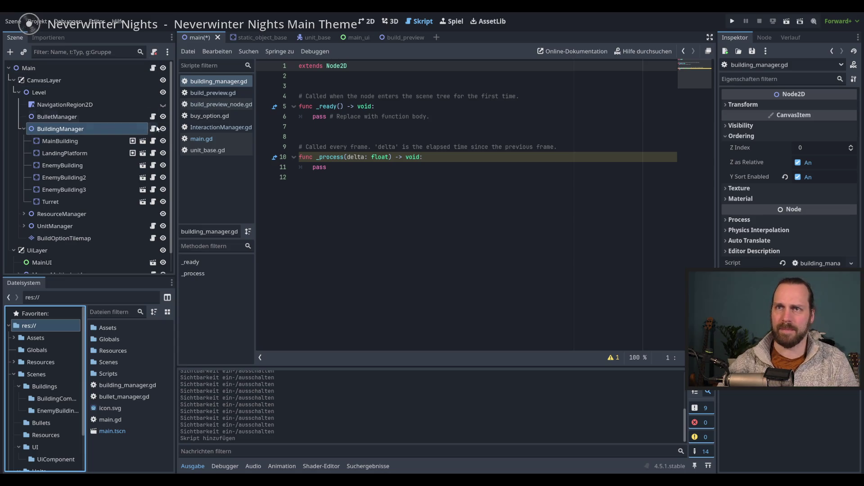
- Move building_manager.gd into the Scripts folder
{"action": "right_click", "coordinate": [141, 130]}
{"action": "left_click", "coordinate": [140, 128]}
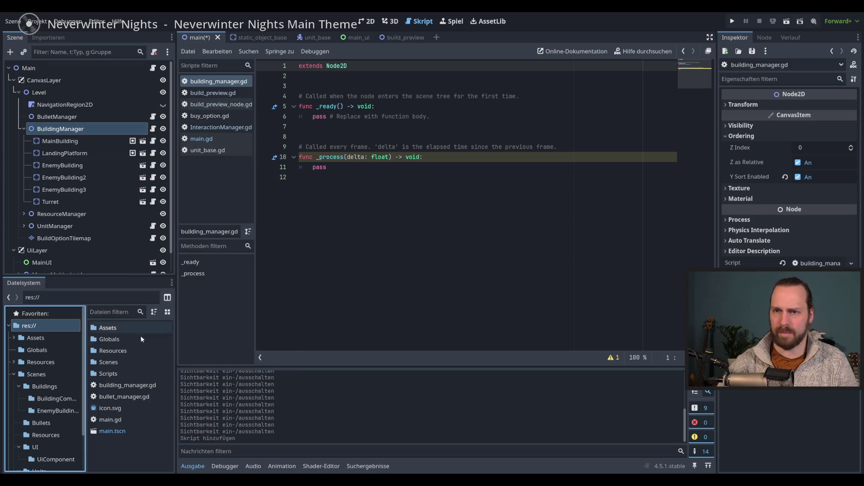
{"action": "left_click", "coordinate": [126, 387]}
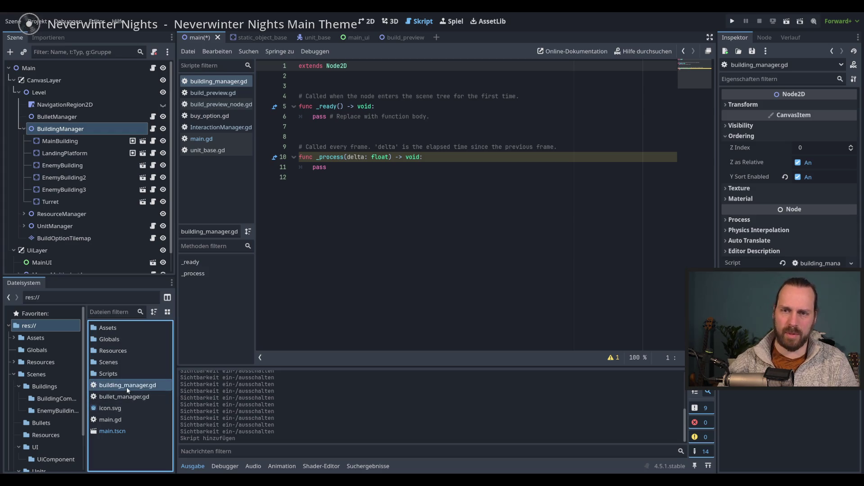
{"action": "scroll", "coordinate": [66, 390], "scroll_direction": "down", "scroll_amount": 3}
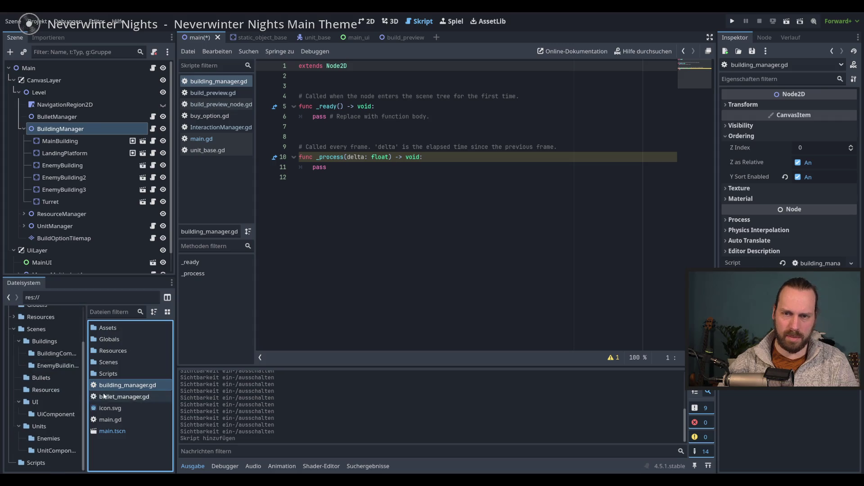
{"action": "left_click_drag", "start_coordinate": [111, 390], "coordinate": [44, 465]}
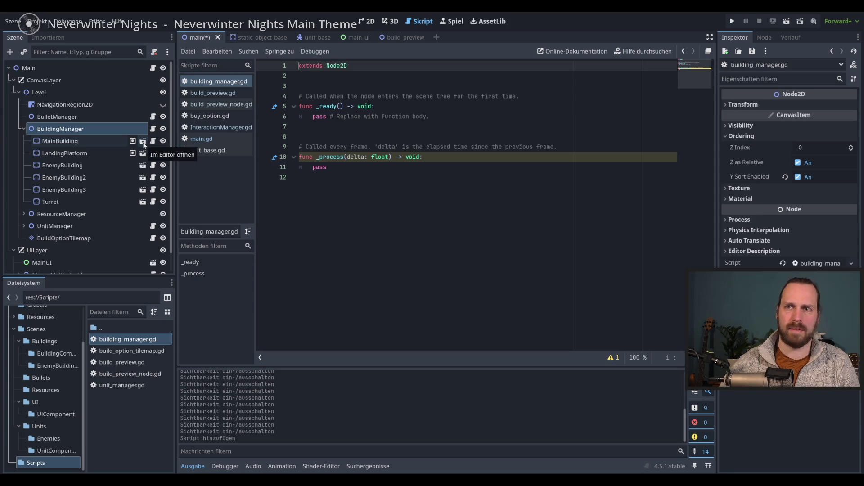
- Delete the unused _process function and its comment from building_manager.gd
{"action": "left_click", "coordinate": [24, 128]}
{"action": "left_click", "coordinate": [24, 129]}
{"action": "left_click", "coordinate": [24, 129]}
{"action": "left_click", "coordinate": [24, 130]}
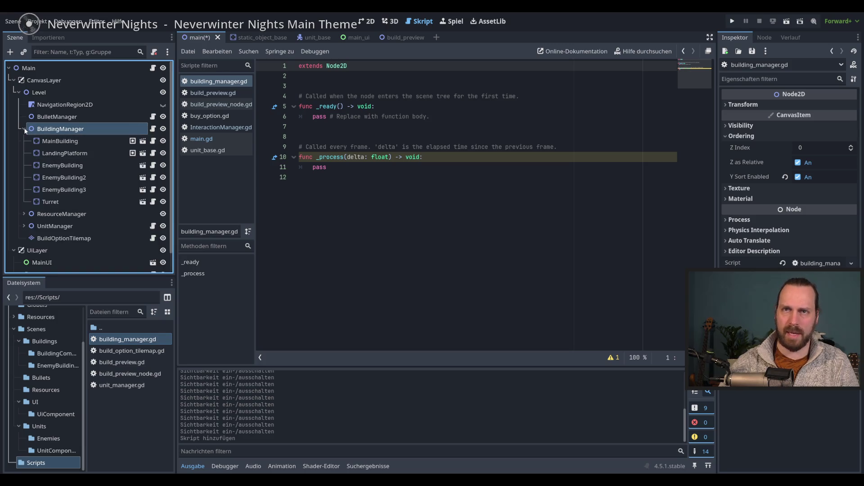
{"action": "left_click", "coordinate": [23, 127]}
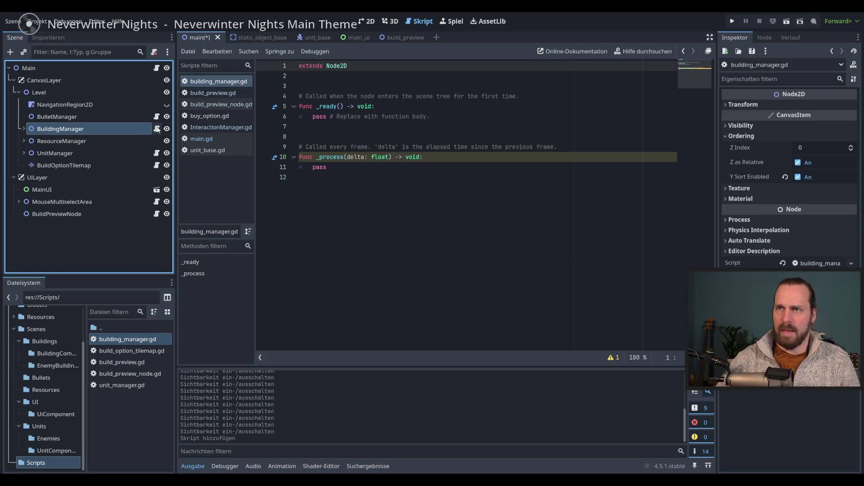
{"action": "left_click_drag", "start_coordinate": [405, 178], "coordinate": [372, 135]}
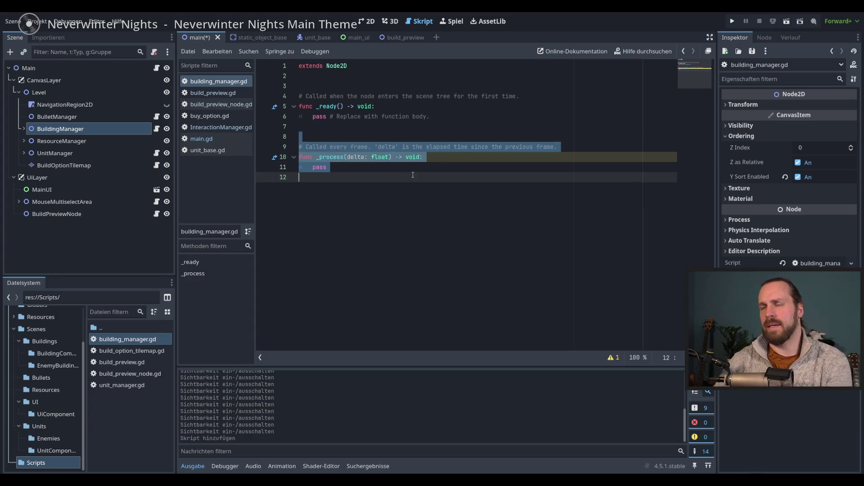
{"action": "key", "text": "BackSpace"}
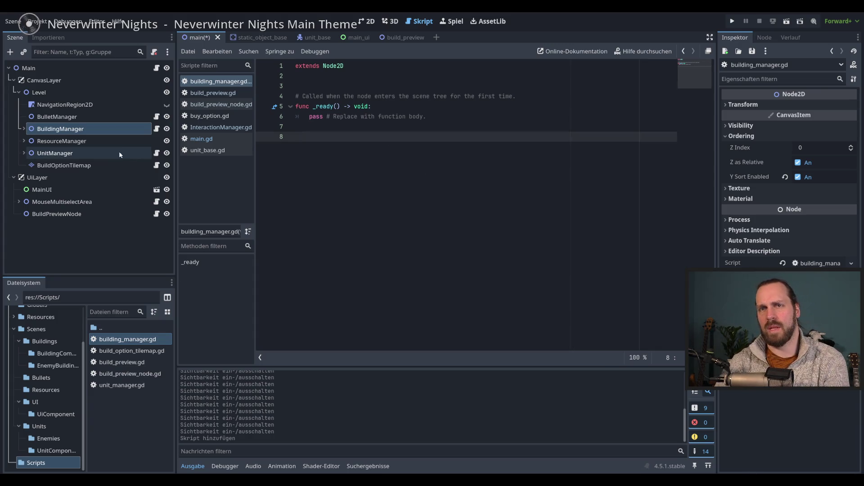
- Return to the 2D view and reopen BuildingManager's attached script
{"action": "left_click", "coordinate": [367, 22]}
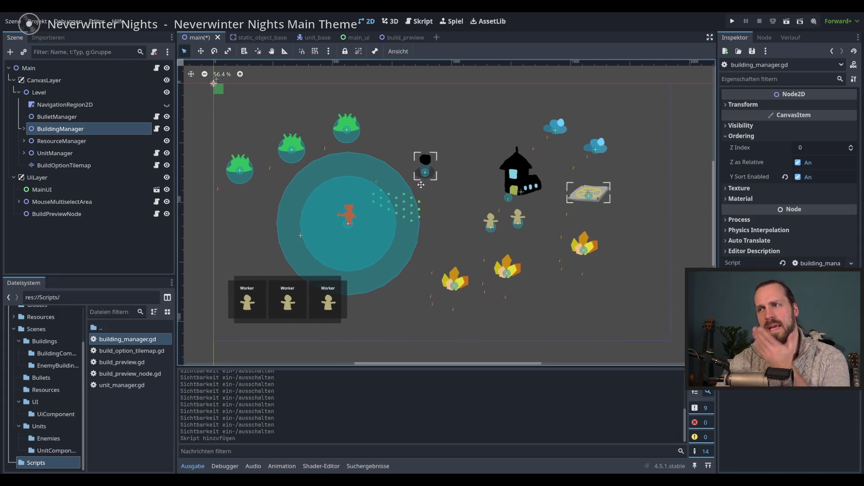
{"action": "left_click", "coordinate": [24, 129]}
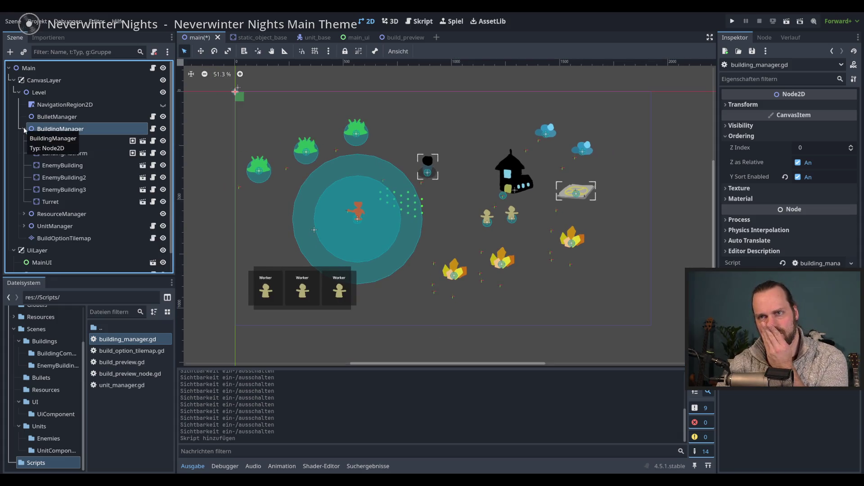
{"action": "left_click", "coordinate": [24, 129]}
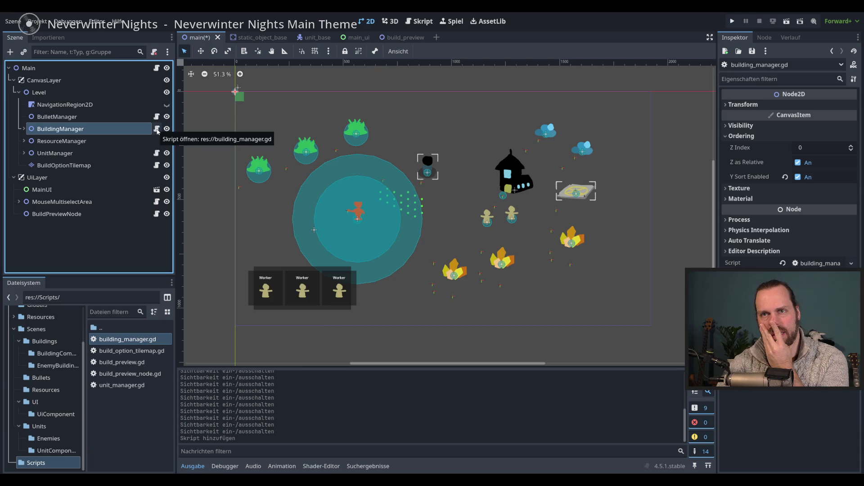
{"action": "left_click", "coordinate": [157, 130]}
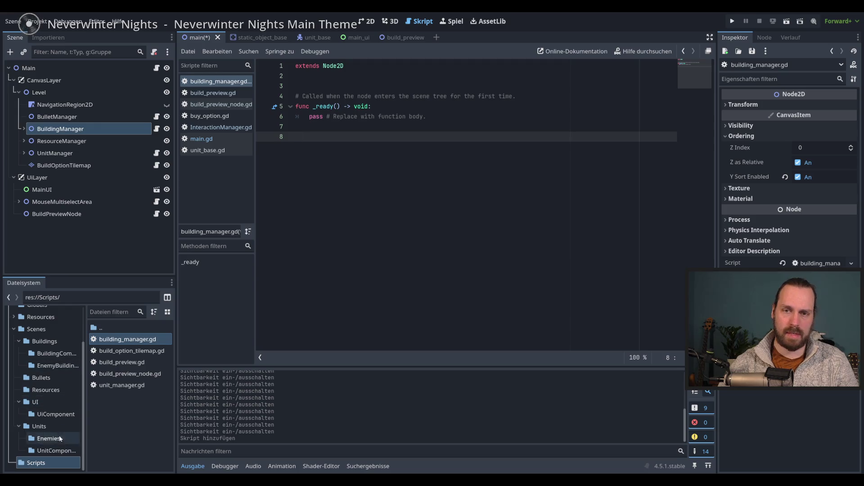
{"action": "scroll", "coordinate": [47, 356], "scroll_direction": "up", "scroll_amount": 2}
- Open DataManager.gd from the Globals folder and review its units_data and buildings_data entries
{"action": "left_click", "coordinate": [38, 345]}
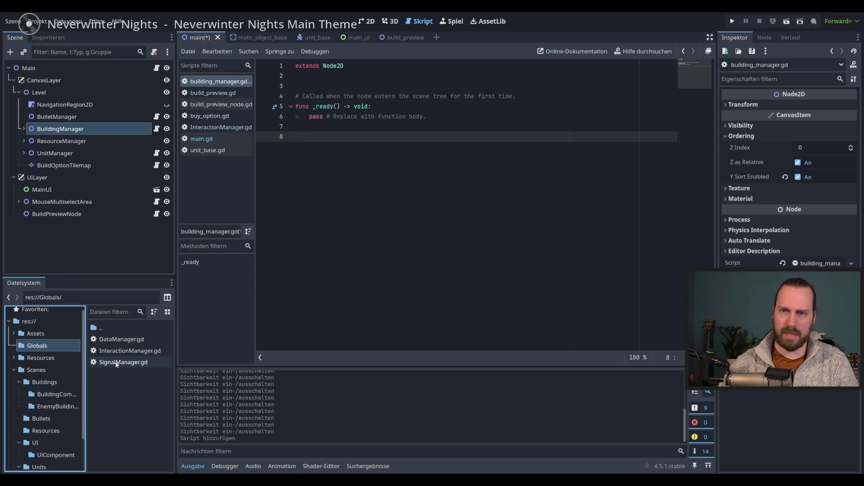
{"action": "double_click", "coordinate": [136, 342]}
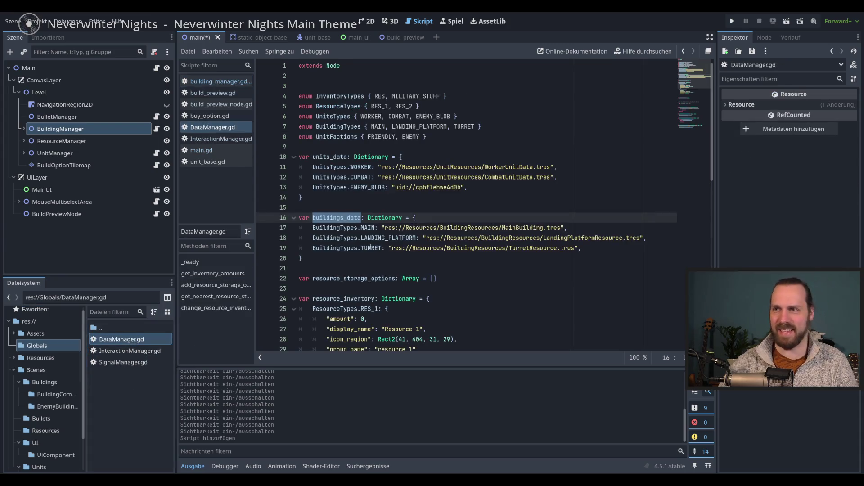
{"action": "scroll", "coordinate": [440, 208], "scroll_direction": "down", "scroll_amount": 2}
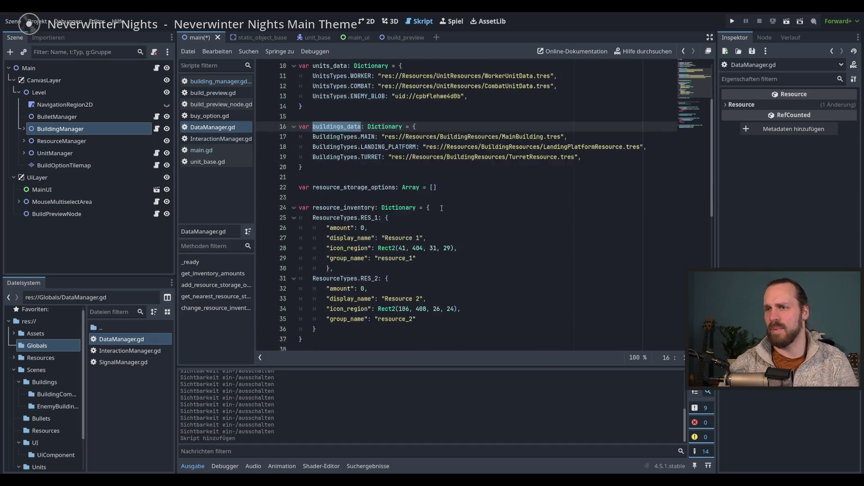
{"action": "scroll", "coordinate": [366, 126], "scroll_direction": "up", "scroll_amount": 2}
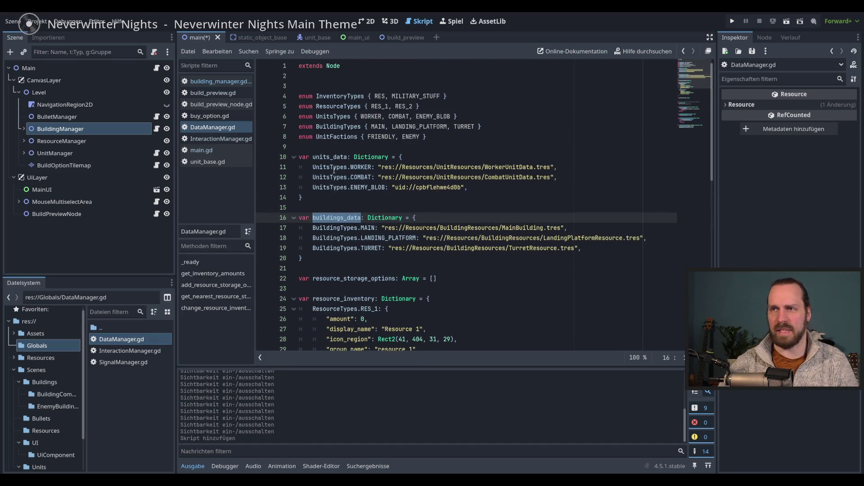
{"action": "left_click_drag", "start_coordinate": [334, 167], "coordinate": [467, 187]}
{"action": "left_click", "coordinate": [370, 187]}
{"action": "scroll", "coordinate": [339, 136], "scroll_direction": "down", "scroll_amount": 3}
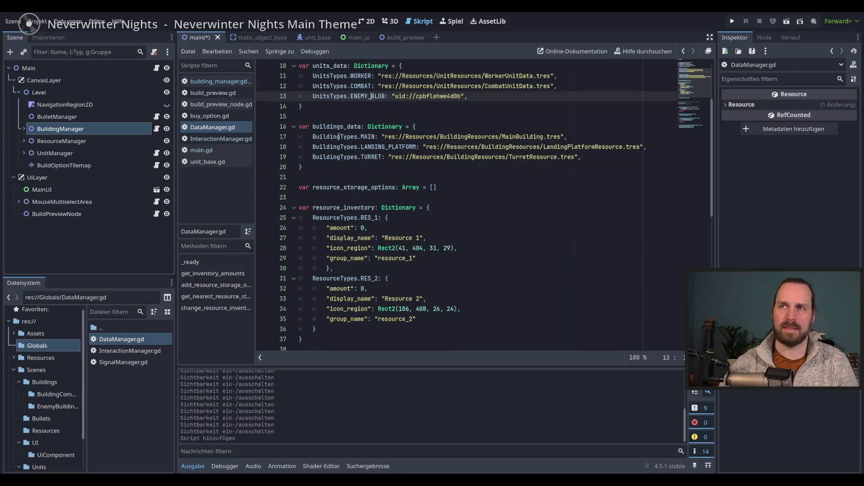
{"action": "left_click_drag", "start_coordinate": [338, 135], "coordinate": [580, 157]}
{"action": "left_click", "coordinate": [581, 157]}
- Review the first and second resources' inventory entries in DataManager.gd
{"action": "scroll", "coordinate": [371, 198], "scroll_direction": "down", "scroll_amount": 1}
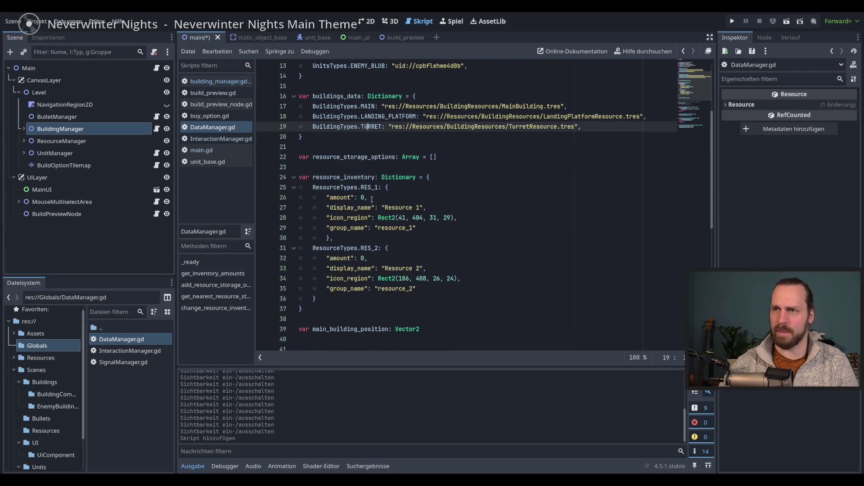
{"action": "scroll", "coordinate": [372, 201], "scroll_direction": "down", "scroll_amount": 1}
{"action": "mouse_move", "coordinate": [342, 157]}
{"action": "left_mouse_down"}
{"action": "mouse_move", "coordinate": [360, 167]}
{"action": "mouse_move", "coordinate": [374, 198]}
{"action": "mouse_move", "coordinate": [417, 198]}
{"action": "left_mouse_up"}
{"action": "left_click", "coordinate": [370, 187]}
{"action": "scroll", "coordinate": [363, 220], "scroll_direction": "down", "scroll_amount": 2}
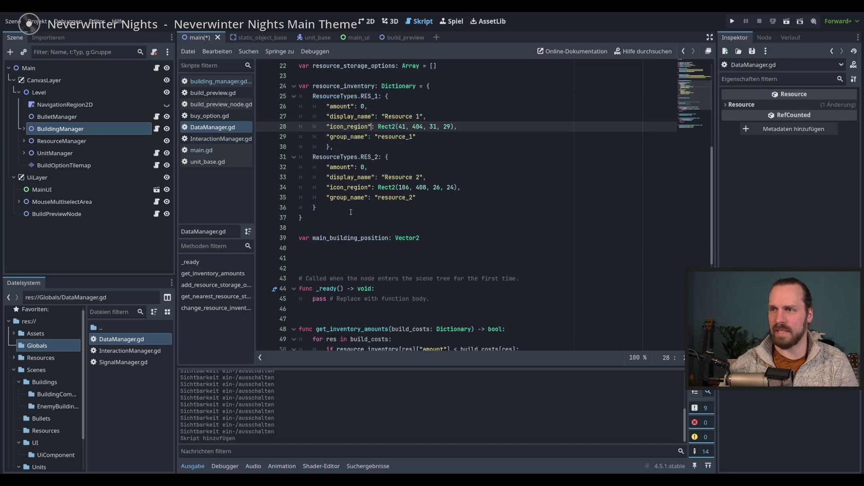
{"action": "left_click_drag", "start_coordinate": [326, 177], "coordinate": [416, 197]}
{"action": "left_click", "coordinate": [416, 197]}
{"action": "scroll", "coordinate": [383, 218], "scroll_direction": "down", "scroll_amount": 7}
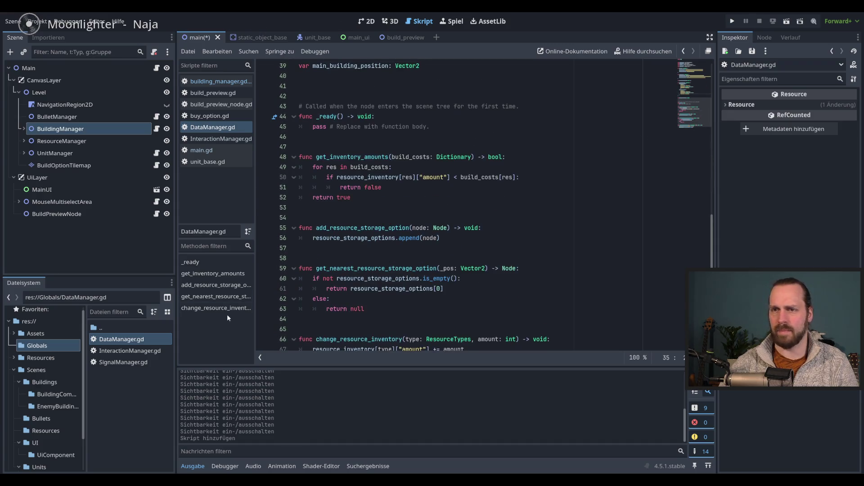
- Open InteractionManager.gd and review its build_preview_node variable
{"action": "double_click", "coordinate": [149, 352]}
{"action": "left_click", "coordinate": [446, 157]}
{"action": "left_click", "coordinate": [447, 137]}
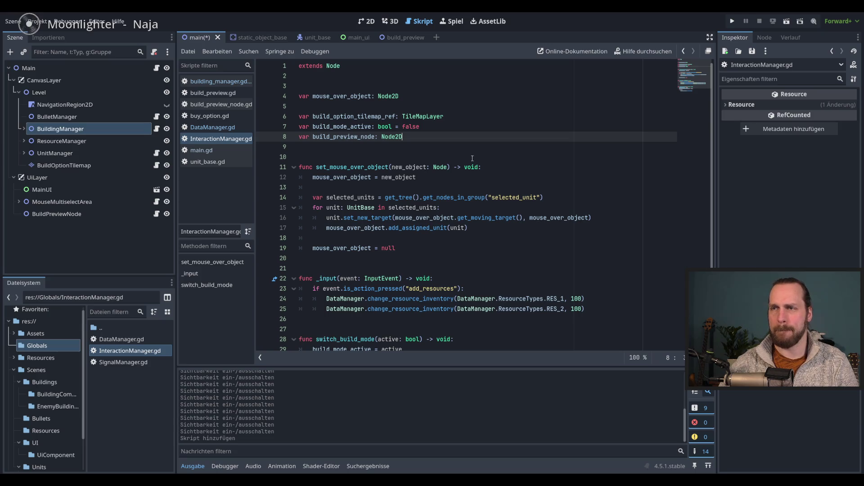
{"action": "scroll", "coordinate": [472, 158], "scroll_direction": "down", "scroll_amount": 2}
{"action": "scroll", "coordinate": [472, 159], "scroll_direction": "up", "scroll_amount": 2}
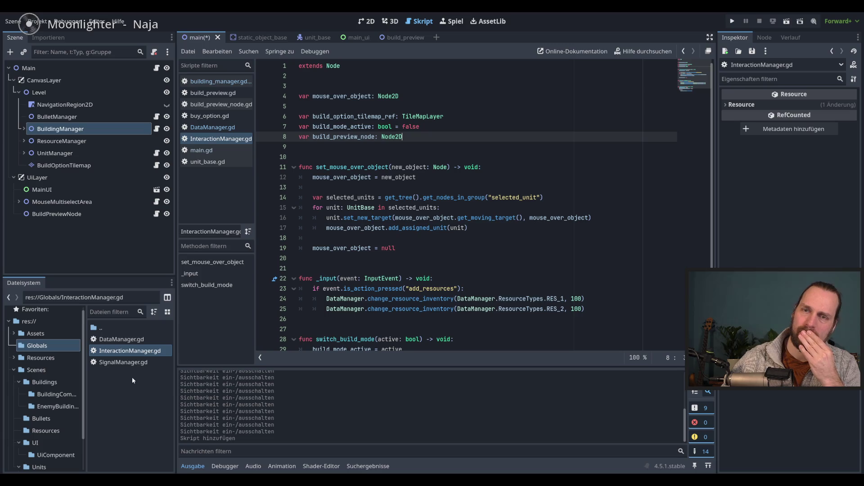
{"action": "left_click", "coordinate": [125, 363]}
- Reopen DataManager.gd to review the inventory amount check and the buildings_data dictionary
{"action": "double_click", "coordinate": [120, 339]}
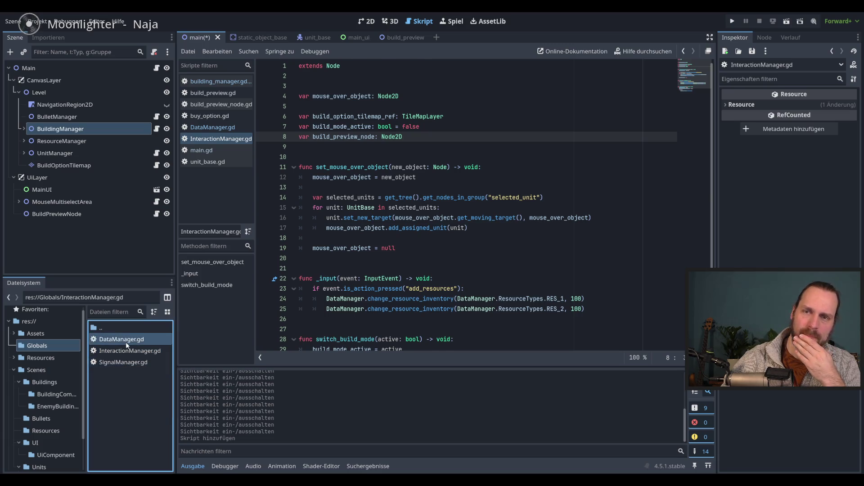
{"action": "left_click", "coordinate": [437, 176]}
{"action": "scroll", "coordinate": [434, 203], "scroll_direction": "up", "scroll_amount": 13}
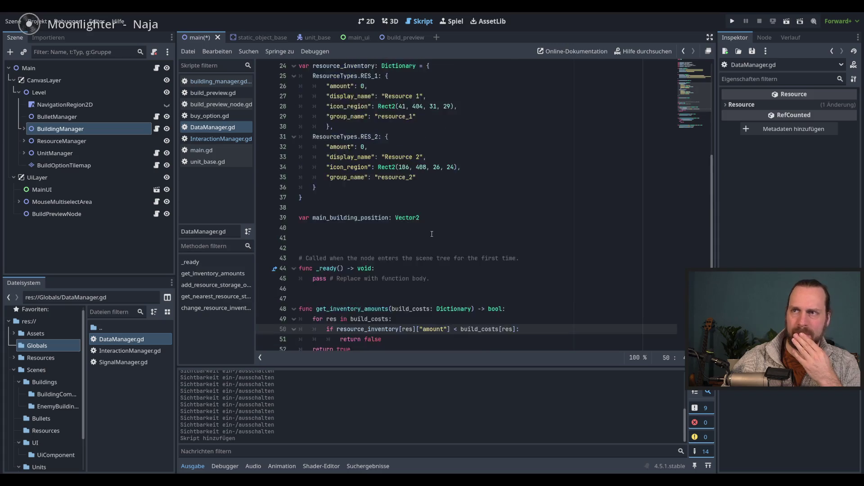
{"action": "scroll", "coordinate": [432, 234], "scroll_direction": "down", "scroll_amount": 14}
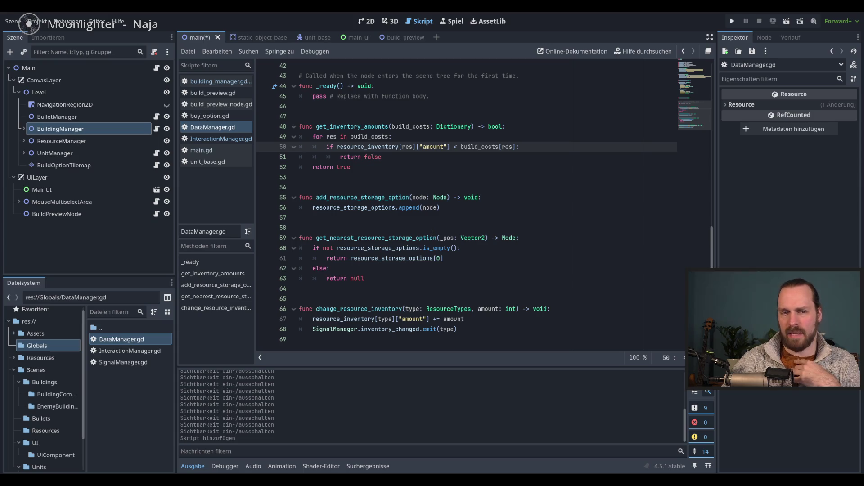
{"action": "scroll", "coordinate": [432, 231], "scroll_direction": "up", "scroll_amount": 9}
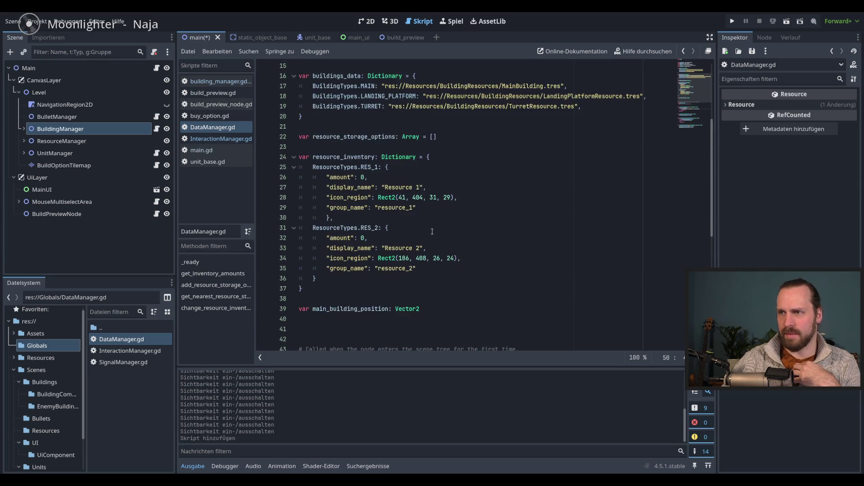
{"action": "scroll", "coordinate": [432, 232], "scroll_direction": "up", "scroll_amount": 5}
{"action": "left_click", "coordinate": [416, 218]}
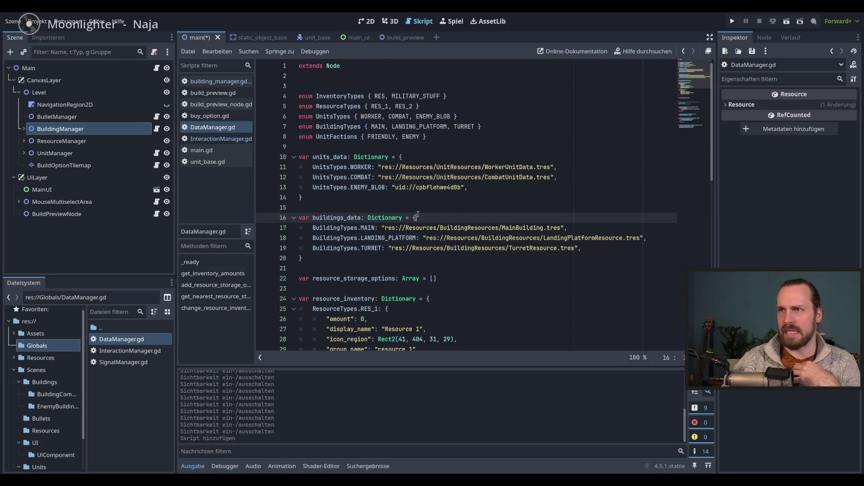
{"action": "scroll", "coordinate": [418, 214], "scroll_direction": "down", "scroll_amount": 14}
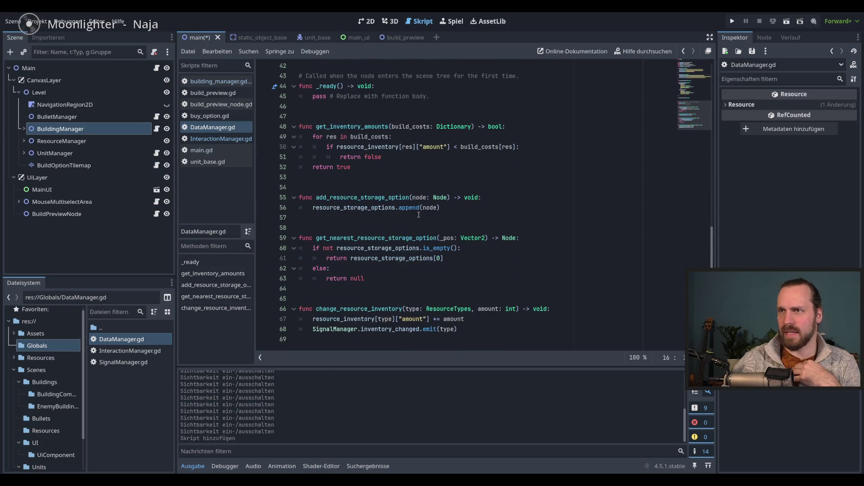
{"action": "scroll", "coordinate": [418, 215], "scroll_direction": "up", "scroll_amount": 2}
{"action": "scroll", "coordinate": [418, 214], "scroll_direction": "down", "scroll_amount": 2}
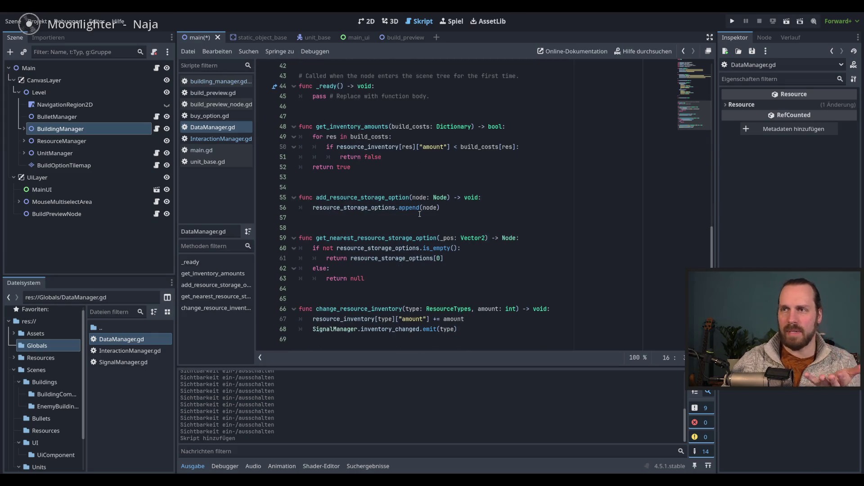
{"action": "mouse_move", "coordinate": [423, 211]}
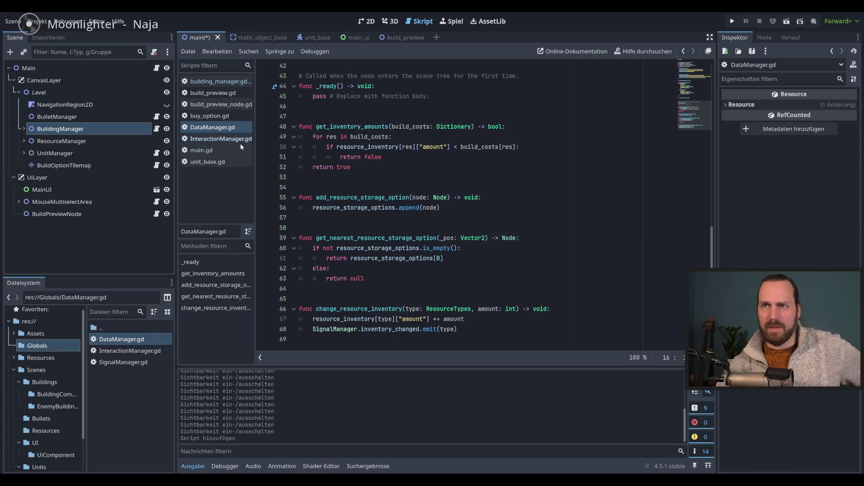
- Return to InteractionManager.gd and inspect the MainUI node's properties
{"action": "left_click", "coordinate": [221, 139]}
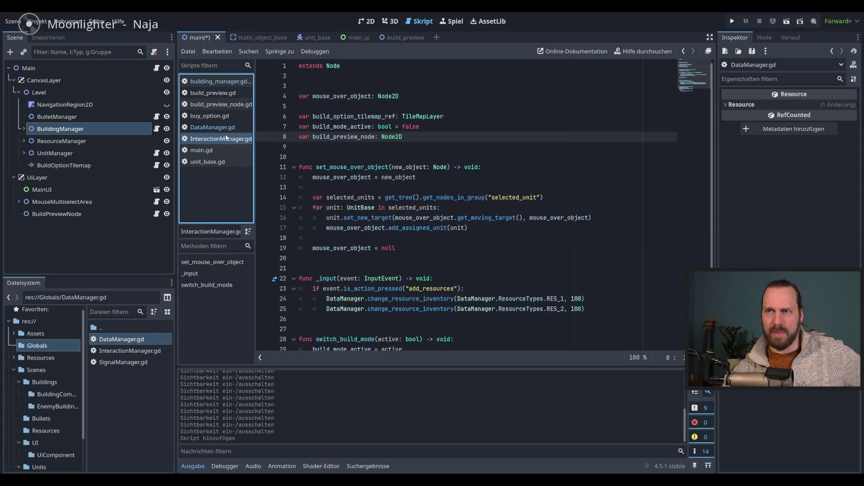
{"action": "scroll", "coordinate": [384, 185], "scroll_direction": "down", "scroll_amount": 2}
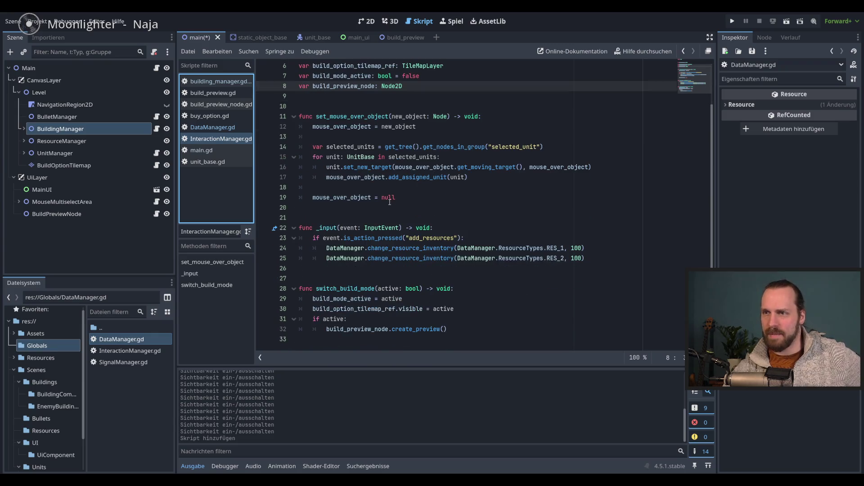
{"action": "scroll", "coordinate": [384, 185], "scroll_direction": "up", "scroll_amount": 2}
{"action": "left_click", "coordinate": [113, 190]}
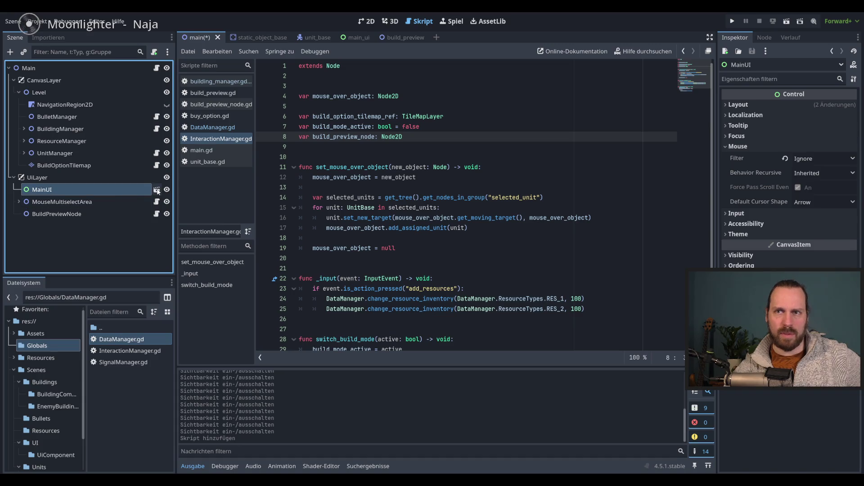
- Open the MainUI scene and its InventoryDisplay node's script
{"action": "left_click", "coordinate": [156, 190]}
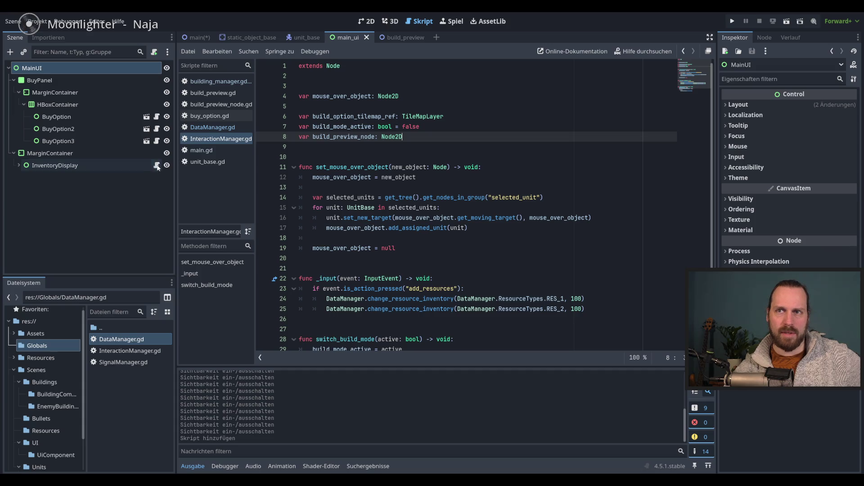
{"action": "left_click", "coordinate": [156, 166]}
{"action": "left_click", "coordinate": [583, 202]}
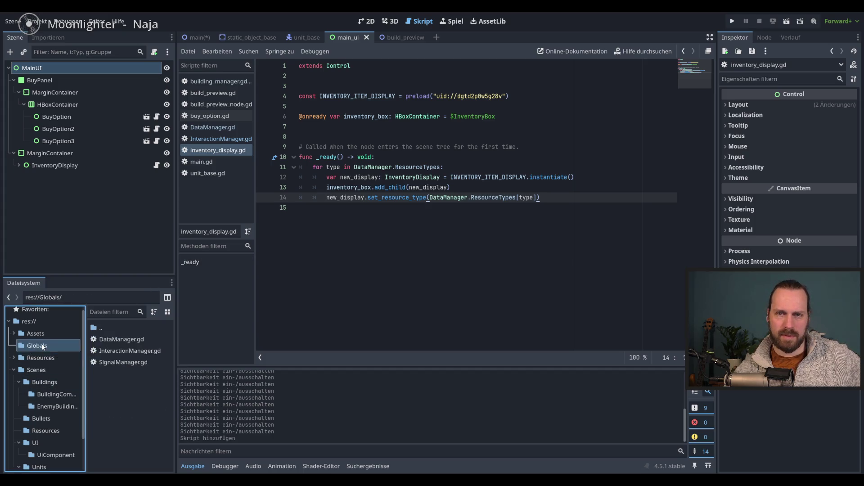
- Highlight both resources' starting amount of 0 in DataManager.gd, then open main.gd
{"action": "double_click", "coordinate": [123, 340]}
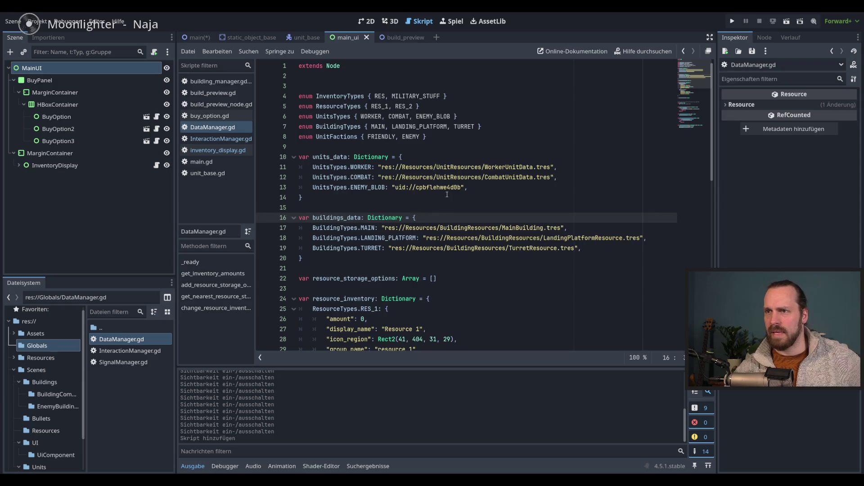
{"action": "scroll", "coordinate": [450, 211], "scroll_direction": "down", "scroll_amount": 3}
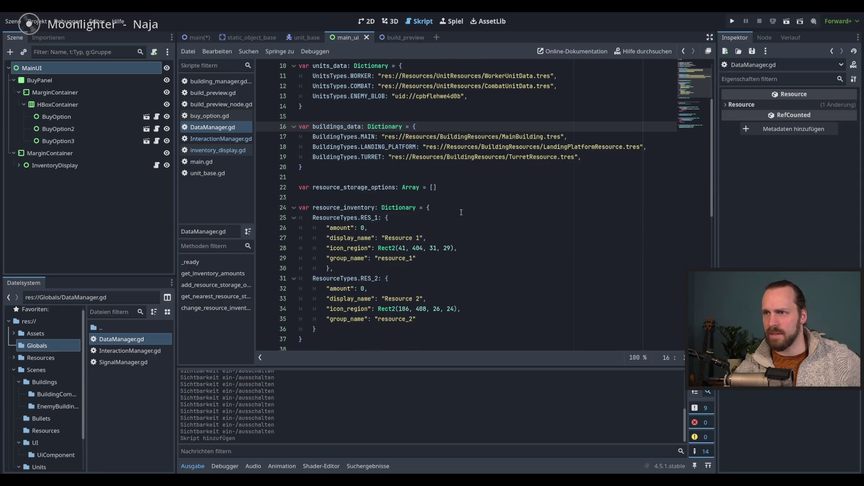
{"action": "double_click", "coordinate": [363, 228]}
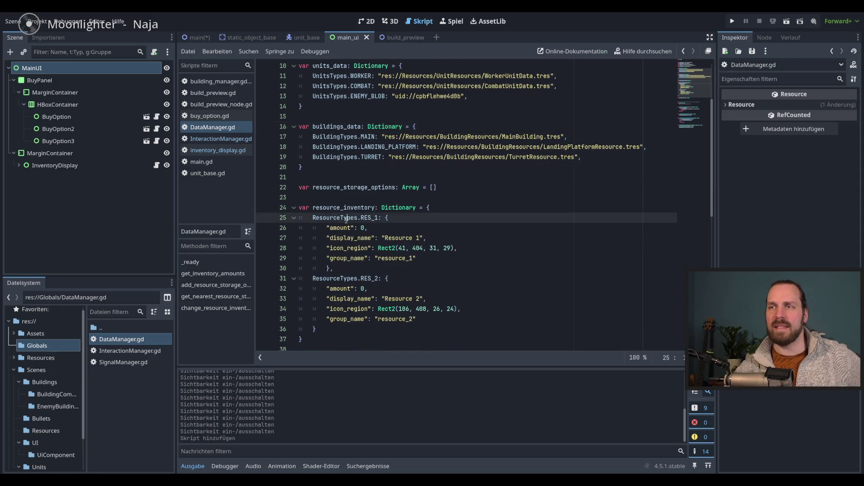
{"action": "double_click", "coordinate": [362, 289]}
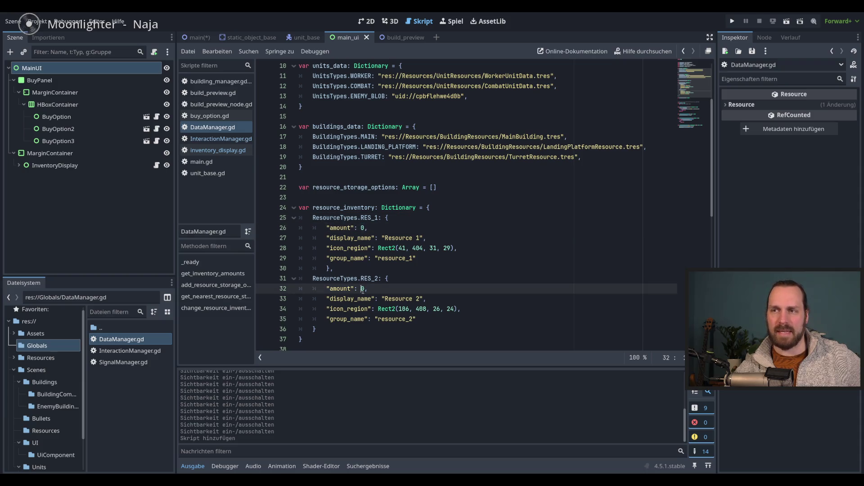
{"action": "scroll", "coordinate": [380, 289], "scroll_direction": "down", "scroll_amount": 2}
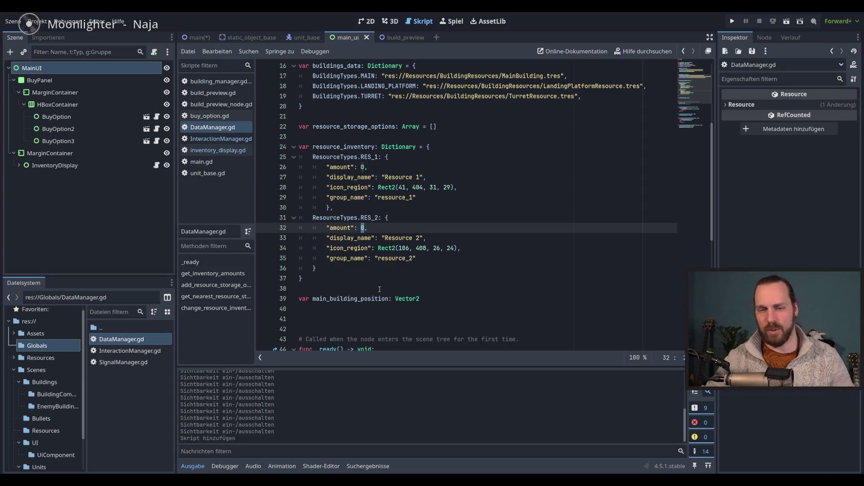
{"action": "left_click", "coordinate": [444, 269]}
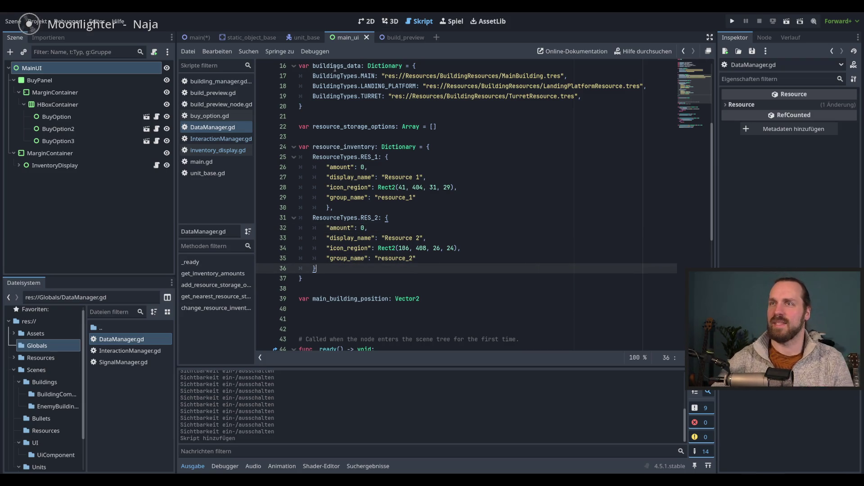
{"action": "left_click", "coordinate": [193, 37]}
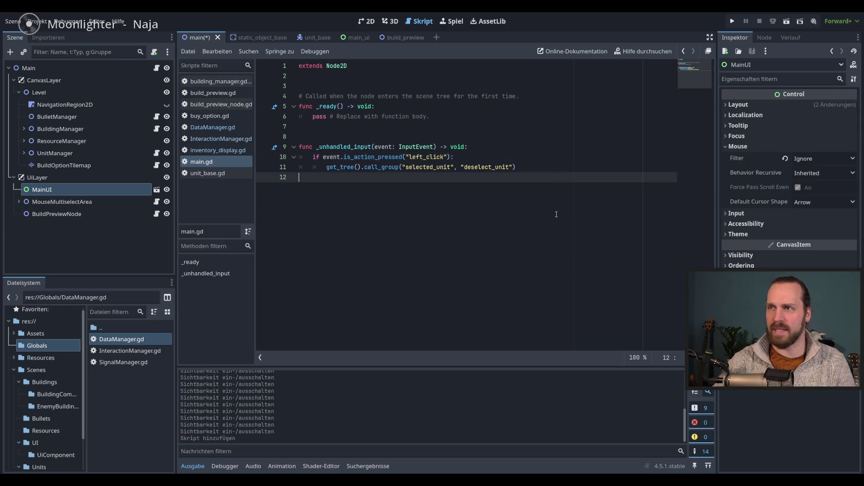
- Save the main scene and scroll through the DataManager script
{"action": "key", "text": "ctrl+s"}
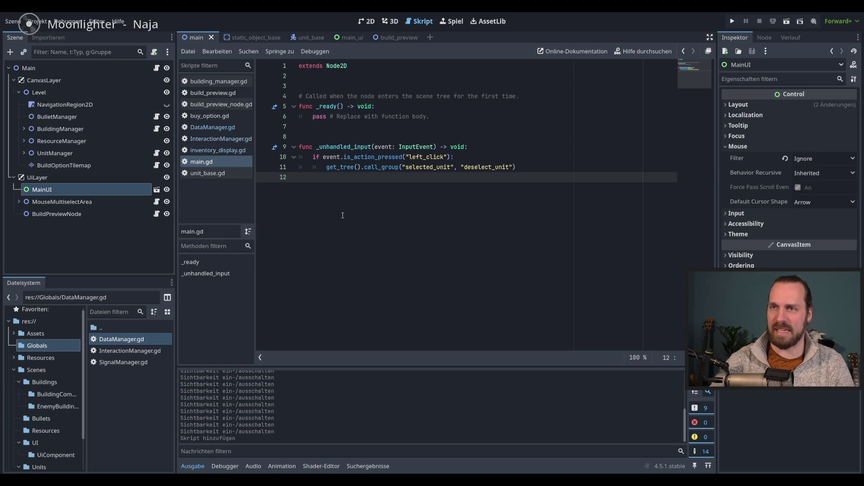
{"action": "left_click", "coordinate": [215, 128]}
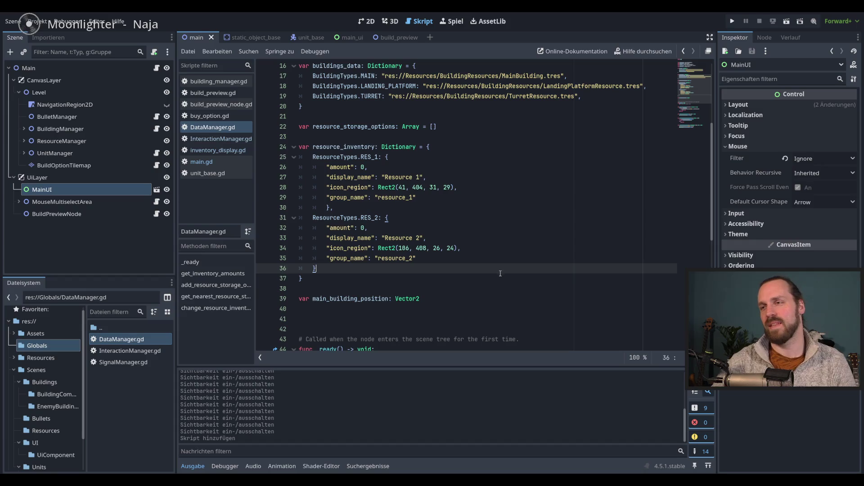
{"action": "key", "text": "Up"}
{"action": "scroll", "coordinate": [500, 270], "scroll_direction": "up", "scroll_amount": 5}
{"action": "scroll", "coordinate": [503, 258], "scroll_direction": "down", "scroll_amount": 6}
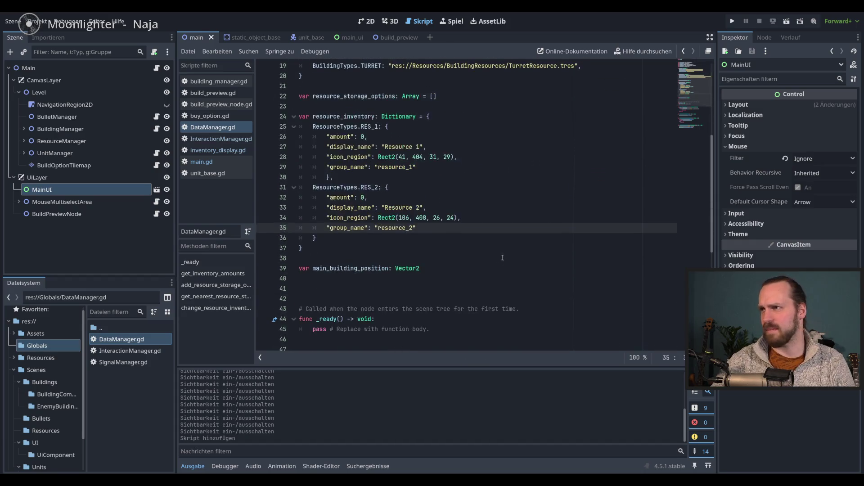
{"action": "scroll", "coordinate": [497, 254], "scroll_direction": "down", "scroll_amount": 8}
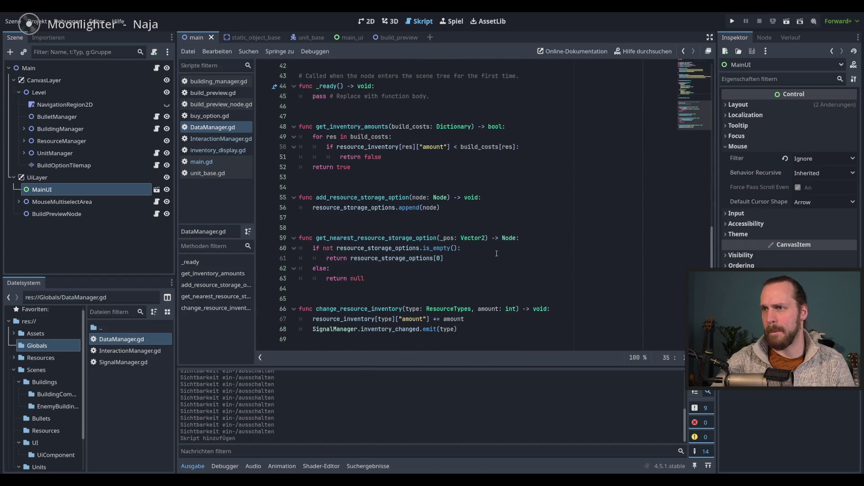
{"action": "scroll", "coordinate": [497, 254], "scroll_direction": "up", "scroll_amount": 13}
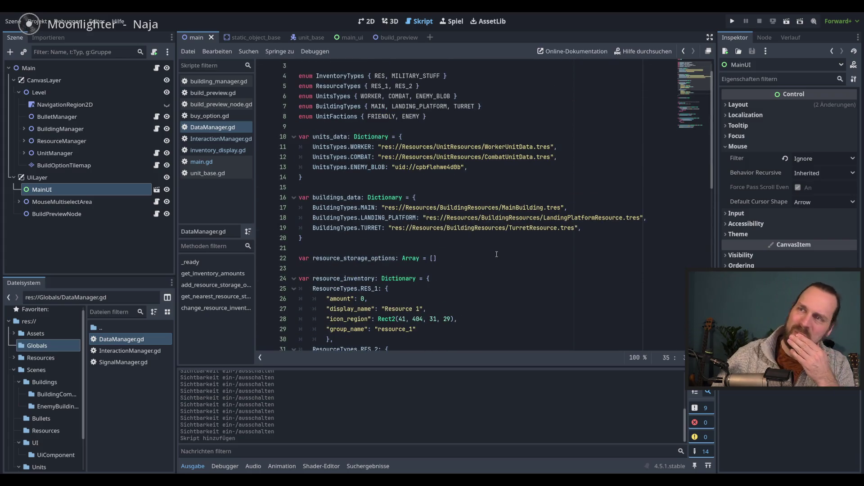
{"action": "scroll", "coordinate": [496, 254], "scroll_direction": "up", "scroll_amount": 1}
{"action": "scroll", "coordinate": [496, 254], "scroll_direction": "down", "scroll_amount": 10}
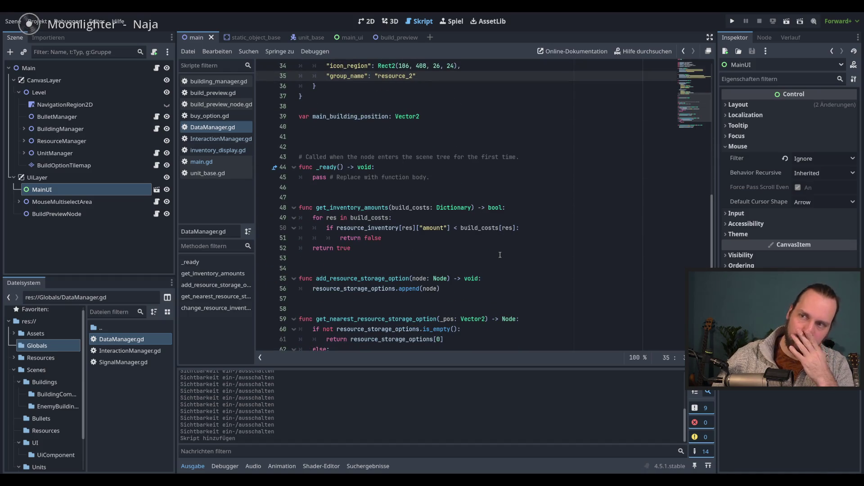
{"action": "scroll", "coordinate": [500, 255], "scroll_direction": "up", "scroll_amount": 4}
- Select resource 2's amount value and place the cursor after return true in DataManager.gd
{"action": "double_click", "coordinate": [363, 167]}
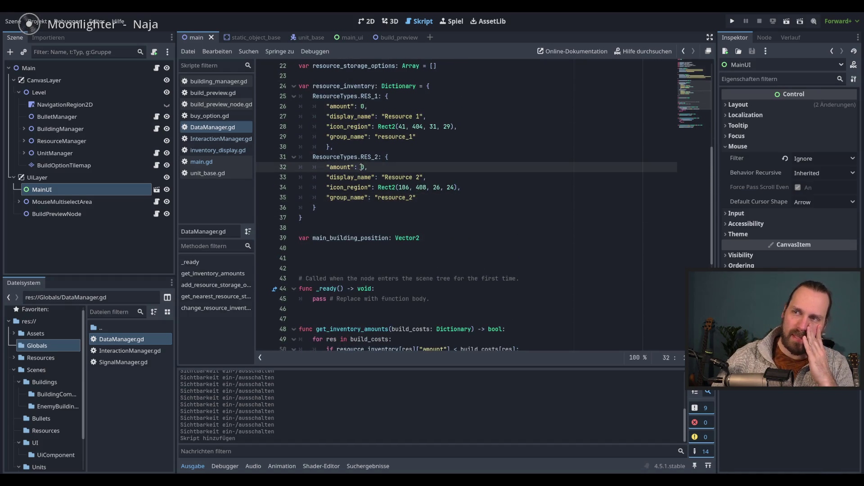
{"action": "left_click", "coordinate": [225, 131]}
{"action": "scroll", "coordinate": [412, 220], "scroll_direction": "down", "scroll_amount": 5}
{"action": "left_click", "coordinate": [412, 217]}
{"action": "scroll", "coordinate": [413, 219], "scroll_direction": "down", "scroll_amount": 2}
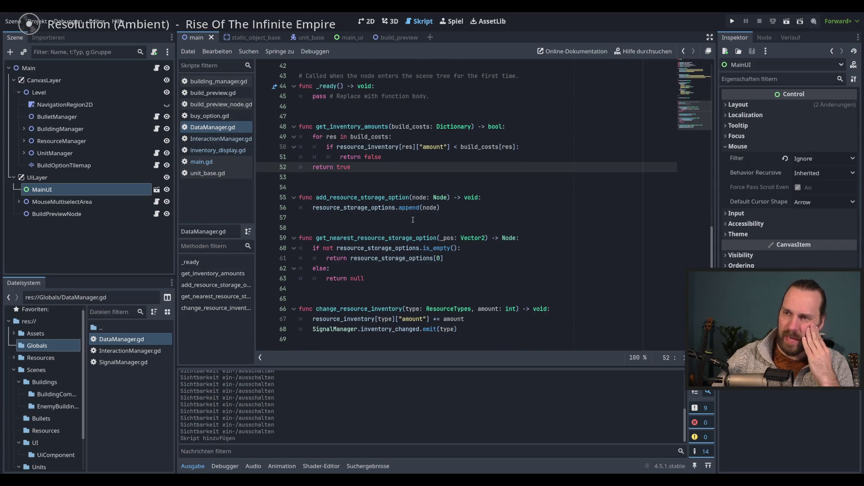
{"action": "scroll", "coordinate": [413, 220], "scroll_direction": "up", "scroll_amount": 10}
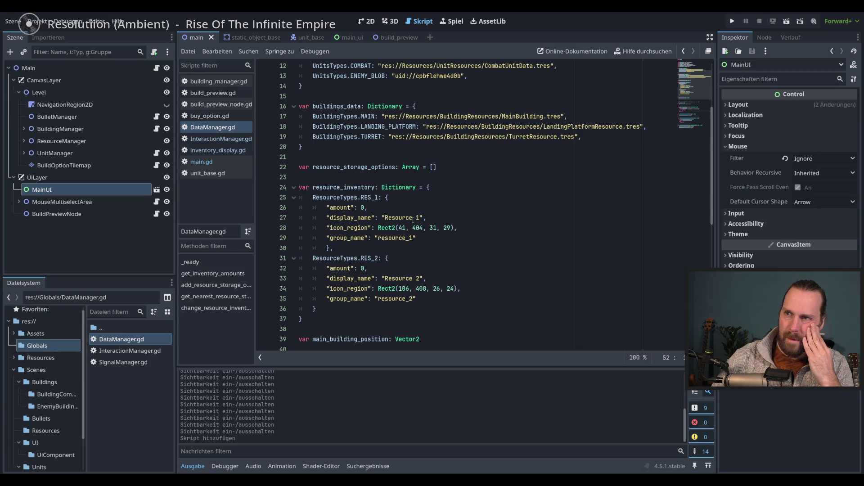
- Select Resource 1's amount, then open build_preview.gd and select the placeholder pass on line 20
{"action": "double_click", "coordinate": [362, 207]}
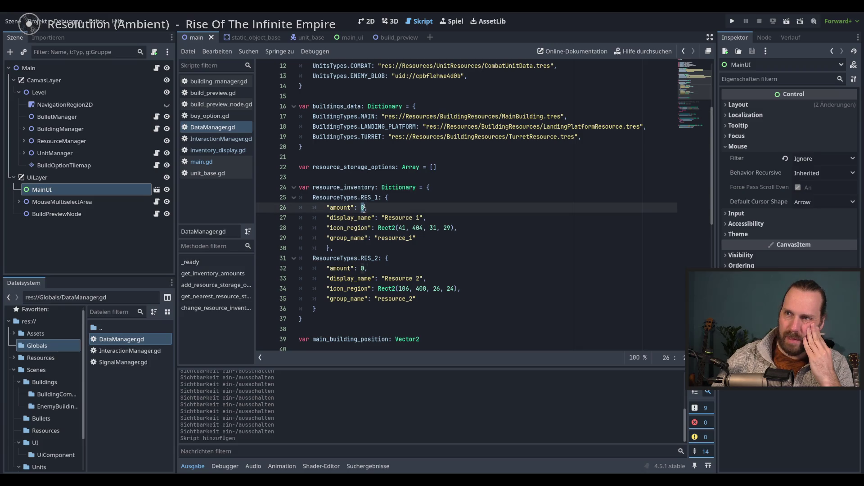
{"action": "scroll", "coordinate": [410, 254], "scroll_direction": "up", "scroll_amount": 1}
{"action": "scroll", "coordinate": [410, 253], "scroll_direction": "up", "scroll_amount": 4}
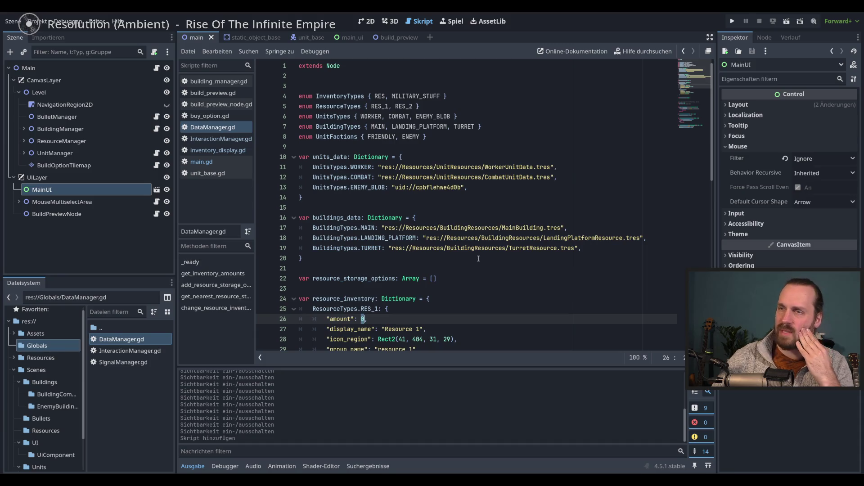
{"action": "scroll", "coordinate": [493, 286], "scroll_direction": "down", "scroll_amount": 10}
{"action": "left_click", "coordinate": [490, 282]}
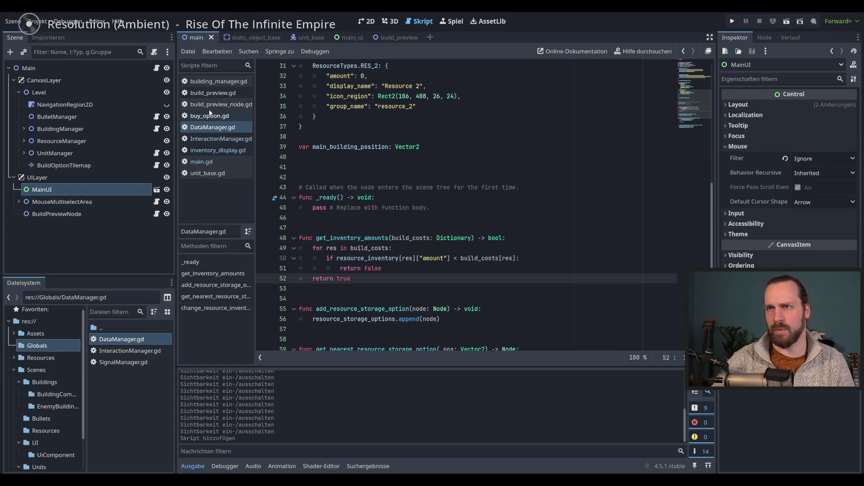
{"action": "left_click", "coordinate": [212, 93]}
{"action": "key", "text": "ctrl+shift+Left"}
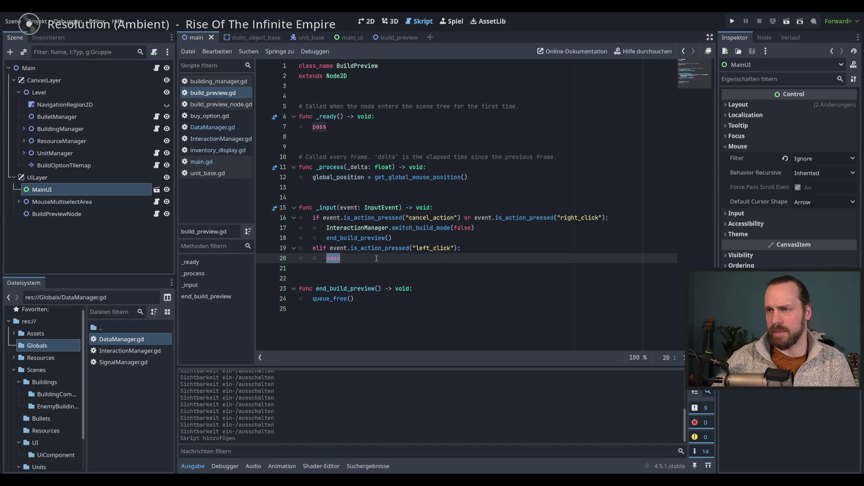
- Select BuildingManager and open its script at the end of line 6
{"action": "left_click", "coordinate": [73, 129]}
{"action": "left_click", "coordinate": [157, 129]}
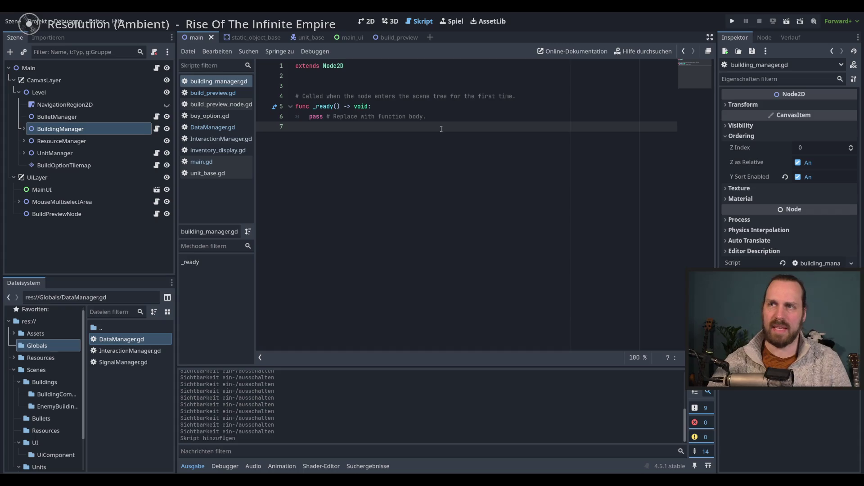
{"action": "left_click", "coordinate": [466, 119]}
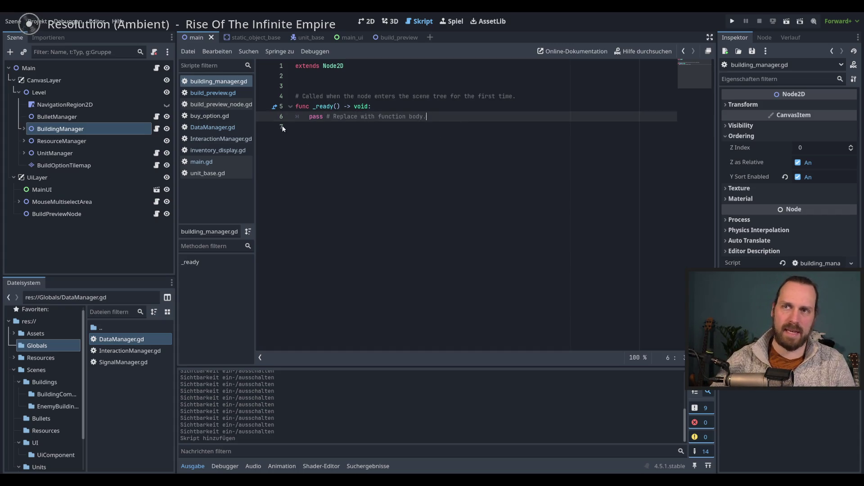
- Begin a new var declaration in DataManager.gd below main_building_position on line 39
{"action": "left_click", "coordinate": [212, 127]}
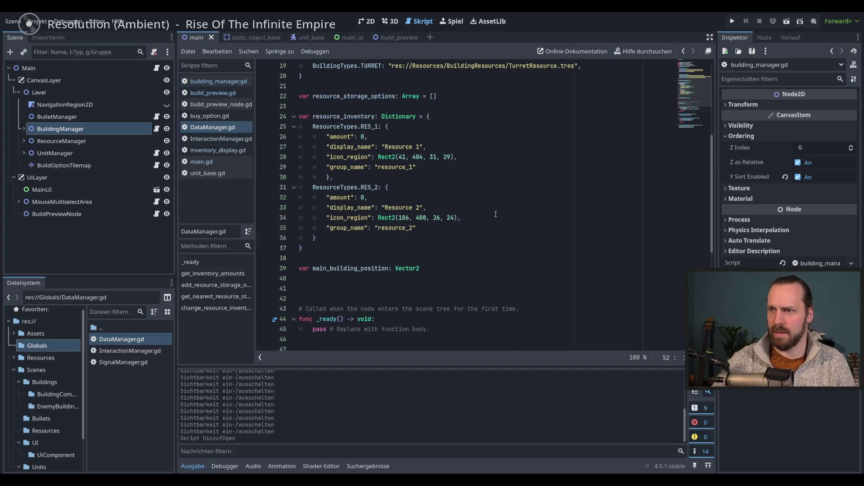
{"action": "scroll", "coordinate": [495, 214], "scroll_direction": "up", "scroll_amount": 4}
{"action": "scroll", "coordinate": [342, 233], "scroll_direction": "down", "scroll_amount": 5}
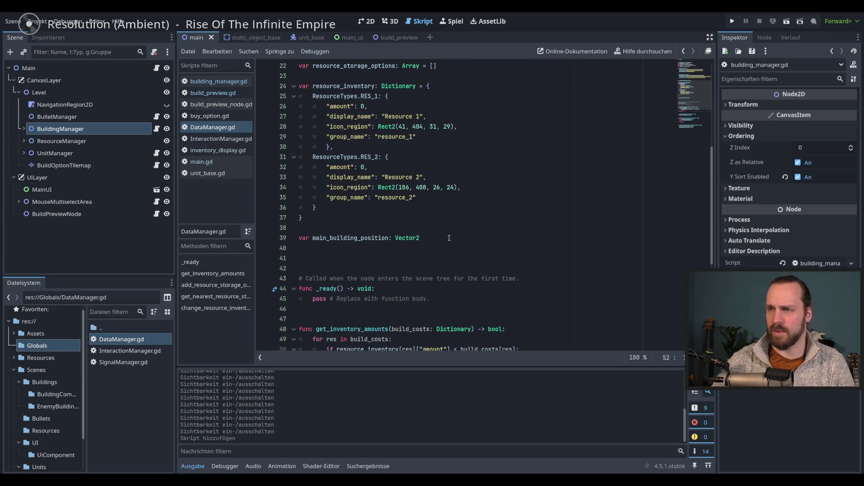
{"action": "left_click", "coordinate": [439, 241]}
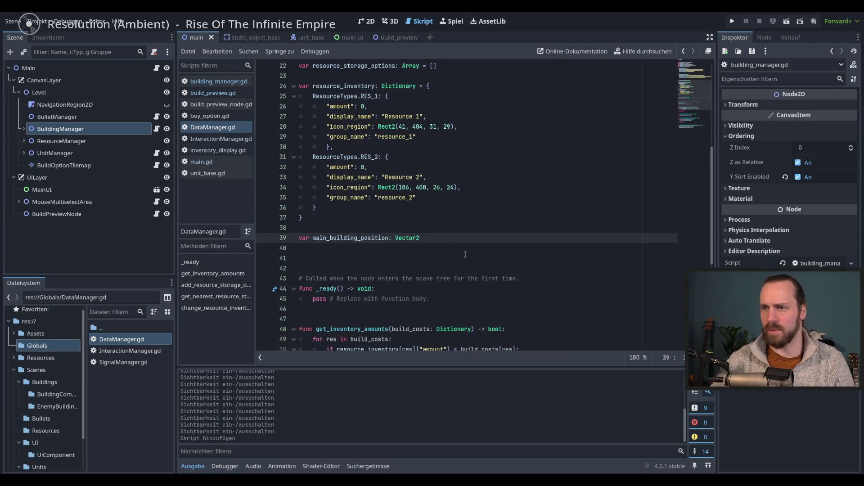
{"action": "key", "text": "Return"}
{"action": "key", "text": "Return"}
{"action": "type", "text": "va"}
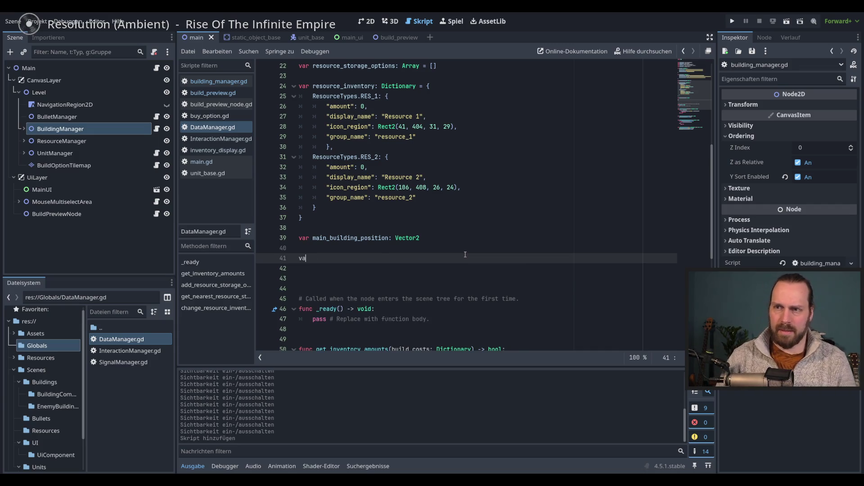
{"action": "type", "text": "r"}
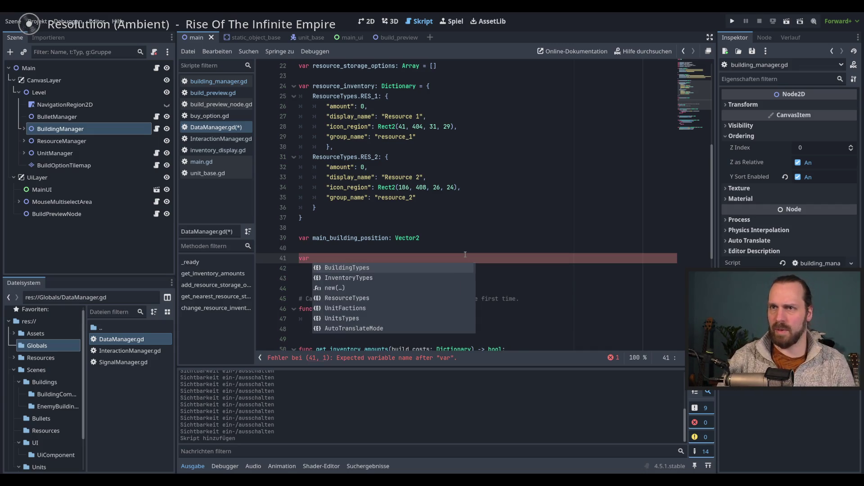
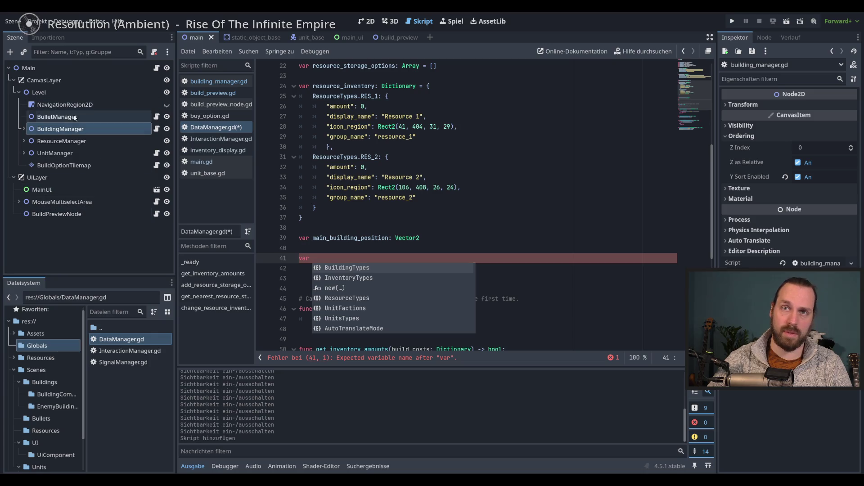
- Create a new script named NodeRefManager.gd in the Globals folder
{"action": "key", "text": "Escape"}
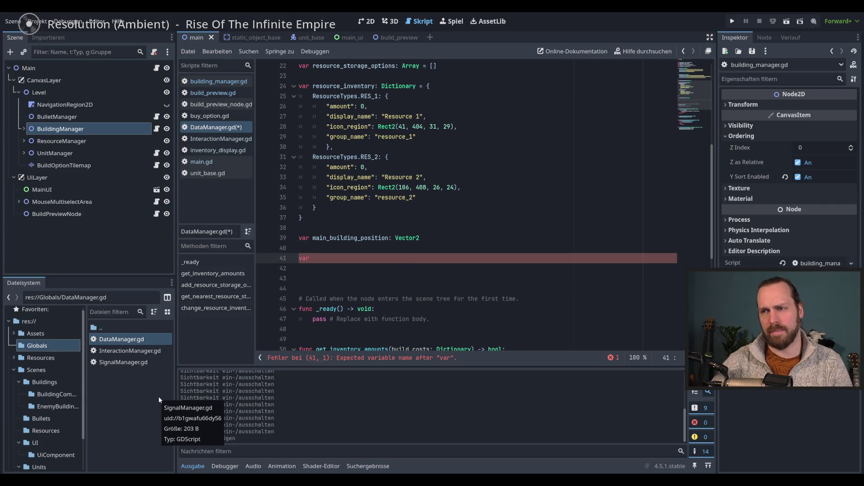
{"action": "left_click", "coordinate": [117, 335]}
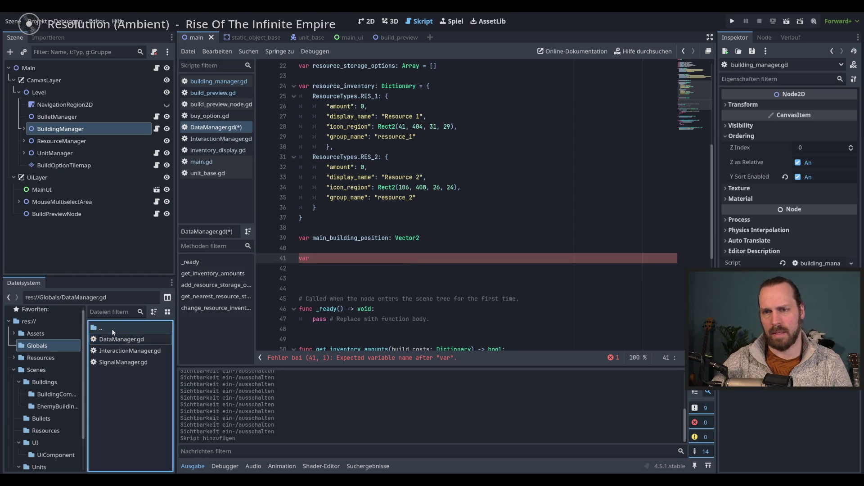
{"action": "right_click", "coordinate": [128, 421]}
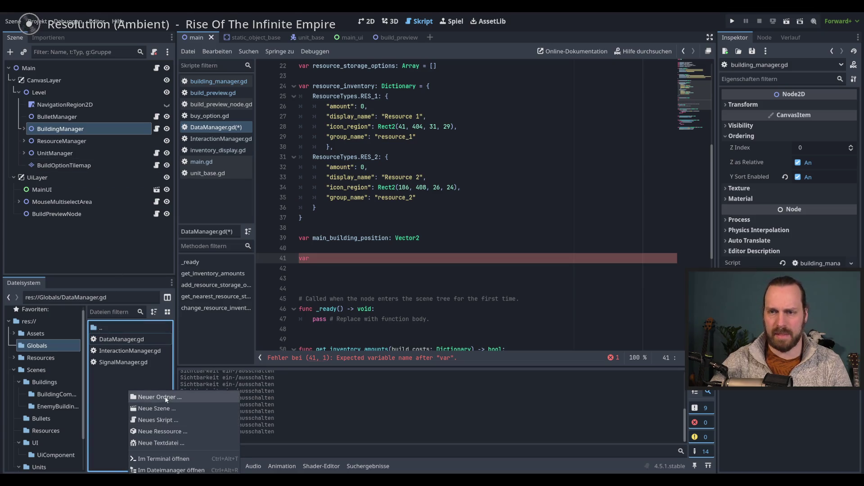
{"action": "left_click", "coordinate": [180, 419]}
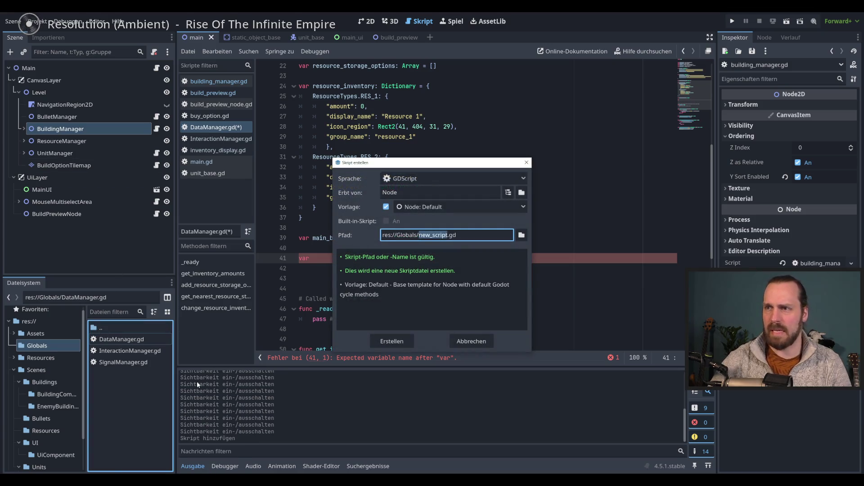
{"action": "type", "text": "NodeMa"}
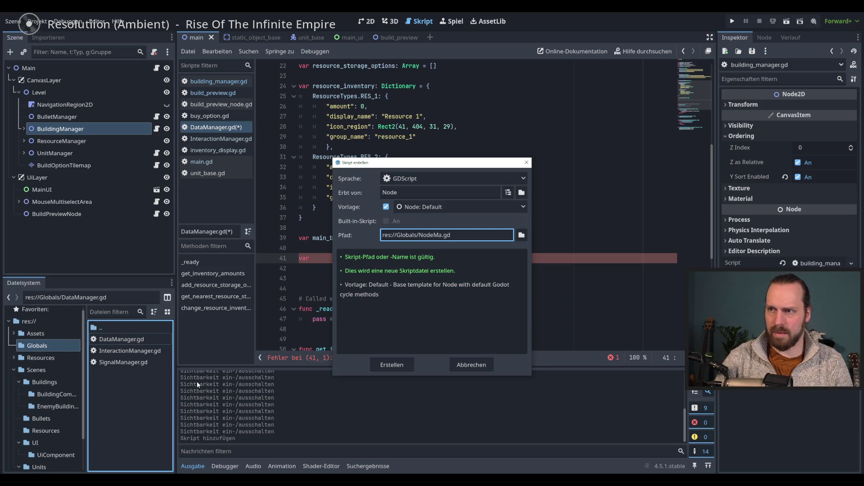
{"action": "key", "text": "BackSpace"}
{"action": "key", "text": "BackSpace"}
{"action": "type", "text": "RefManager"}
{"action": "key", "text": "Return"}
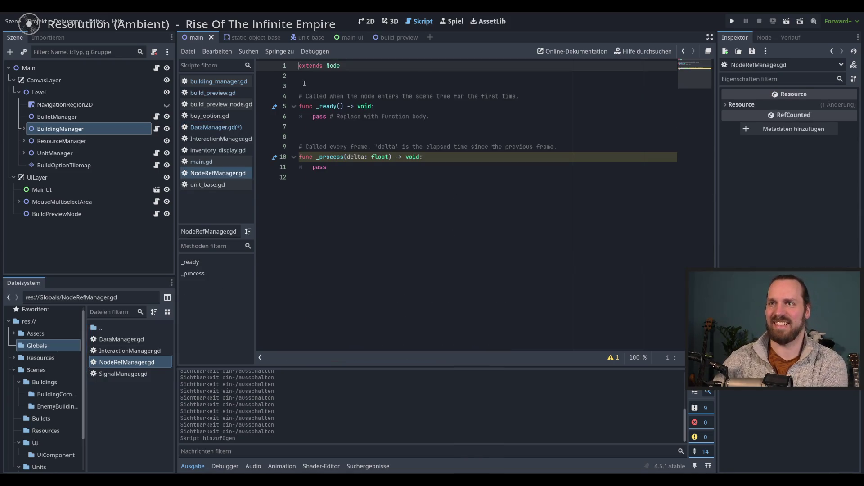
- Replace the template body with 'var building_manager_ref: Node2D' and save all scripts
{"action": "left_click_drag", "start_coordinate": [305, 83], "coordinate": [357, 180]}
{"action": "key", "text": "BackSpace"}
{"action": "key", "text": "Return"}
{"action": "type", "text": "var BuildingM;a"}
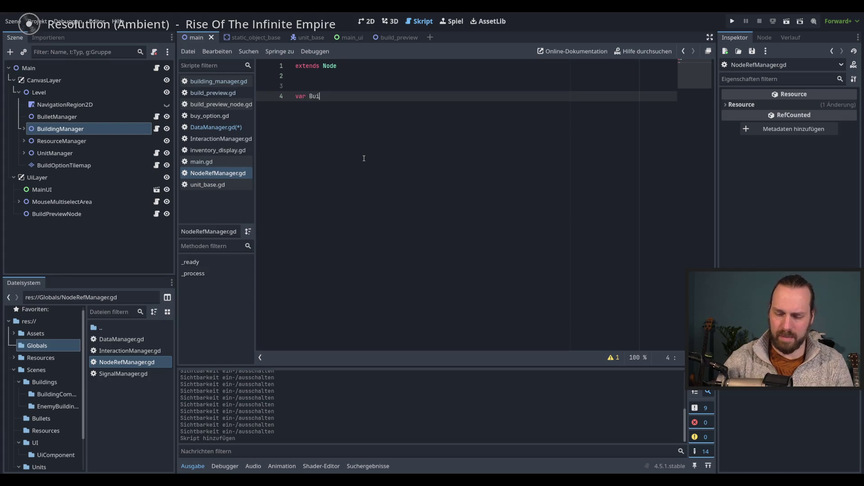
{"action": "key", "text": "BackSpace"}
{"action": "key", "text": "BackSpace"}
{"action": "key", "text": "BackSpace"}
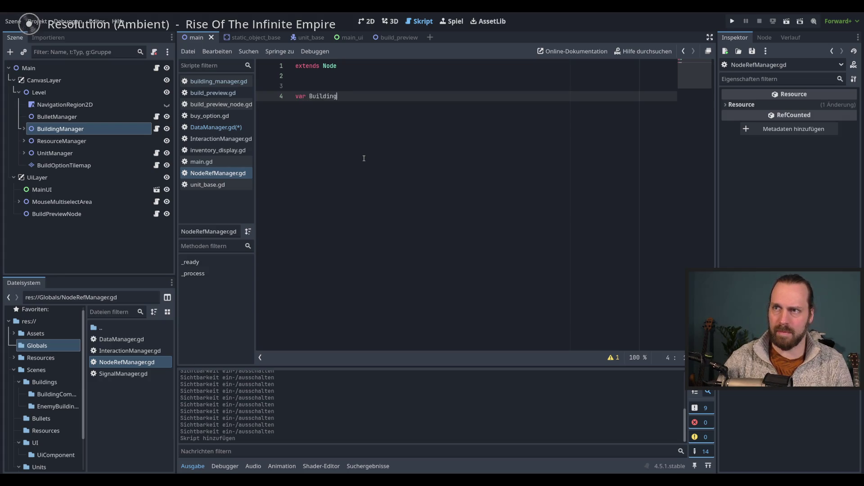
{"action": "type", "text": "bui"}
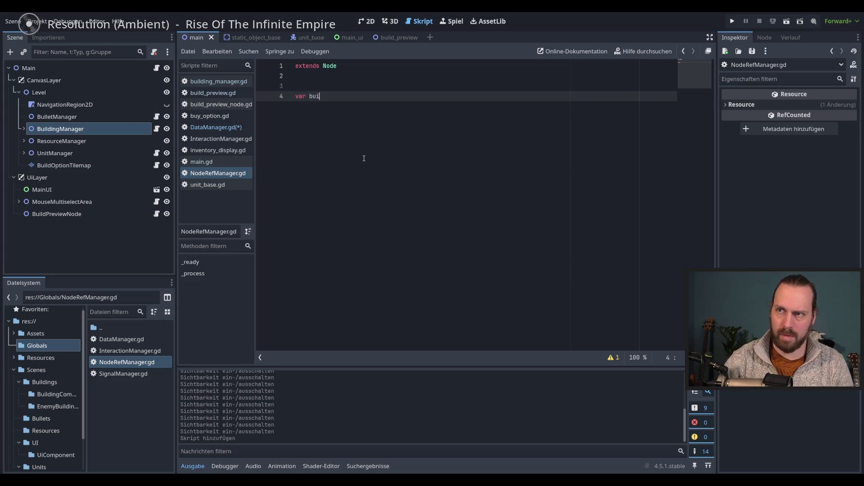
{"action": "type", "text": "lding_manager-ref"}
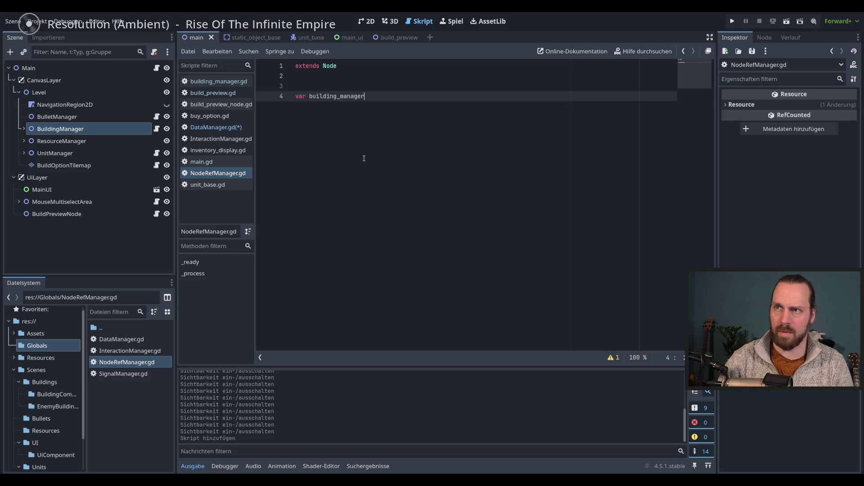
{"action": "key", "text": "BackSpace"}
{"action": "key", "text": "BackSpace"}
{"action": "key", "text": "BackSpace"}
{"action": "key", "text": "BackSpace"}
{"action": "type", "text": "_ref :;"}
{"action": "key", "text": "BackSpace"}
{"action": "key", "text": "BackSpace"}
{"action": "type", "text": ": Node2"}
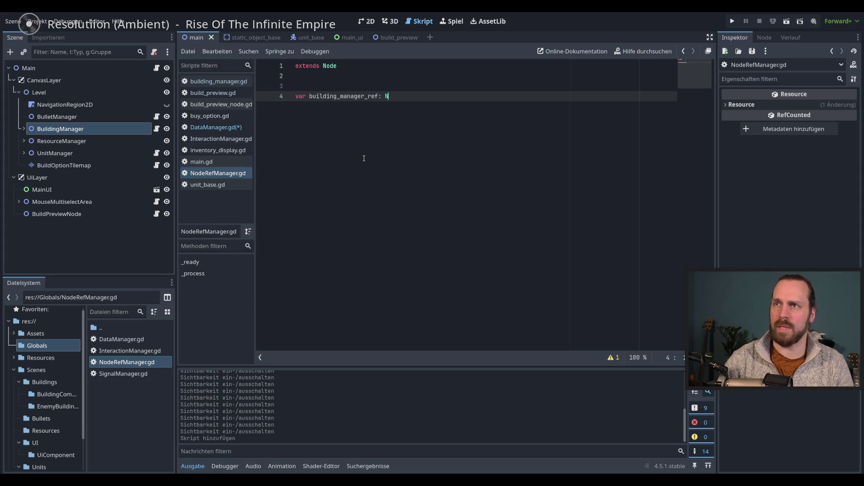
{"action": "key", "text": "Escape"}
{"action": "type", "text": "D"}
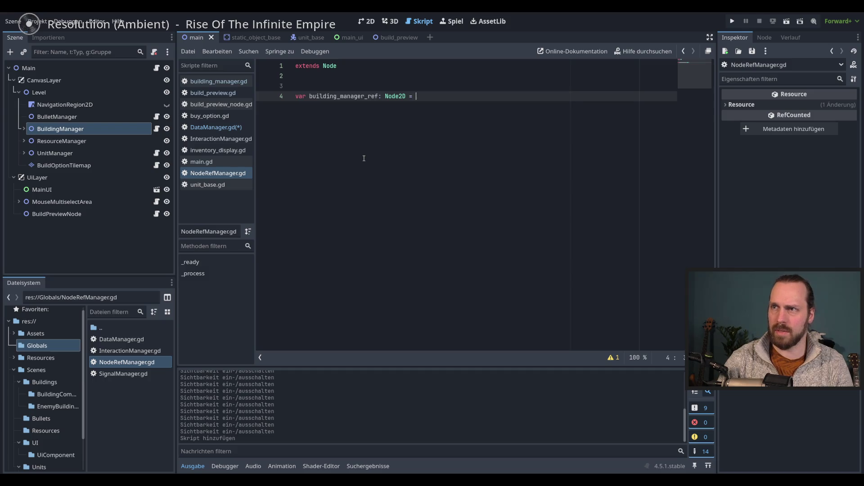
{"action": "key", "text": "Escape"}
{"action": "key", "text": "ctrl+s"}
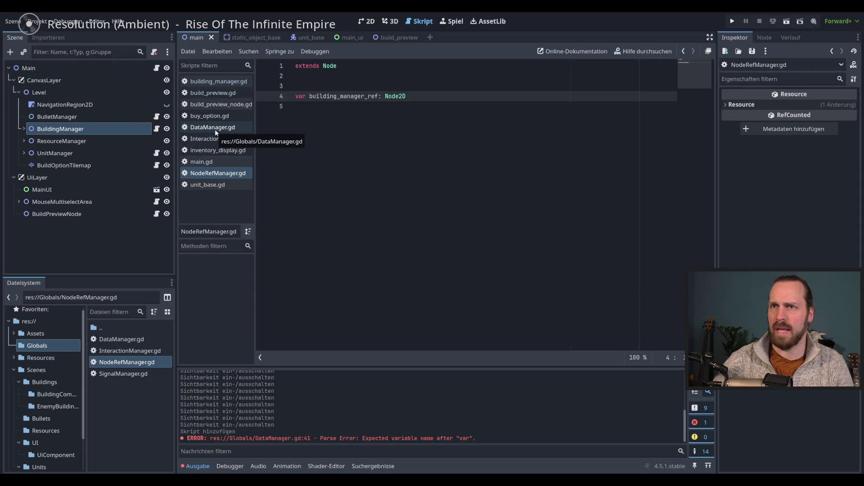
- Open building_manager.gd and select the pass placeholder in _ready
{"action": "left_click", "coordinate": [213, 83]}
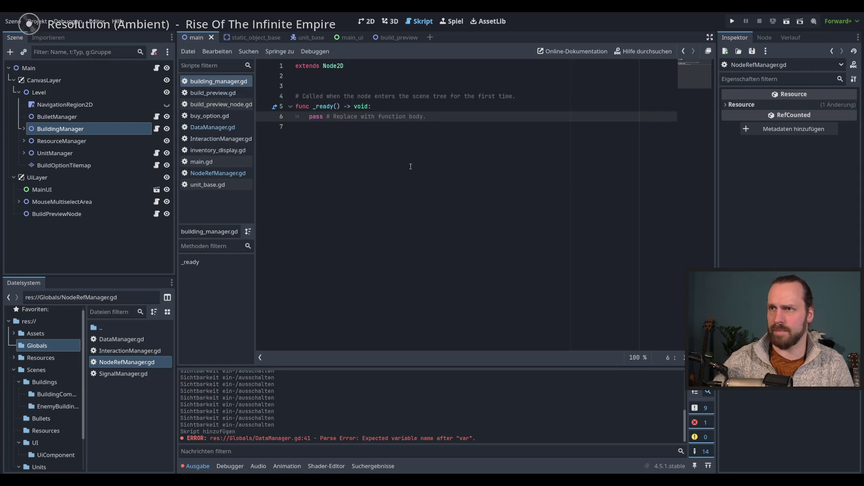
{"action": "left_click", "coordinate": [212, 93]}
{"action": "left_click", "coordinate": [212, 81]}
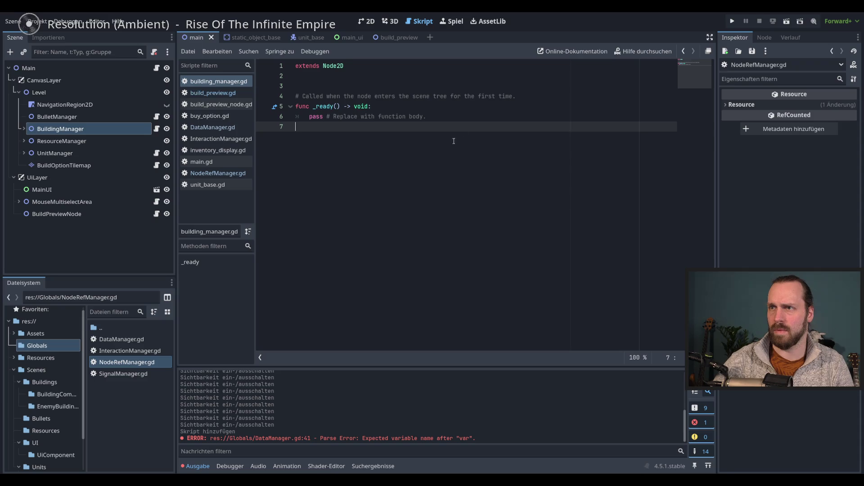
{"action": "left_click", "coordinate": [285, 115]}
{"action": "left_click_drag", "start_coordinate": [285, 115], "coordinate": [309, 115]}
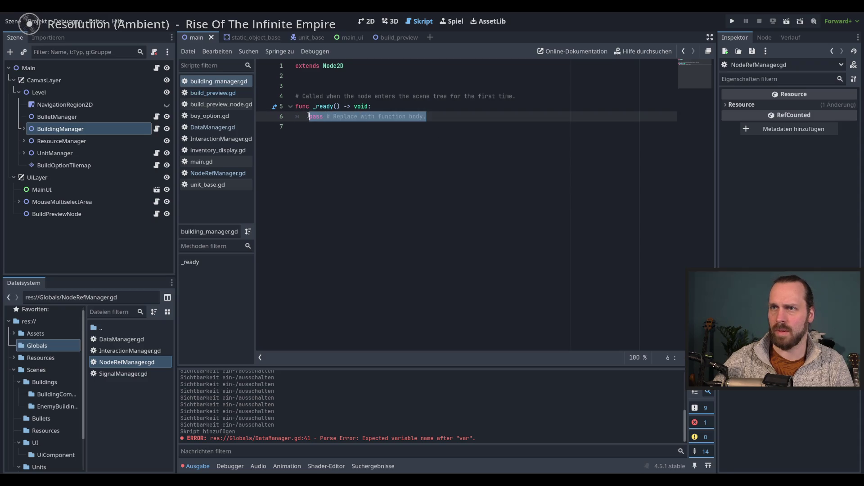
- Add Globals/NodeRefManager.gd as an autoload named NodeRefManager in Project Settings
{"action": "left_click", "coordinate": [37, 22]}
{"action": "left_click", "coordinate": [58, 34]}
{"action": "left_click", "coordinate": [376, 131]}
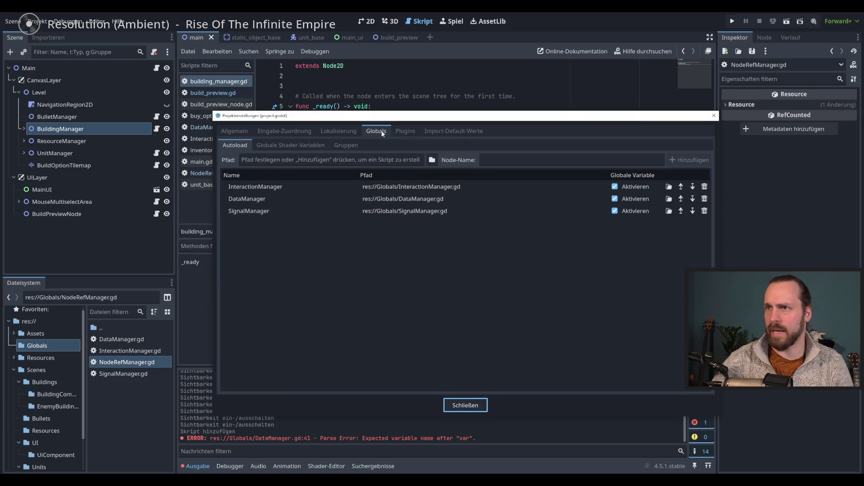
{"action": "left_click", "coordinate": [431, 160]}
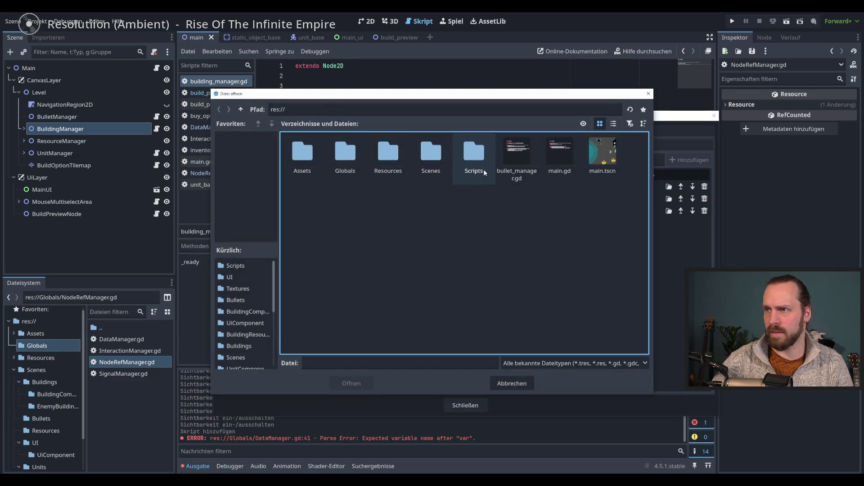
{"action": "double_click", "coordinate": [347, 158]}
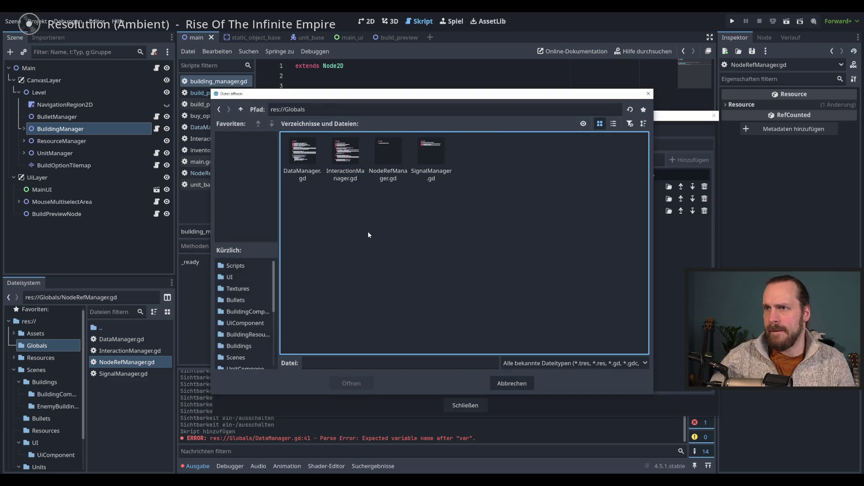
{"action": "double_click", "coordinate": [388, 179]}
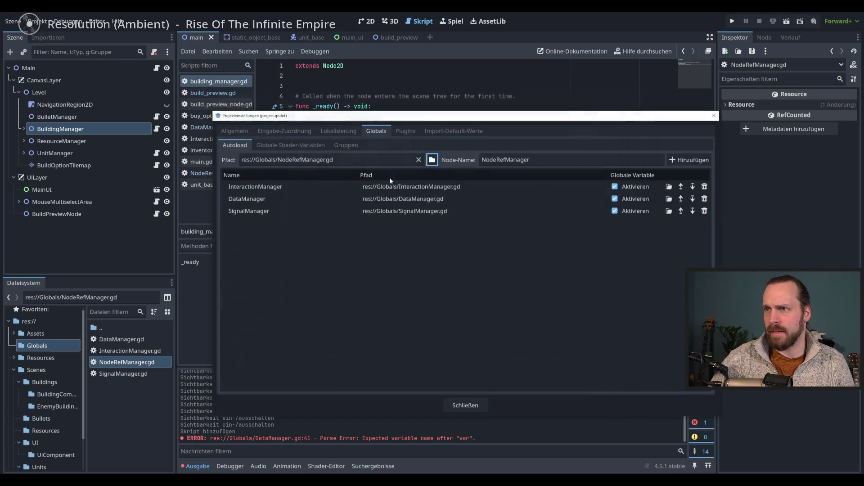
{"action": "left_click", "coordinate": [675, 160]}
{"action": "left_click", "coordinate": [470, 405]}
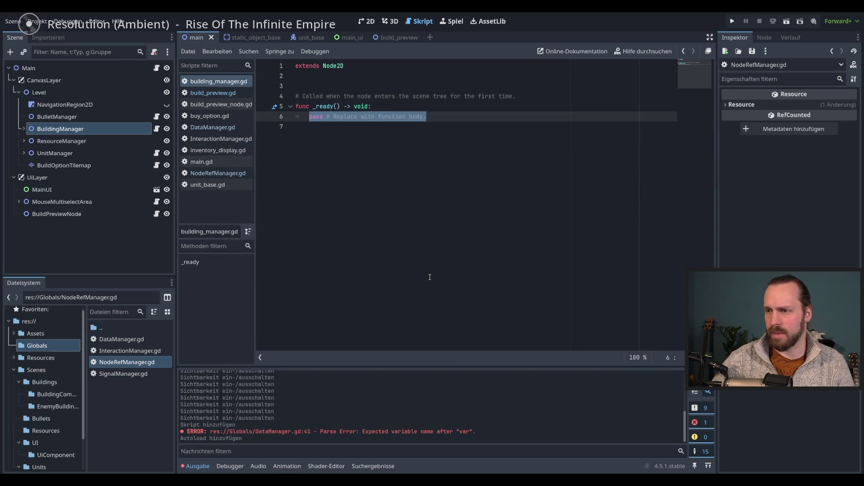
- Replace pass in _ready with 'NodeRefManager.building_manager_ref = self' and save building_manager.gd
{"action": "key", "text": "Right"}
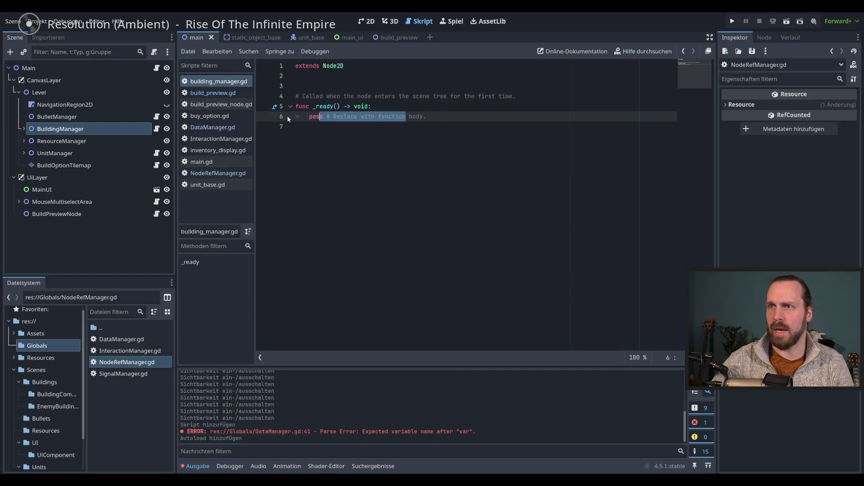
{"action": "key", "text": "shift+Home"}
{"action": "type", "text": "Node"}
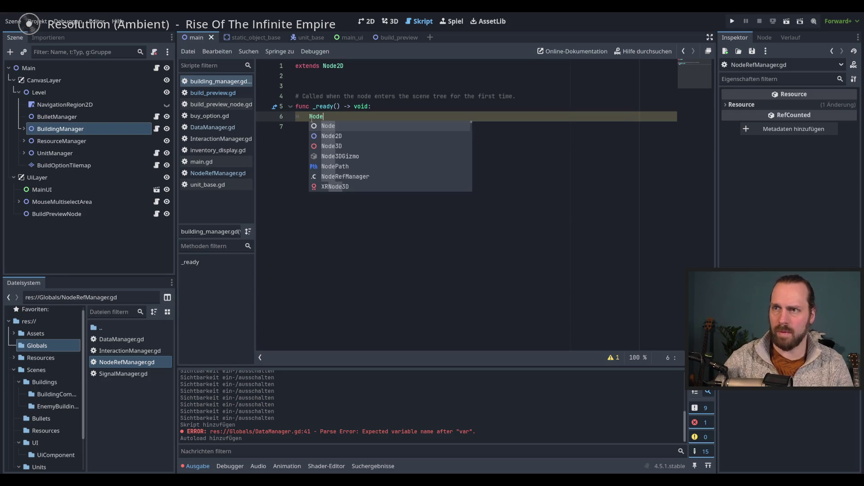
{"action": "key", "text": "Down"}
{"action": "key", "text": "Down"}
{"action": "key", "text": "Down"}
{"action": "key", "text": "Return"}
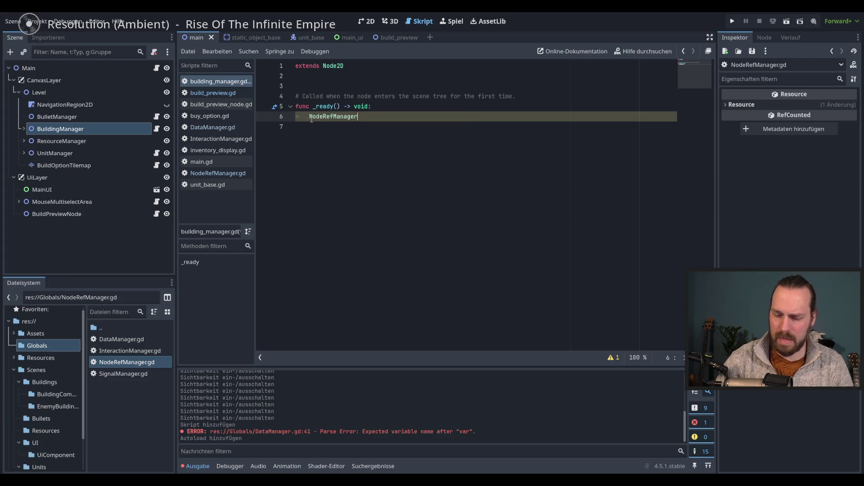
{"action": "type", "text": "."}
{"action": "key", "text": "Return"}
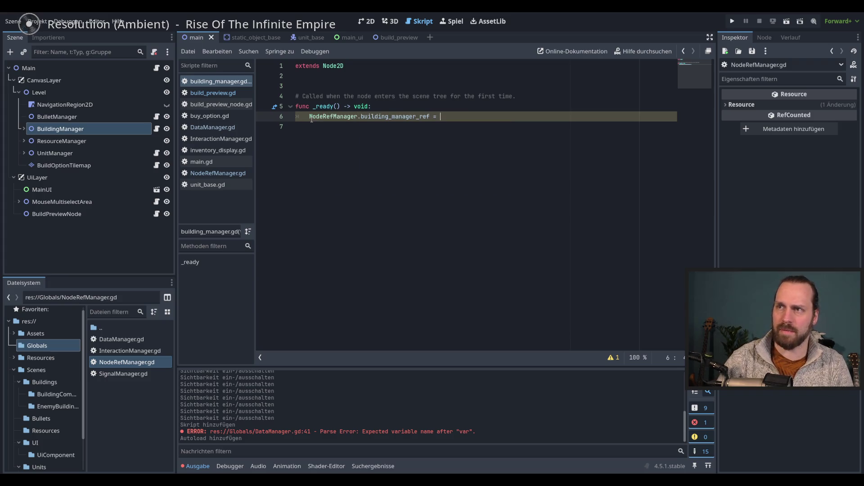
{"action": "type", "text": "self"}
{"action": "key", "text": "ctrl+s"}
{"action": "left_click", "coordinate": [418, 194]}
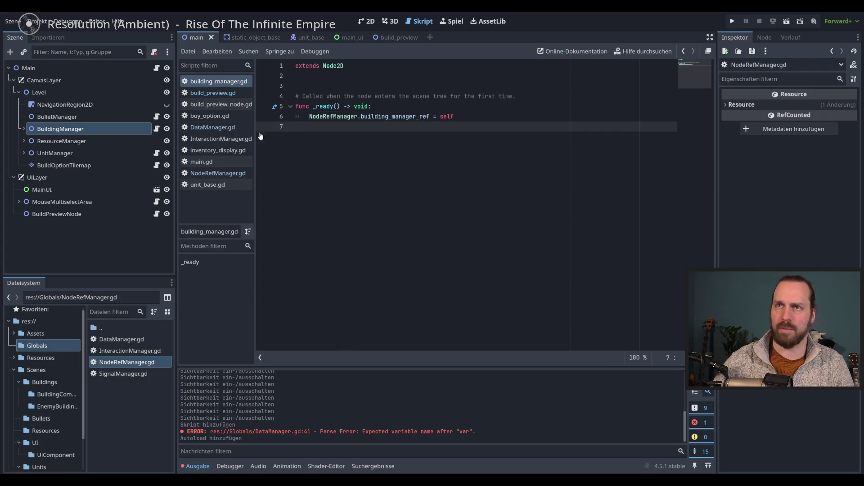
{"action": "left_click", "coordinate": [217, 174]}
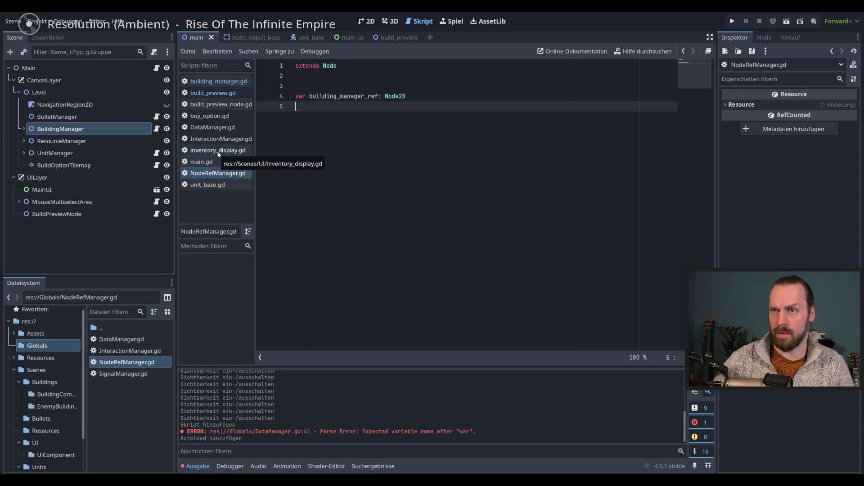
- Declare a second Node2D-typed build preview node variable in NodeRefManager.gd and save it
{"action": "left_click", "coordinate": [220, 139]}
{"action": "double_click", "coordinate": [333, 136]}
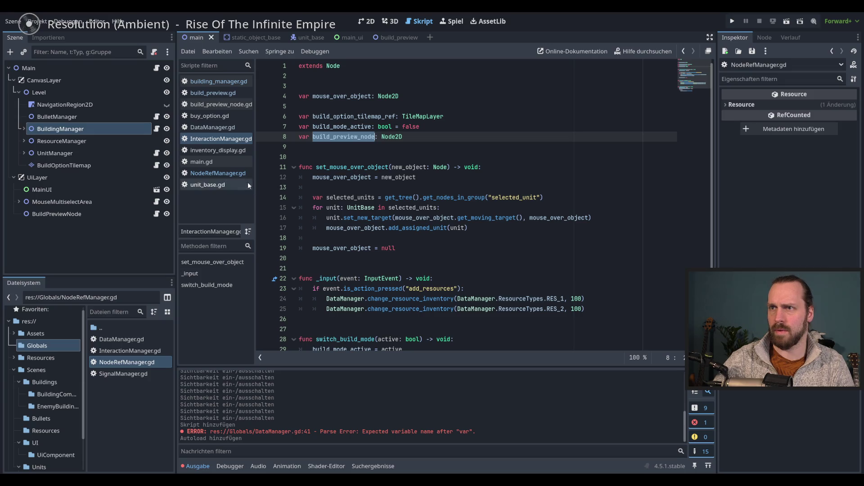
{"action": "left_click", "coordinate": [208, 174]}
{"action": "type", "text": "var build_preview_node"}
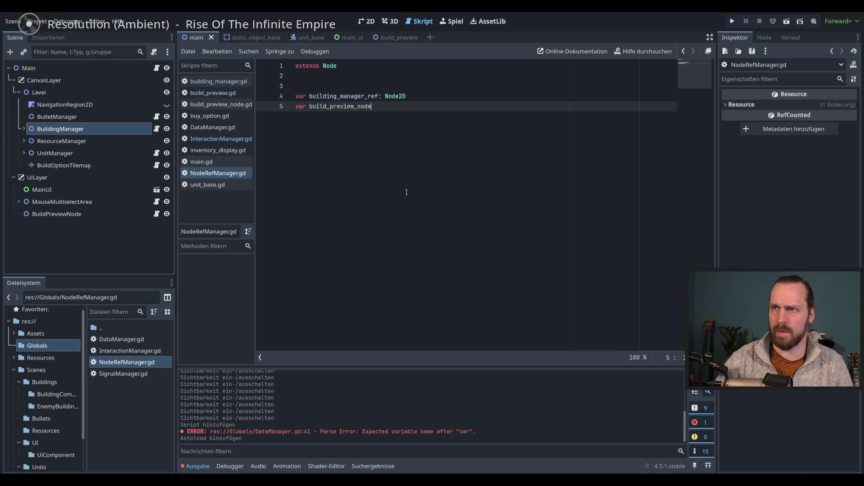
{"action": "type", "text": "_ref:"}
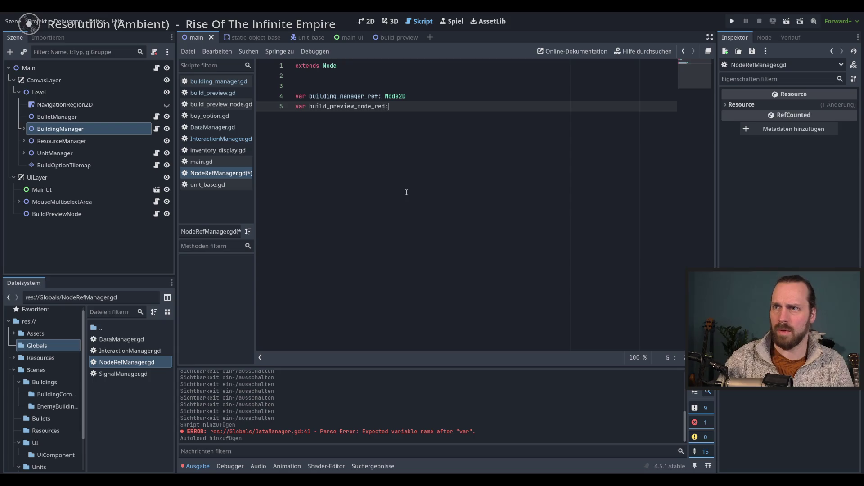
{"action": "type", "text": "Node"}
{"action": "key", "text": "Down"}
{"action": "key", "text": "Down"}
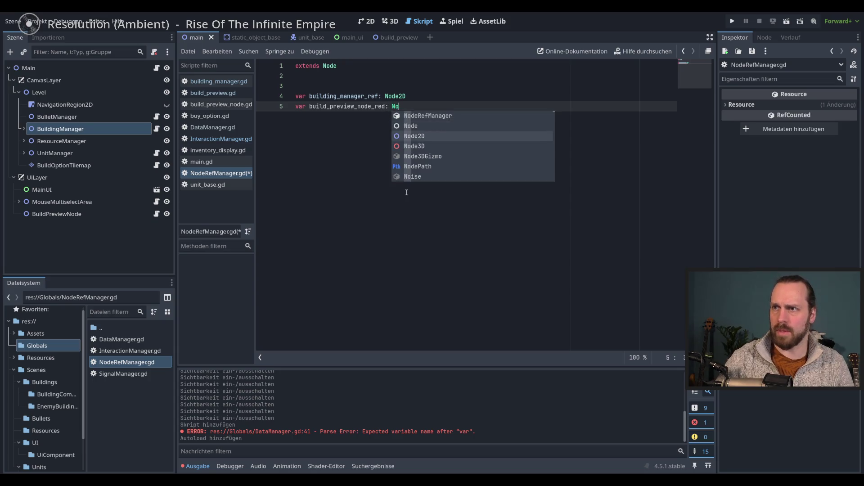
{"action": "key", "text": "Return"}
{"action": "key", "text": "ctrl+s"}
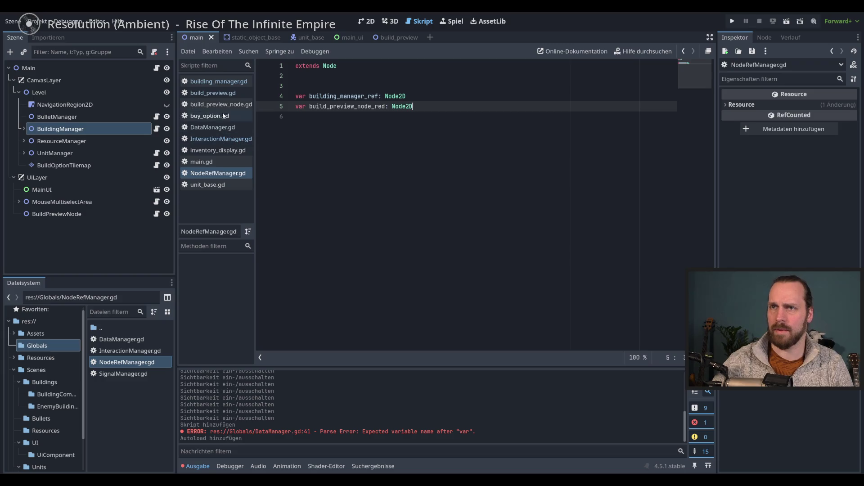
{"action": "left_click", "coordinate": [221, 104]}
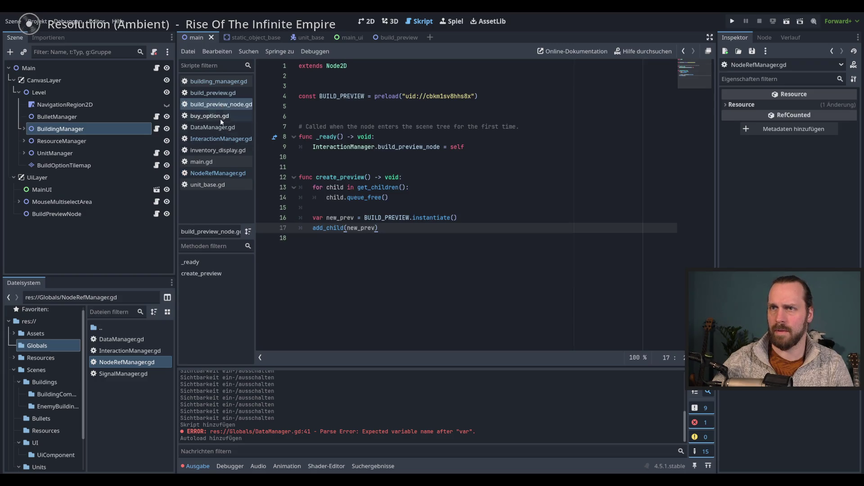
{"action": "left_click", "coordinate": [216, 174]}
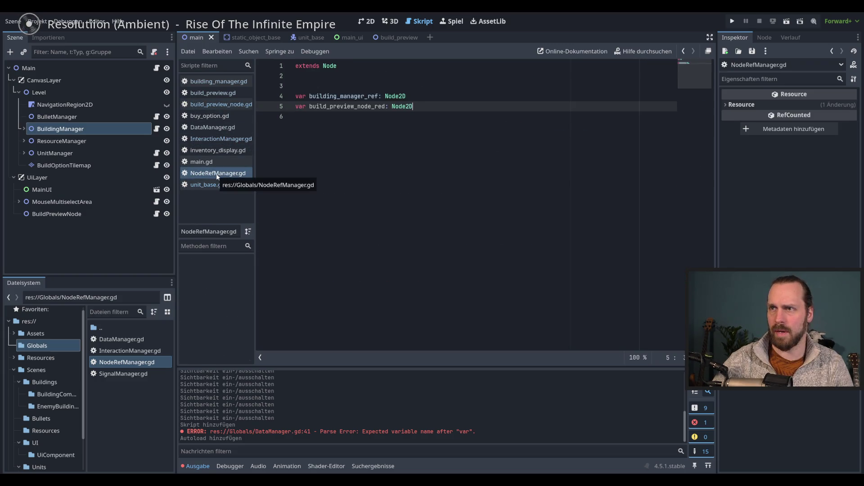
- Look through the open scripts to find DataManager.gd with the parse error
{"action": "left_click", "coordinate": [214, 186]}
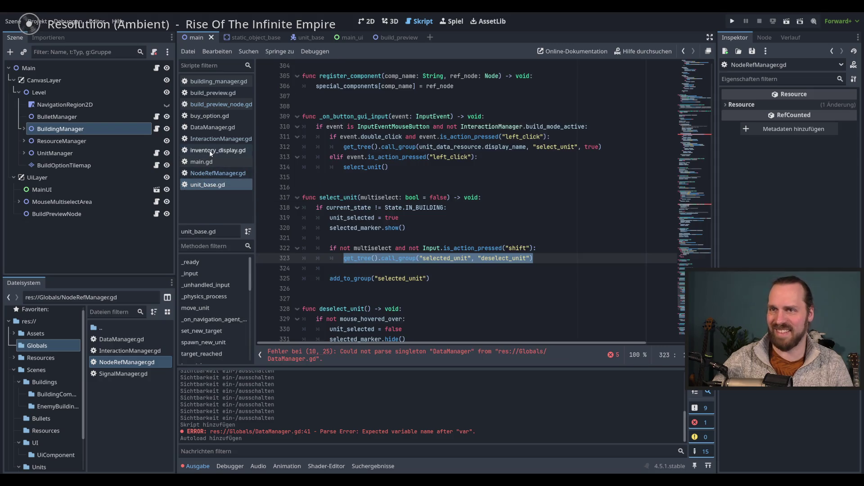
{"action": "left_click", "coordinate": [211, 150]}
{"action": "left_click", "coordinate": [216, 81]}
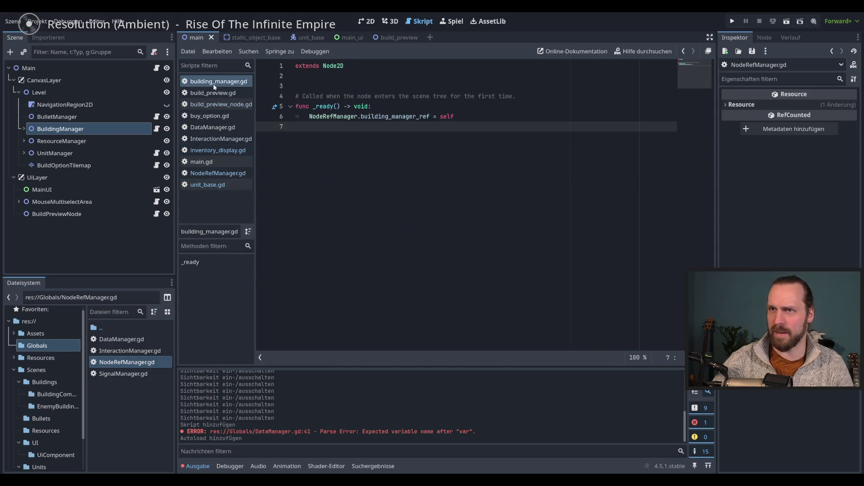
{"action": "left_click", "coordinate": [213, 92]}
{"action": "left_click", "coordinate": [215, 105]}
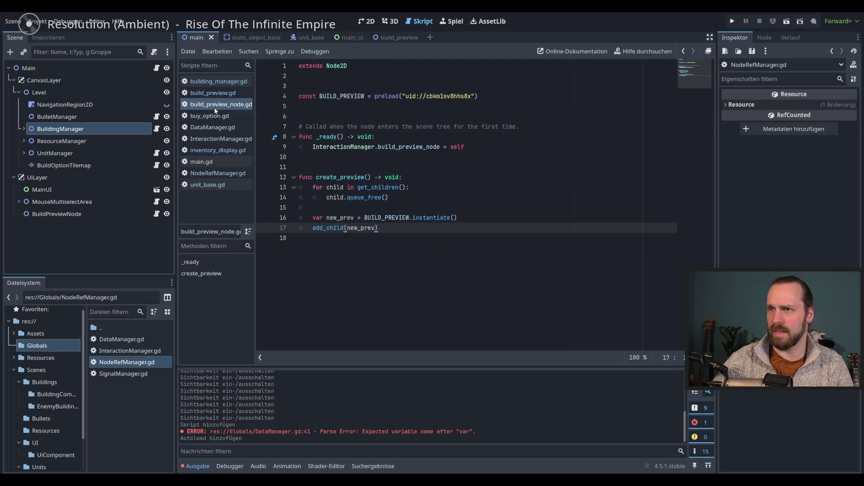
{"action": "left_click", "coordinate": [213, 116]}
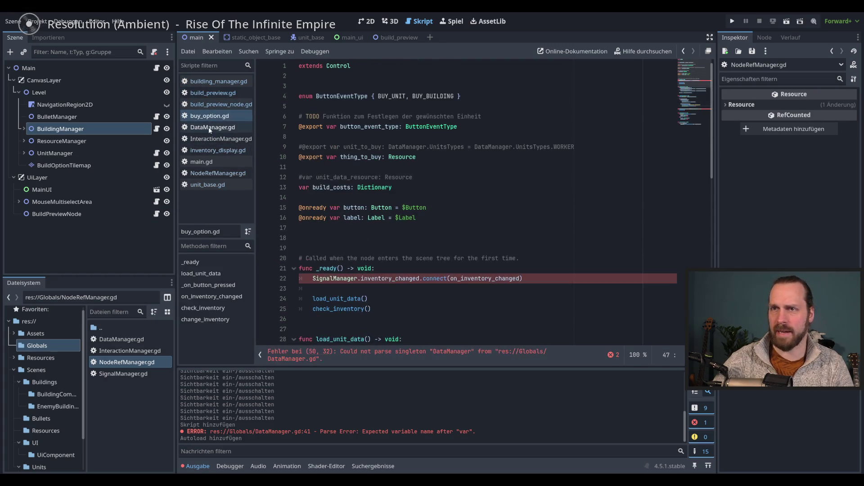
{"action": "left_click", "coordinate": [212, 127]}
- Delete the incomplete 'var' lines 40–43 below main_building_position and tidy the blank lines
{"action": "left_click_drag", "start_coordinate": [448, 288], "coordinate": [448, 249]}
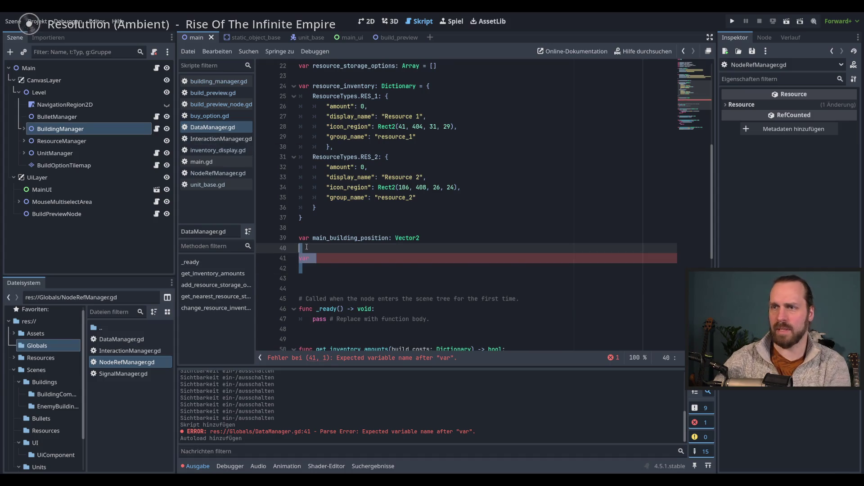
{"action": "key", "text": "BackSpace"}
{"action": "left_click", "coordinate": [446, 238]}
{"action": "key", "text": "Return"}
{"action": "key", "text": "Up"}
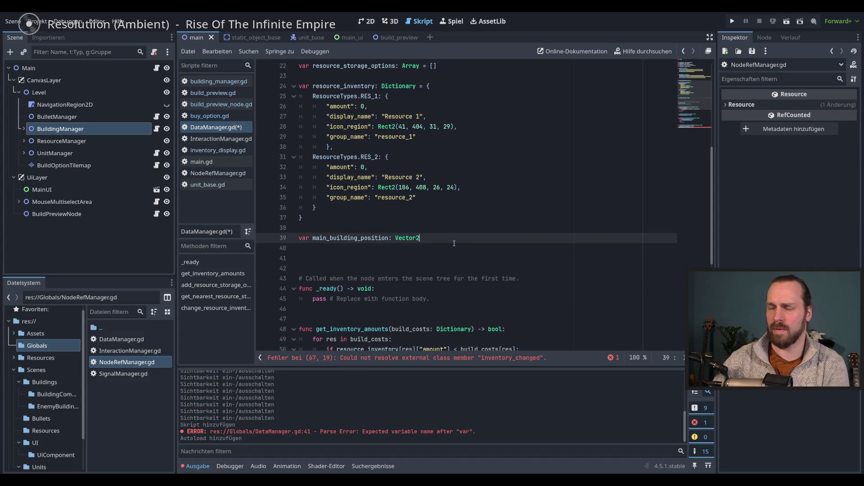
- Save DataManager.gd and search InteractionManager.gd for uses of build_preview_node
{"action": "key", "text": "ctrl+s"}
{"action": "double_click", "coordinate": [351, 238]}
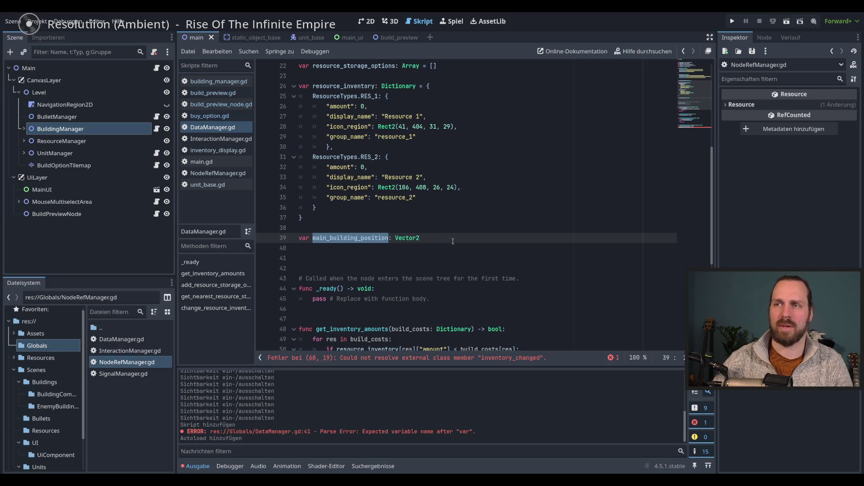
{"action": "scroll", "coordinate": [452, 241], "scroll_direction": "up", "scroll_amount": 7}
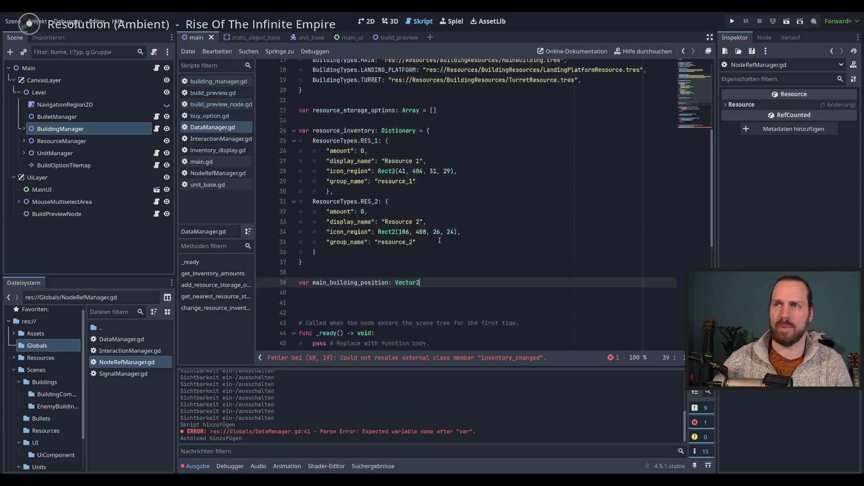
{"action": "left_click", "coordinate": [210, 140]}
{"action": "double_click", "coordinate": [353, 137]}
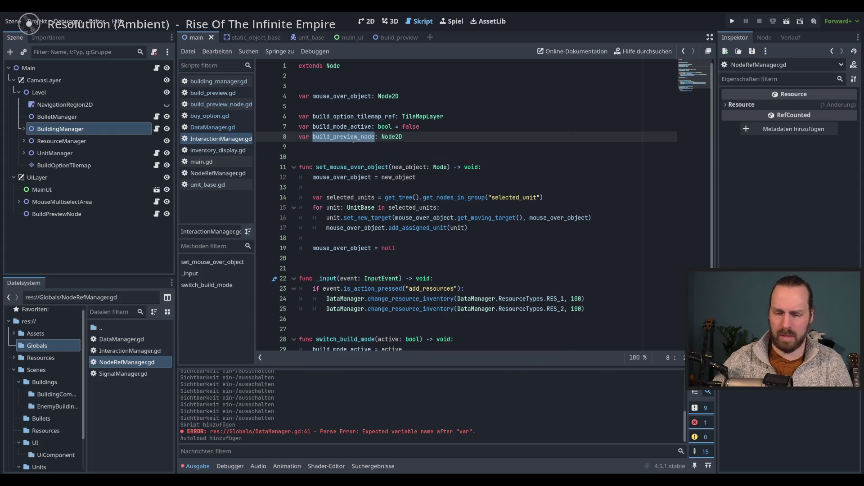
{"action": "key", "text": "ctrl+f"}
{"action": "left_click", "coordinate": [518, 360]}
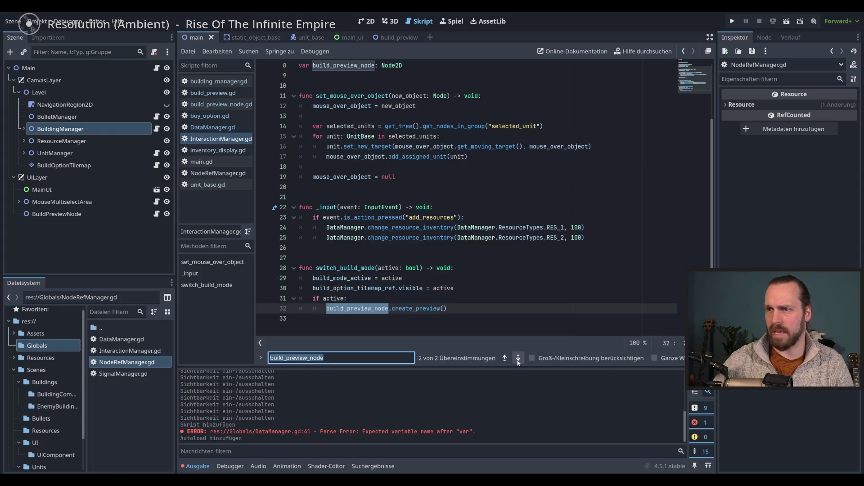
{"action": "left_click", "coordinate": [437, 306]}
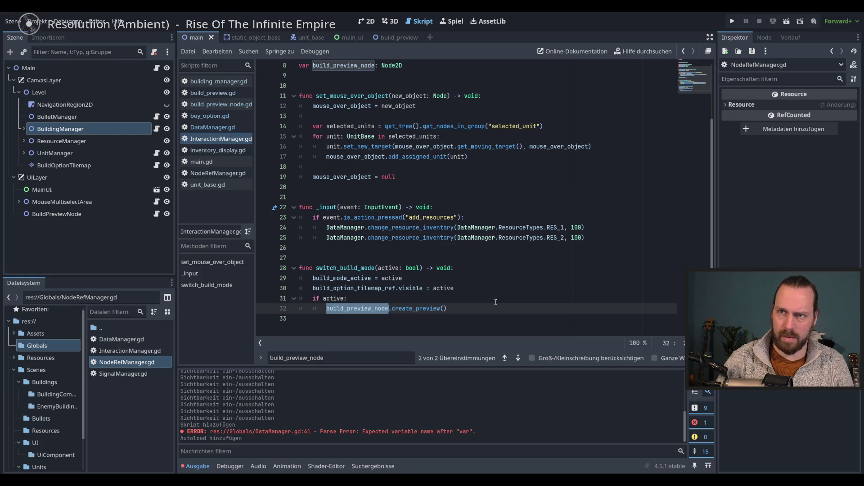
- Change the line 32 call to use NodeRefManager.build_preview_node
{"action": "type", "text": "NodeRe"}
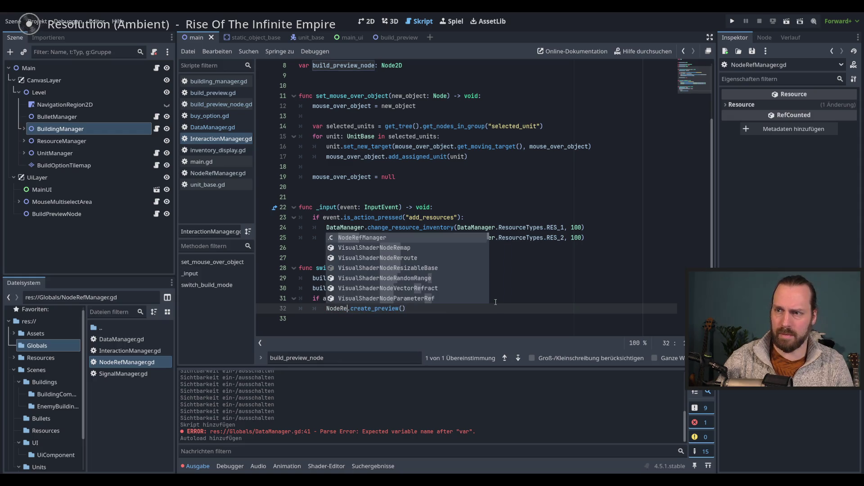
{"action": "key", "text": "Return"}
{"action": "type", "text": "."}
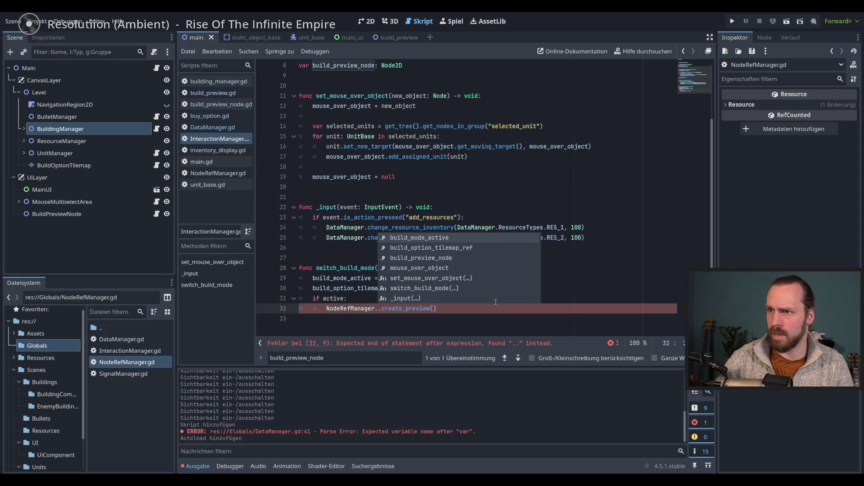
{"action": "key", "text": "Down"}
{"action": "key", "text": "Down"}
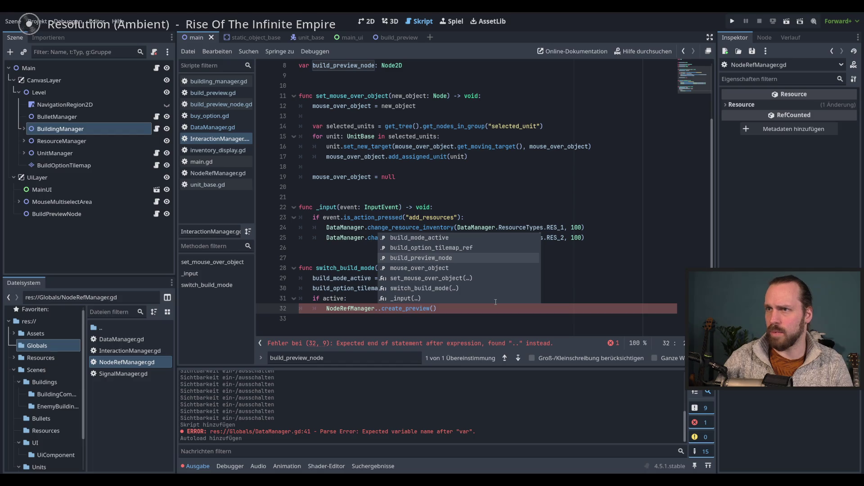
{"action": "key", "text": "Return"}
- Delete InteractionManager's own build_preview_node declaration on line 8
{"action": "scroll", "coordinate": [495, 302], "scroll_direction": "up", "scroll_amount": 4}
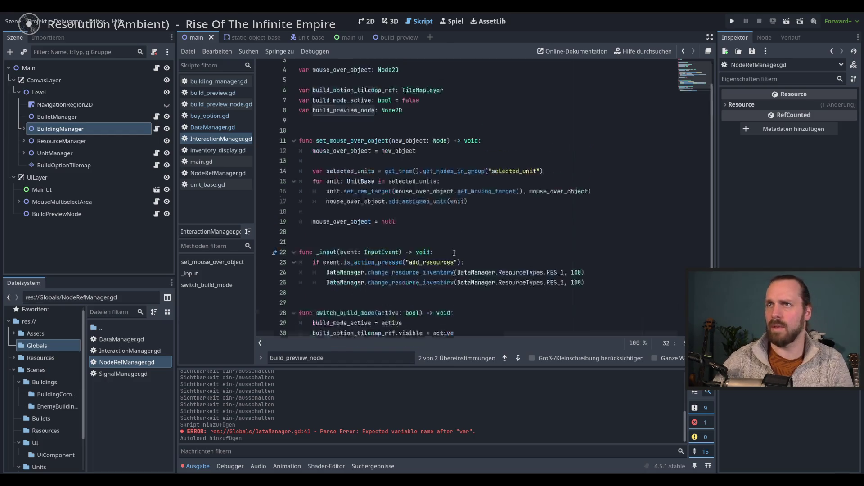
{"action": "left_click_drag", "start_coordinate": [425, 136], "coordinate": [436, 129]}
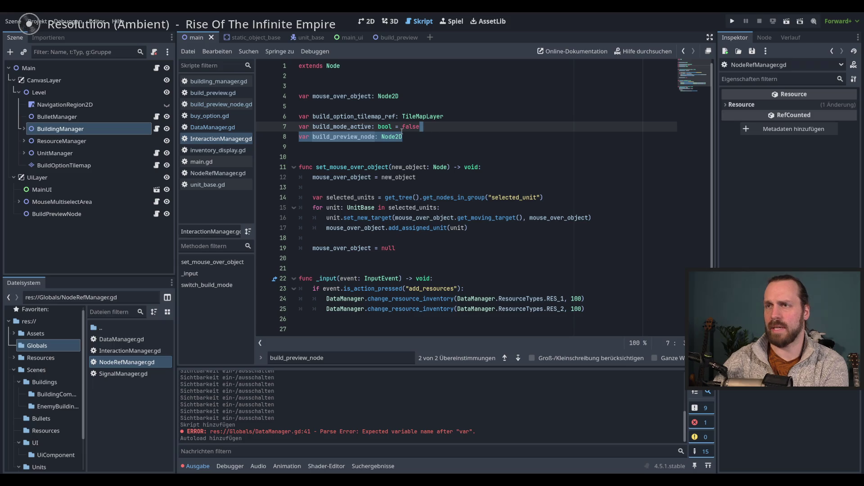
{"action": "key", "text": "BackSpace"}
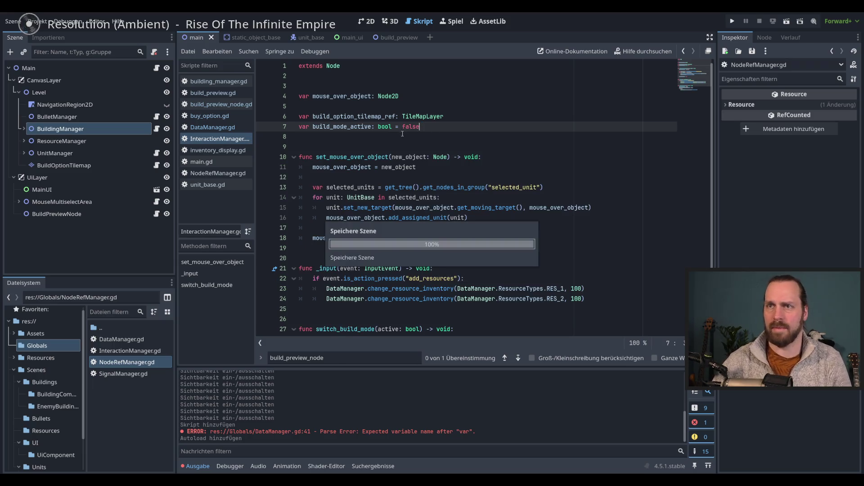
{"action": "left_click", "coordinate": [217, 106]}
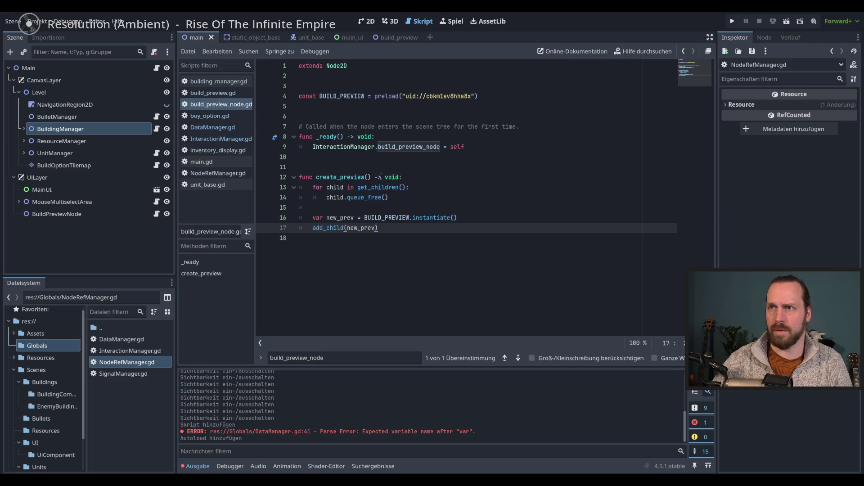
- Swap InteractionManager for NodeRefManager on line 9 of build_preview_node.gd and run the game
{"action": "double_click", "coordinate": [356, 147]}
{"action": "type", "text": "NodeRE"}
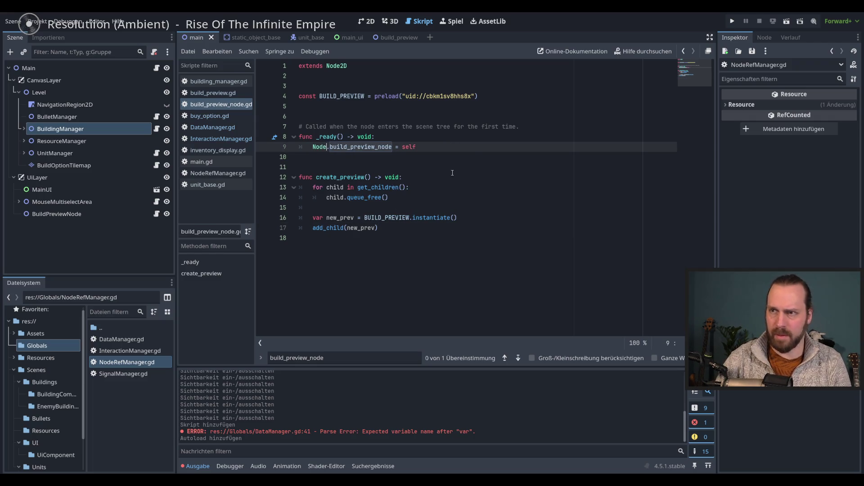
{"action": "key", "text": "Return"}
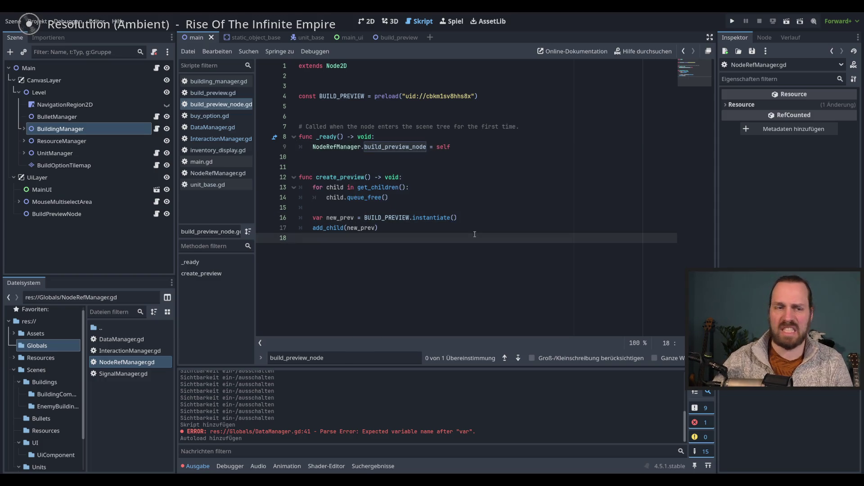
{"action": "key", "text": "F5"}
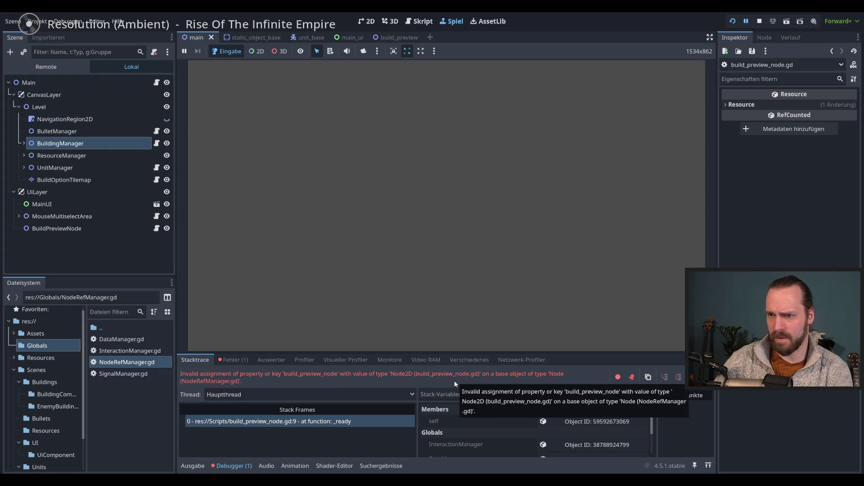
- Inspect the failing line and the create_preview loop, then stop the game
{"action": "left_click", "coordinate": [333, 419]}
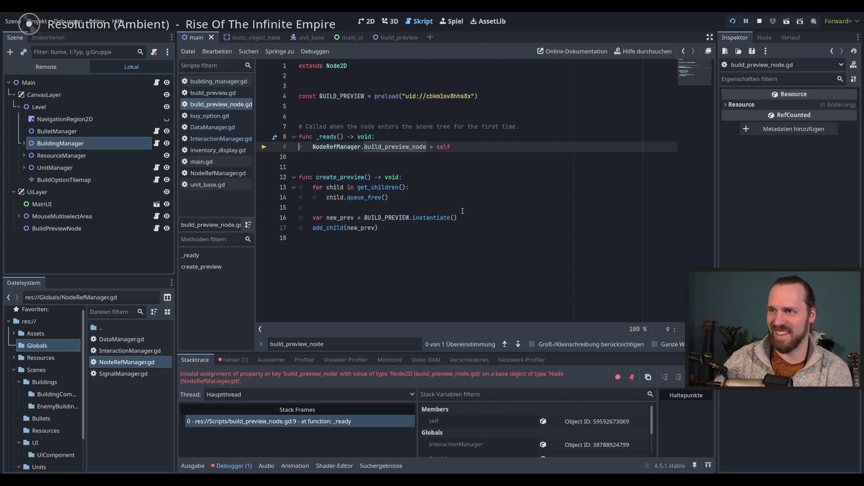
{"action": "left_click", "coordinate": [476, 198]}
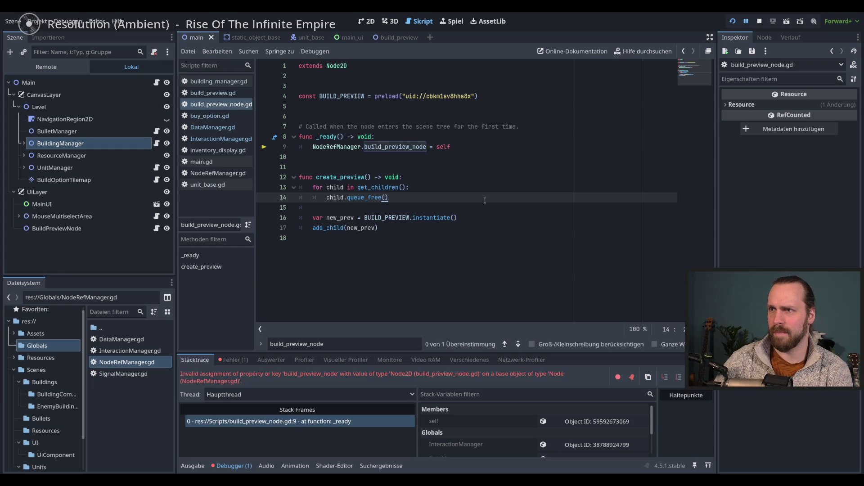
{"action": "key", "text": "F8"}
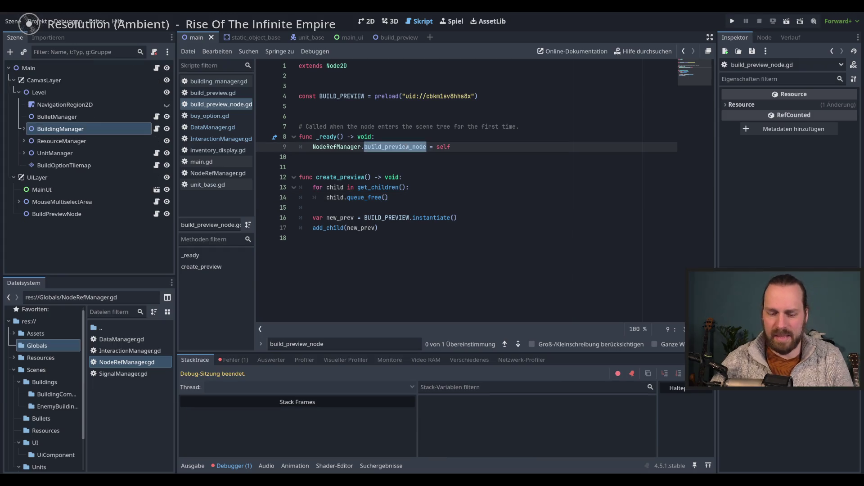
- Rename build_preview_node_red to build_preview_node_ref in NodeRefManager.gd and save
{"action": "left_click", "coordinate": [217, 83]}
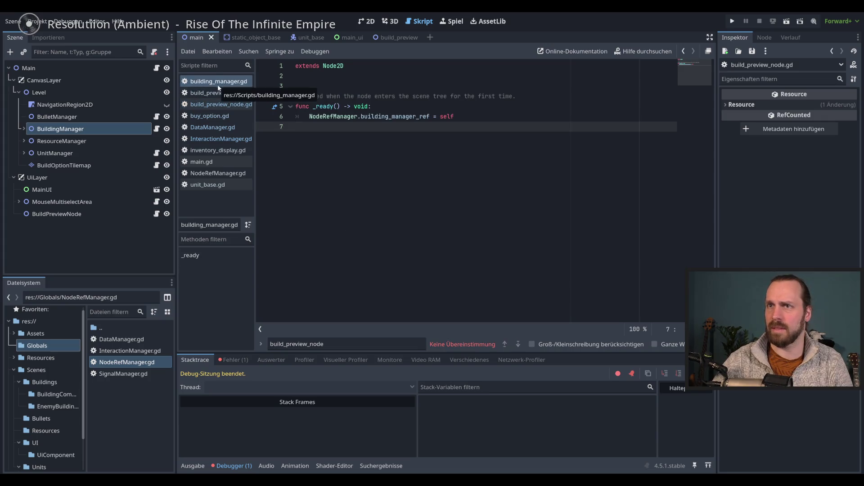
{"action": "left_click", "coordinate": [217, 173]}
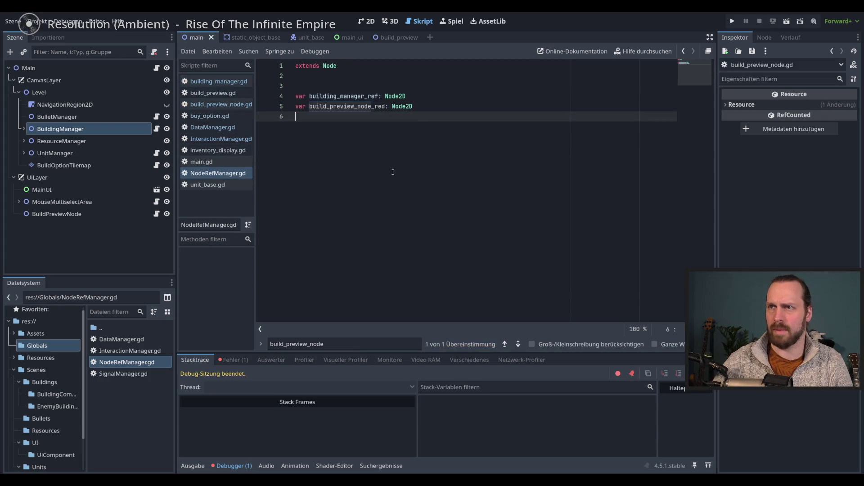
{"action": "double_click", "coordinate": [335, 108]}
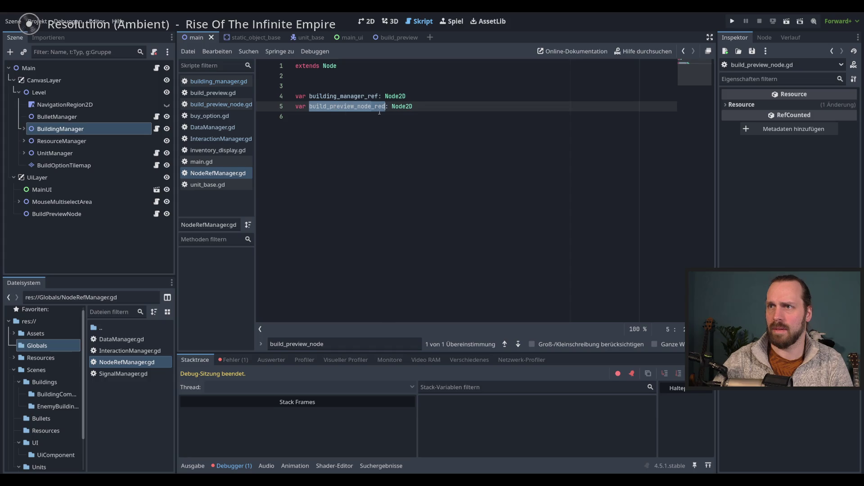
{"action": "key", "text": "Right"}
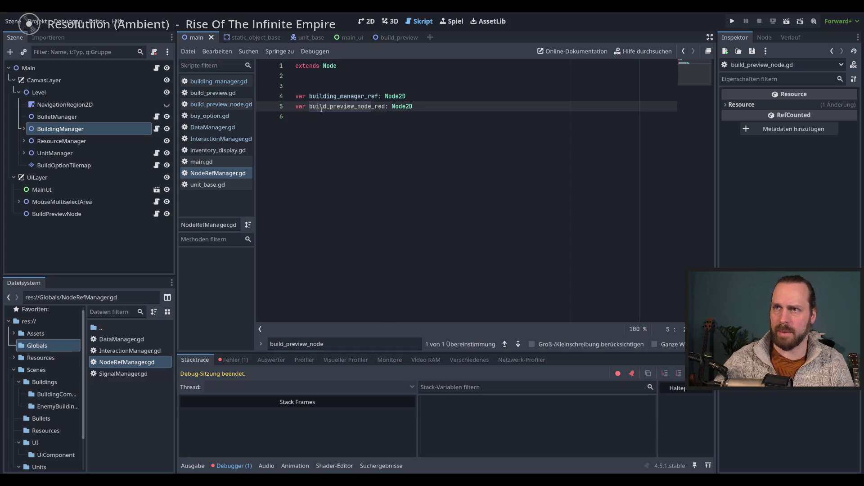
{"action": "key", "text": "BackSpace"}
{"action": "type", "text": "f"}
{"action": "key", "text": "ctrl+shift+Left"}
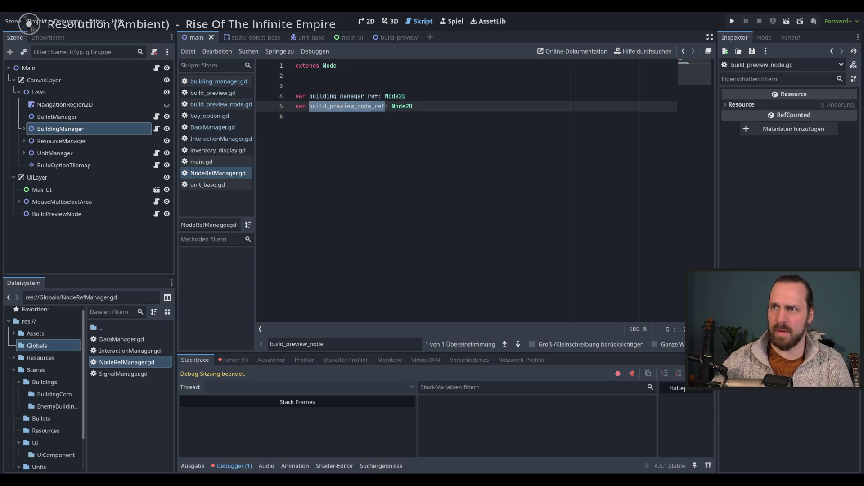
{"action": "key", "text": "ctrl+s"}
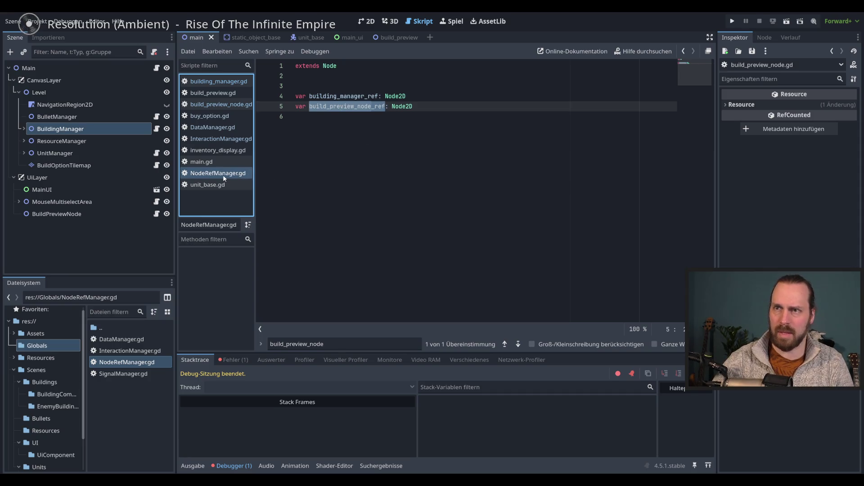
{"action": "left_click", "coordinate": [222, 163]}
{"action": "left_click", "coordinate": [218, 184]}
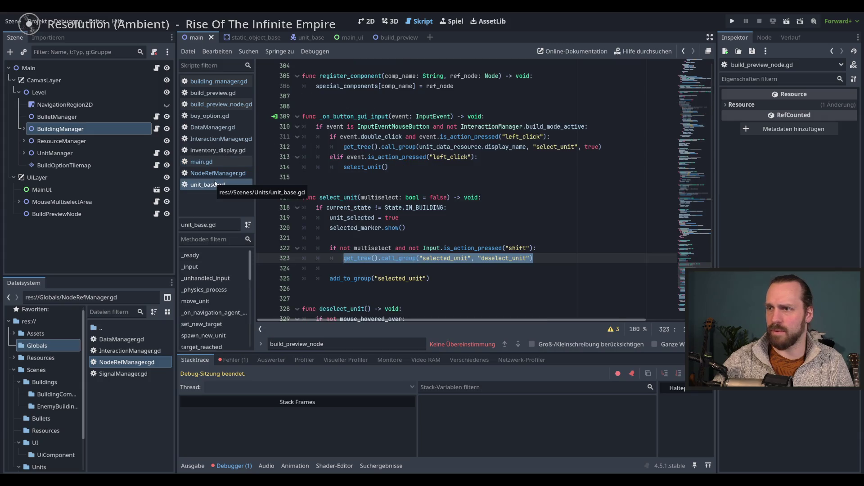
- Review the open scripts, then test-run the project and stop it
{"action": "left_click", "coordinate": [210, 139]}
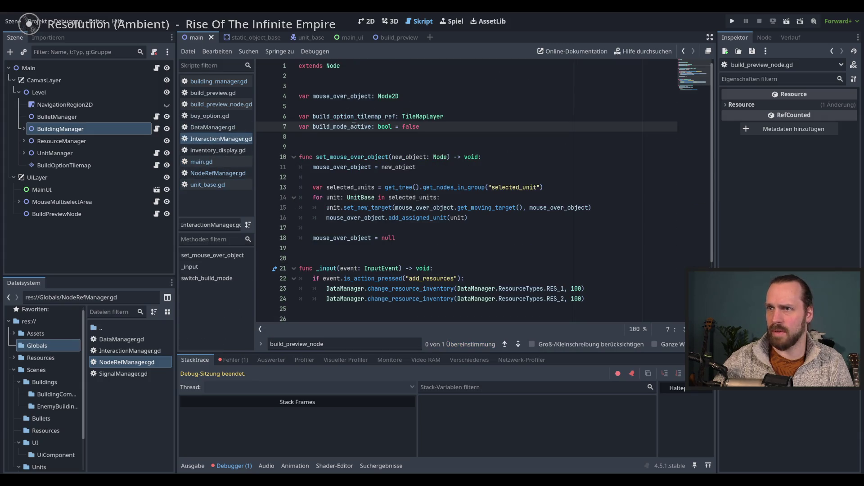
{"action": "left_click", "coordinate": [212, 127]}
{"action": "left_click", "coordinate": [210, 117]}
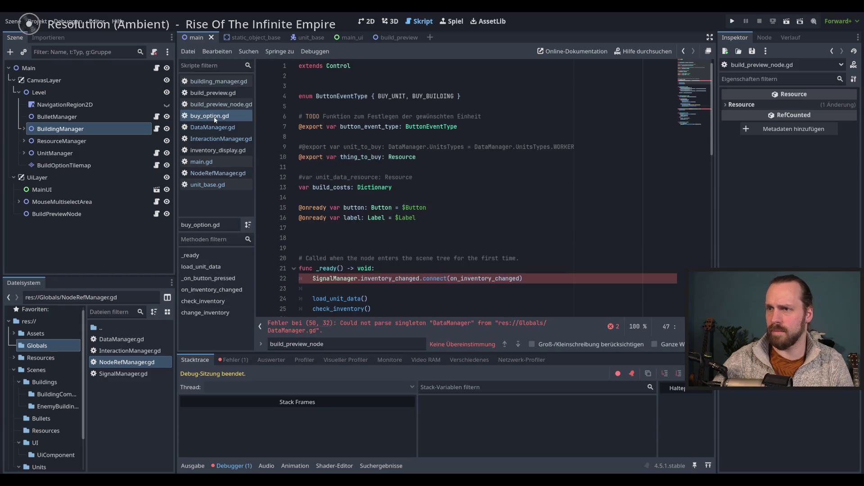
{"action": "left_click", "coordinate": [210, 83]}
{"action": "left_click", "coordinate": [209, 93]}
{"action": "left_click", "coordinate": [211, 104]}
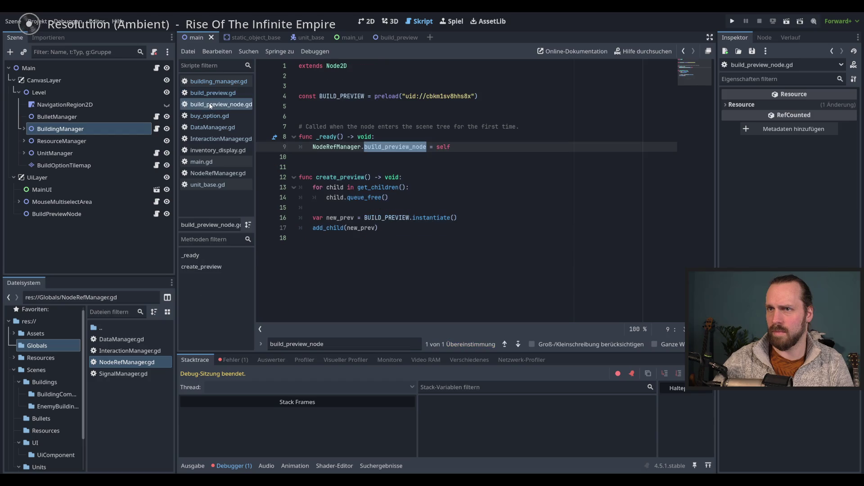
{"action": "key", "text": "F5"}
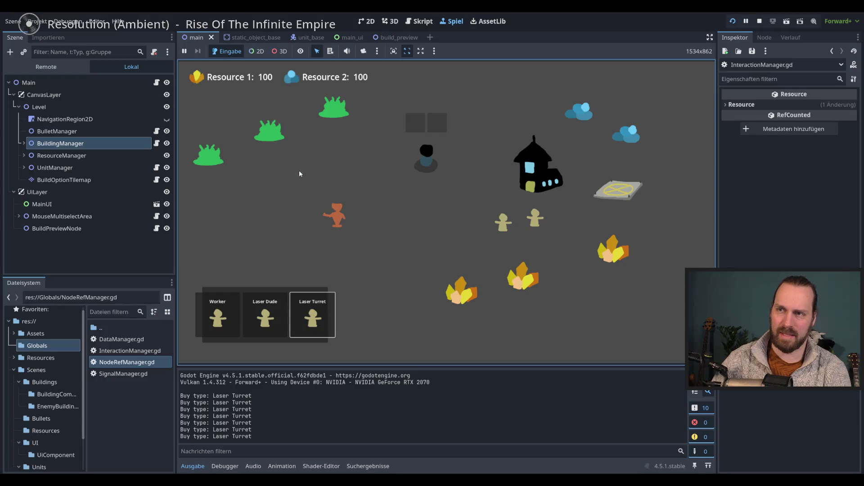
{"action": "key", "text": "F8"}
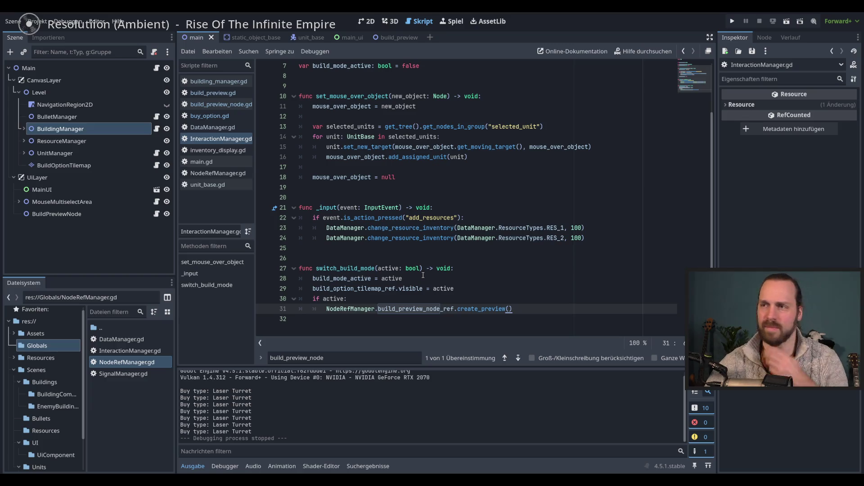
- Revisit InteractionManager.gd, build_preview_node.gd and buy_option.gd in the script list
{"action": "left_click", "coordinate": [527, 302]}
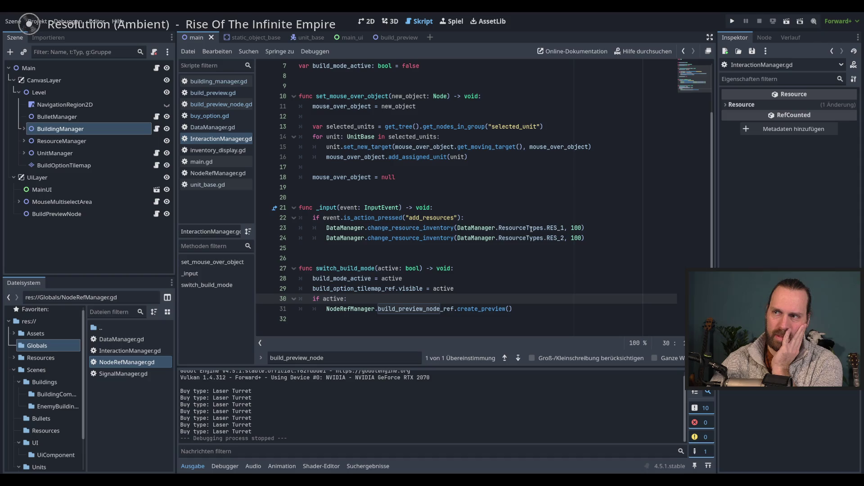
{"action": "left_click", "coordinate": [220, 105]}
{"action": "left_click", "coordinate": [212, 138]}
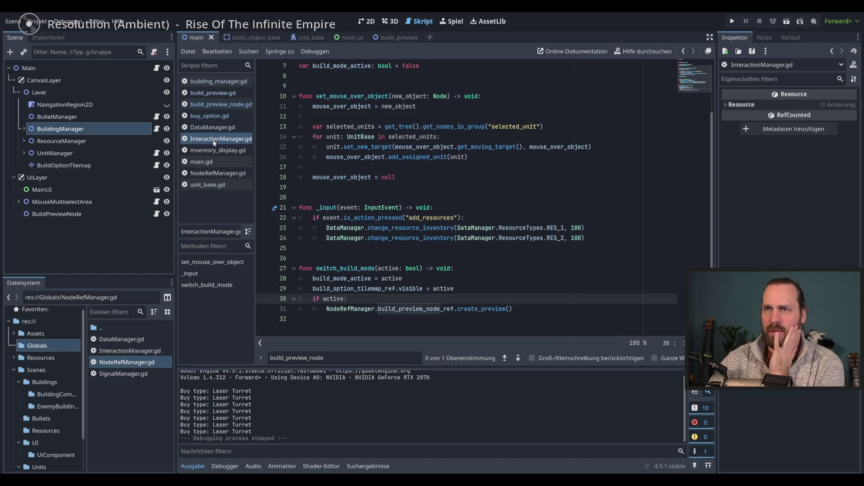
{"action": "left_click", "coordinate": [212, 117]}
{"action": "left_click", "coordinate": [213, 107]}
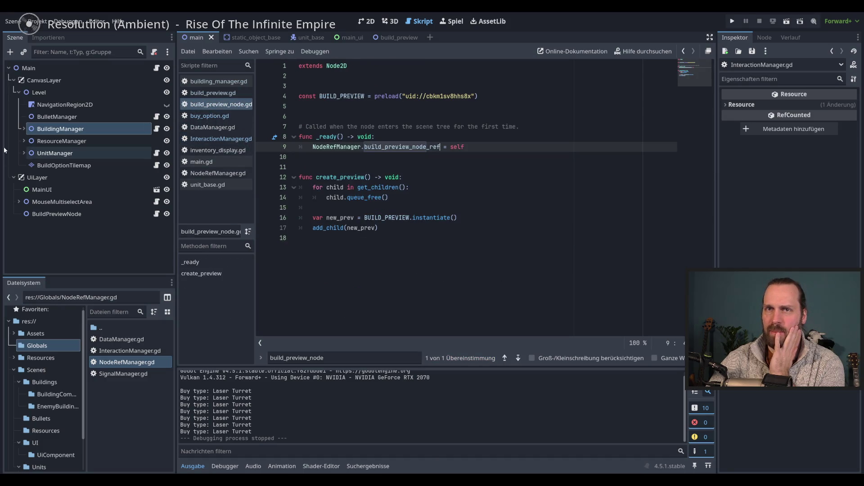
- Open and review UnitManager's unit_manager.gd, then display inventory_display.gd
{"action": "left_click", "coordinate": [156, 153]}
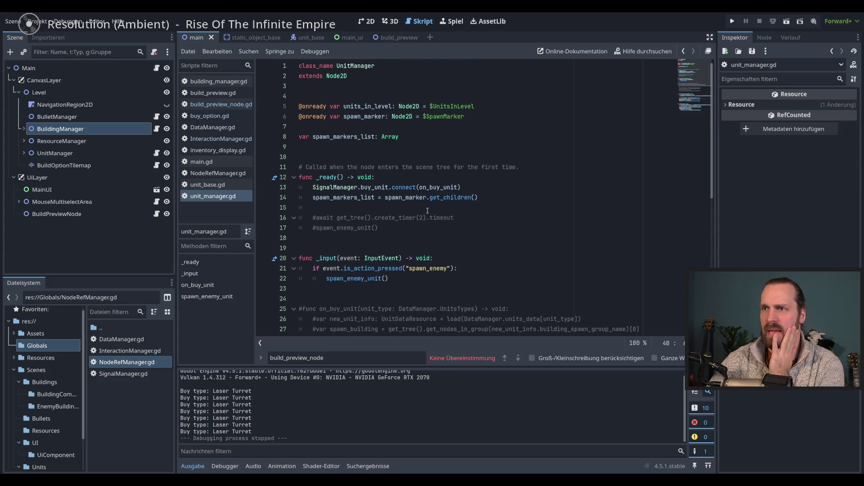
{"action": "scroll", "coordinate": [427, 210], "scroll_direction": "down", "scroll_amount": 4}
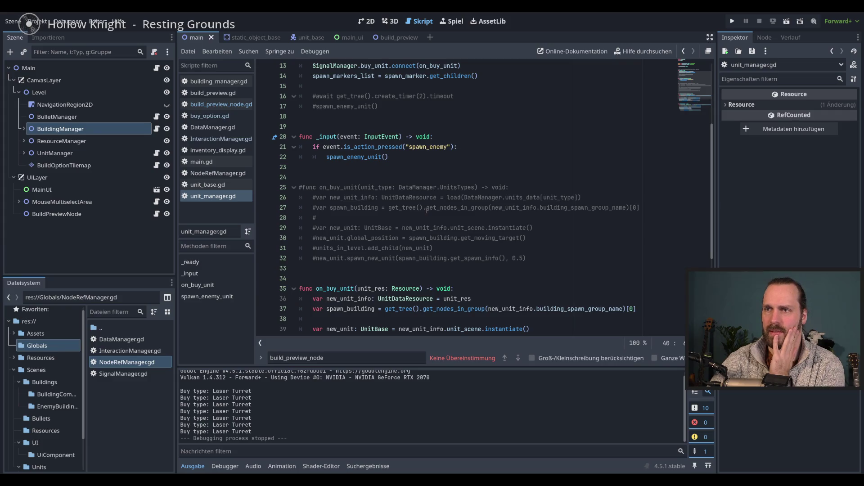
{"action": "left_click_drag", "start_coordinate": [331, 178], "coordinate": [371, 268]}
{"action": "scroll", "coordinate": [372, 266], "scroll_direction": "down", "scroll_amount": 5}
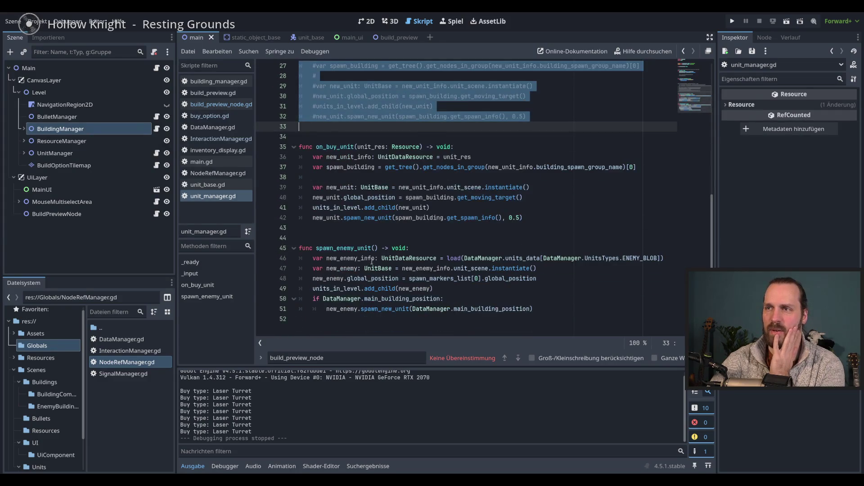
{"action": "scroll", "coordinate": [371, 261], "scroll_direction": "up", "scroll_amount": 9}
{"action": "left_click", "coordinate": [396, 251]}
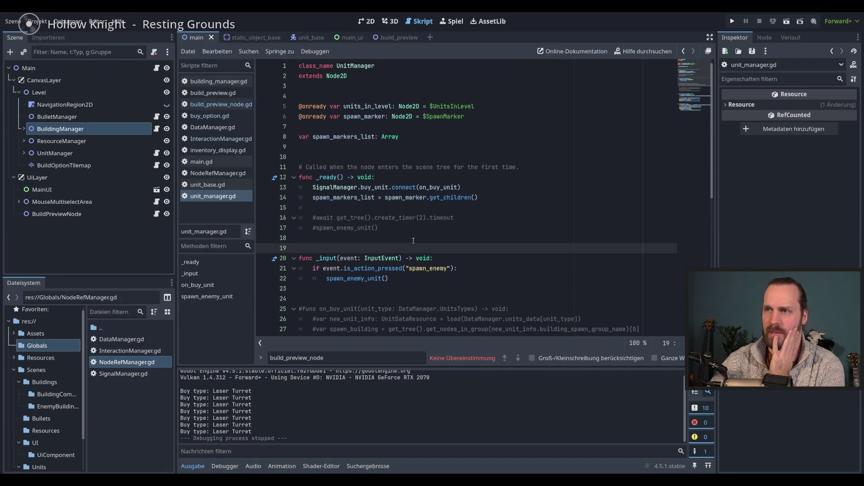
{"action": "left_click", "coordinate": [408, 229]}
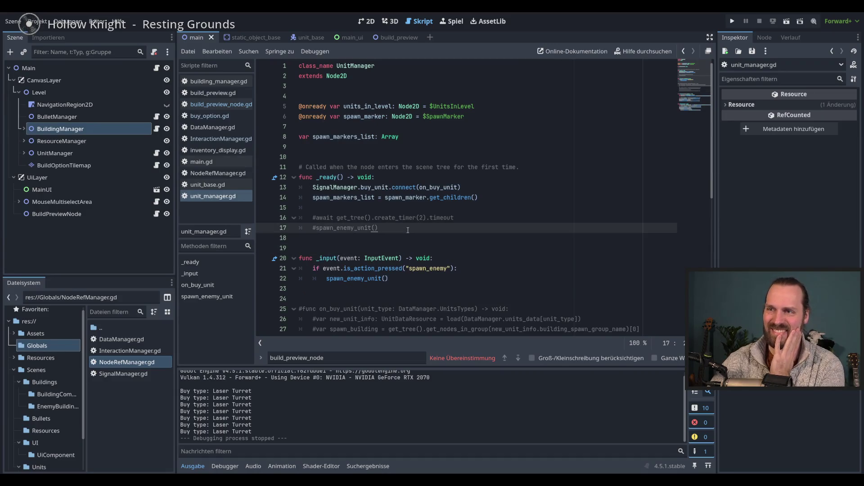
{"action": "left_click", "coordinate": [211, 116]}
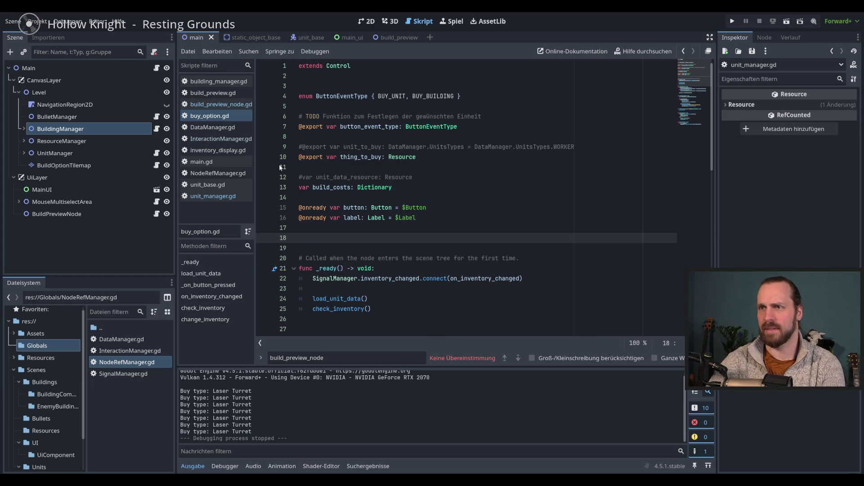
{"action": "left_click", "coordinate": [218, 150]}
{"action": "left_click", "coordinate": [481, 224]}
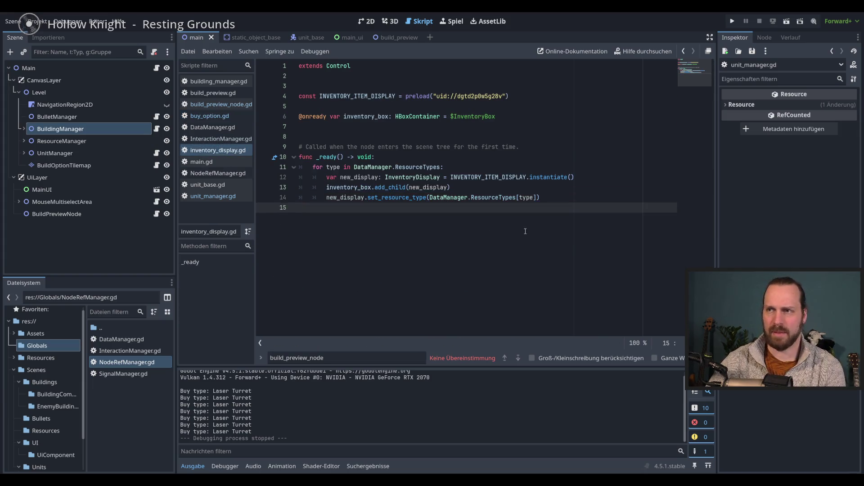
- Run the game, buy a Laser Turret to show its green placement preview, then cancel and stop
{"action": "key", "text": "F5"}
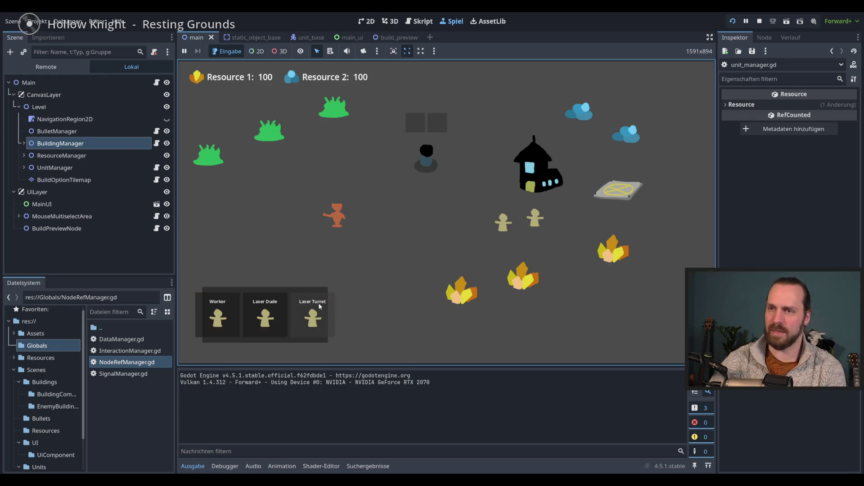
{"action": "left_click", "coordinate": [312, 315]}
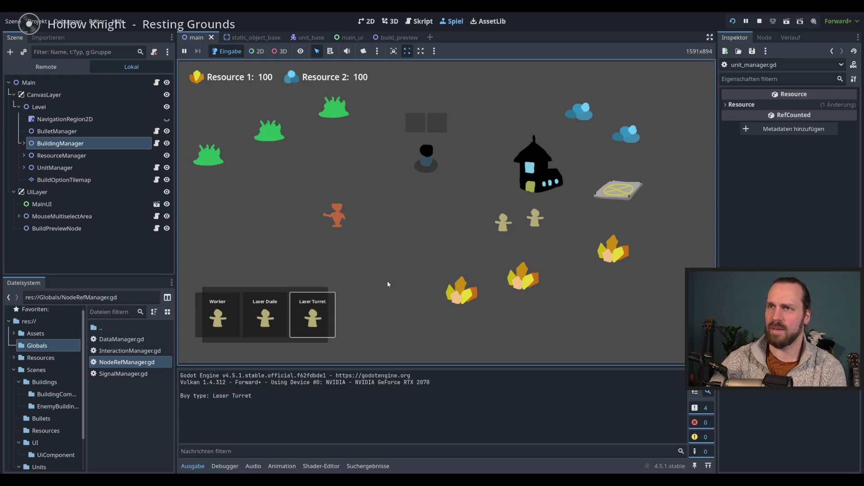
{"action": "left_click", "coordinate": [315, 306]}
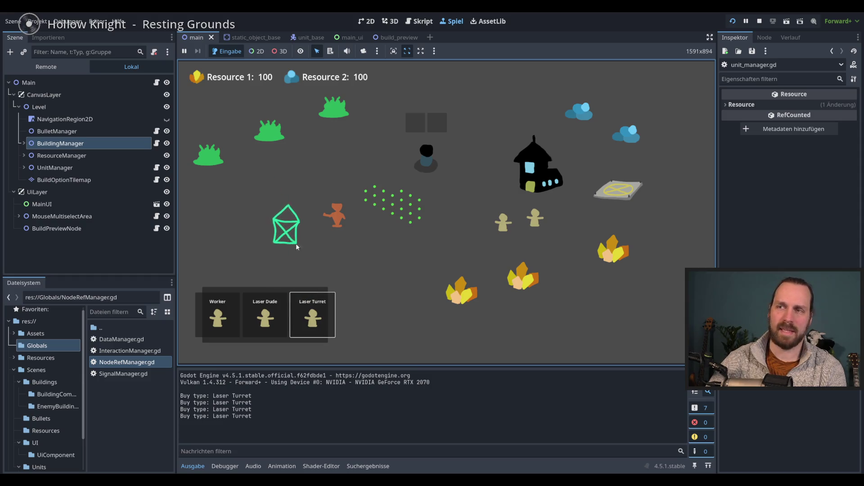
{"action": "right_click", "coordinate": [536, 189]}
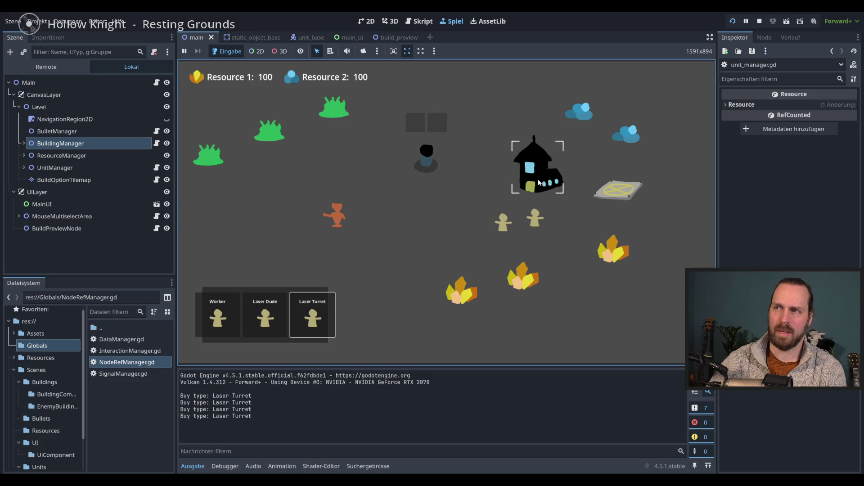
{"action": "key", "text": "F8"}
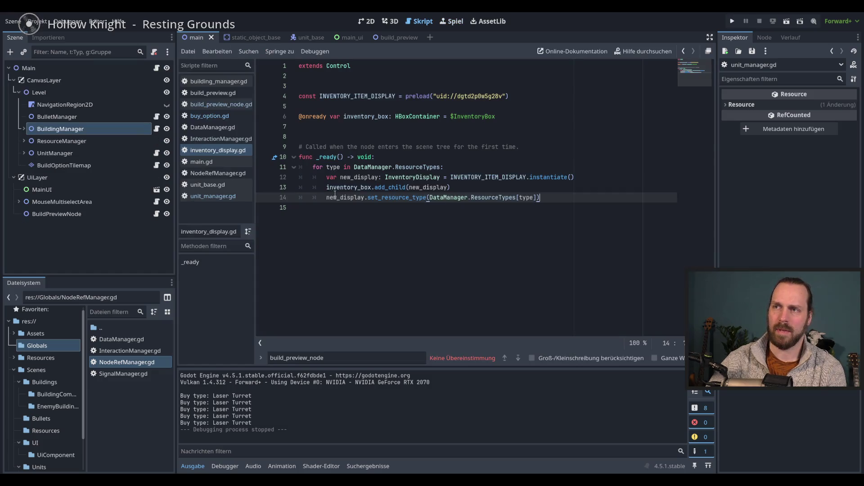
- Widen the FileSystem folder tree and open BuildingStats.gd from the Resources folder
{"action": "key", "text": "Escape"}
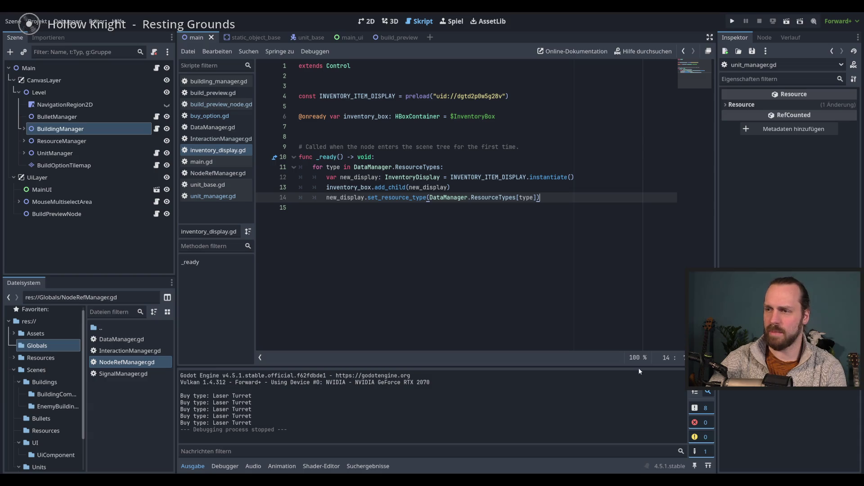
{"action": "key", "text": "Down"}
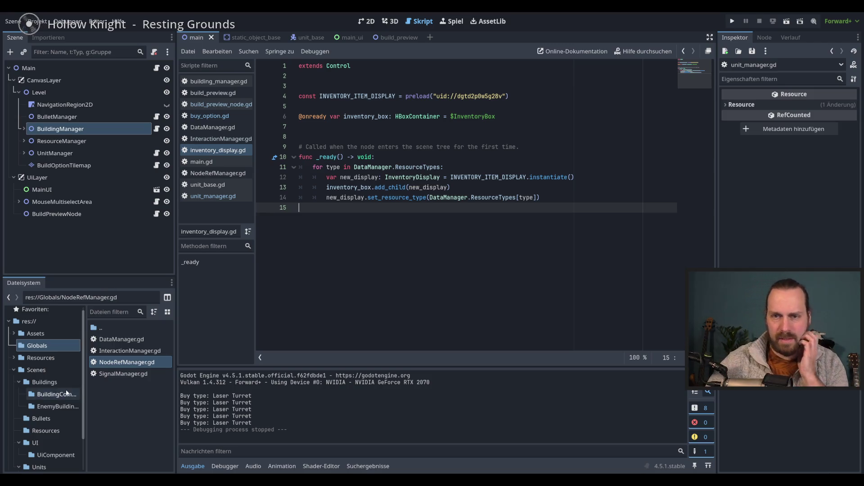
{"action": "left_click_drag", "start_coordinate": [86, 388], "coordinate": [91, 388]}
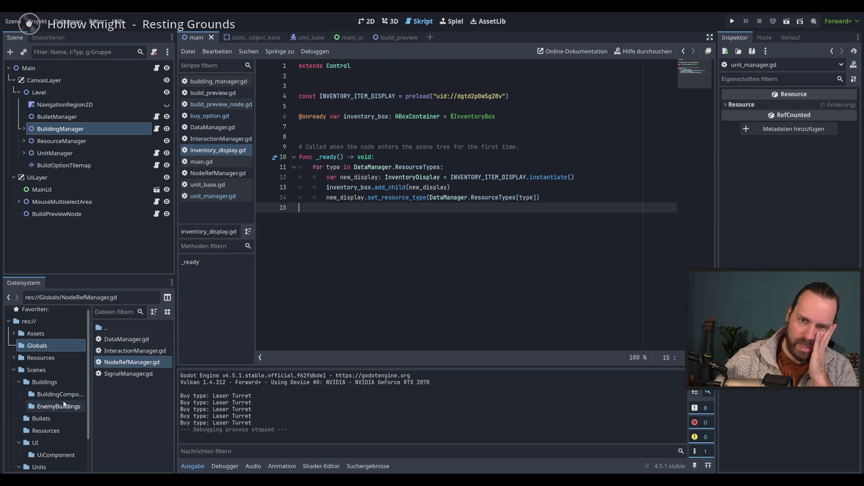
{"action": "left_click_drag", "start_coordinate": [177, 369], "coordinate": [188, 368]}
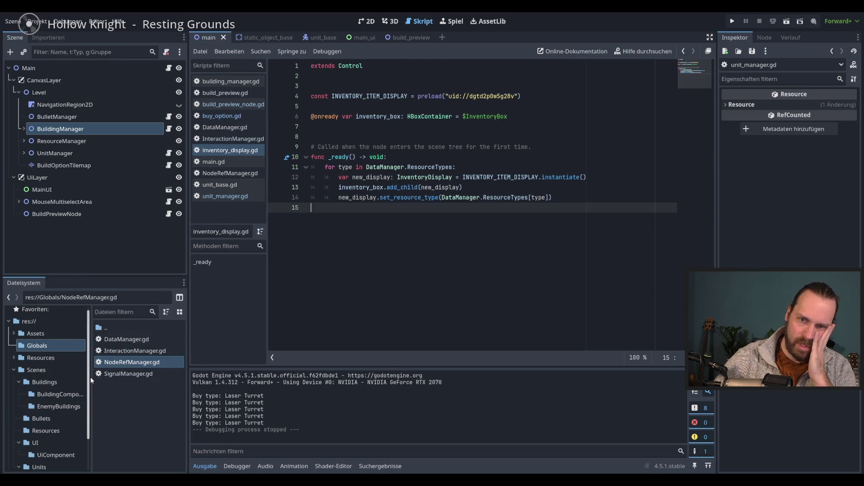
{"action": "left_click_drag", "start_coordinate": [90, 377], "coordinate": [98, 377]}
{"action": "double_click", "coordinate": [40, 357]}
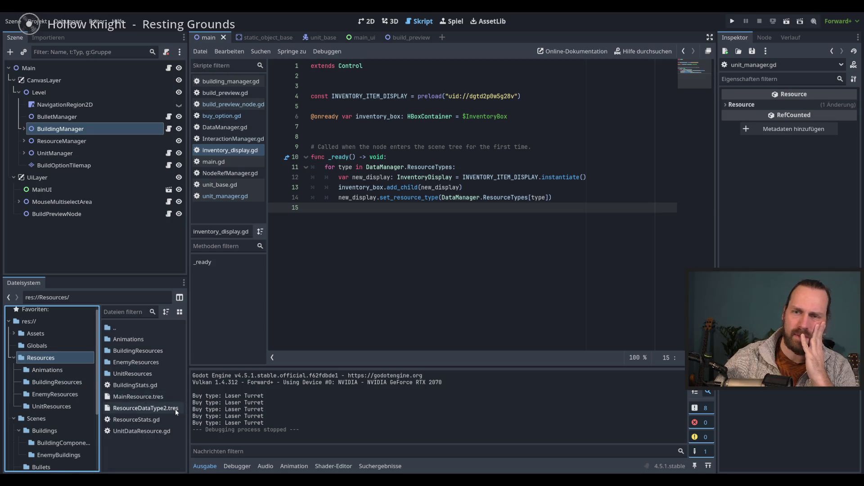
{"action": "mouse_move", "coordinate": [166, 408]}
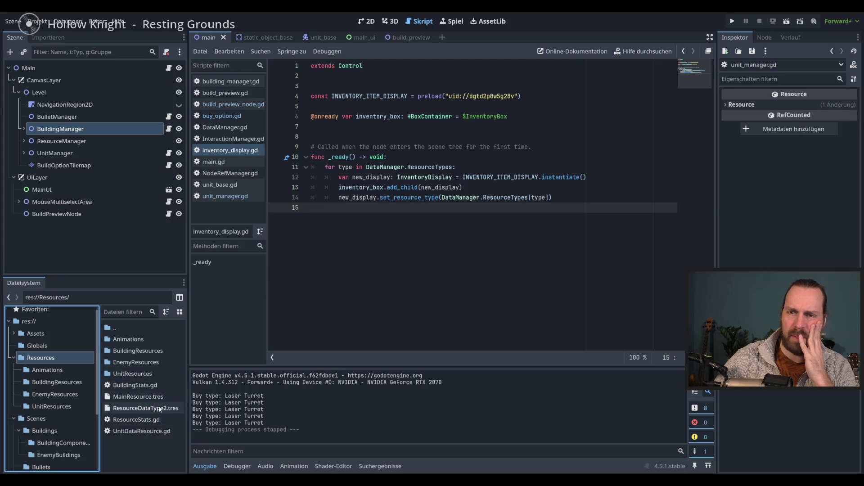
{"action": "double_click", "coordinate": [144, 385]}
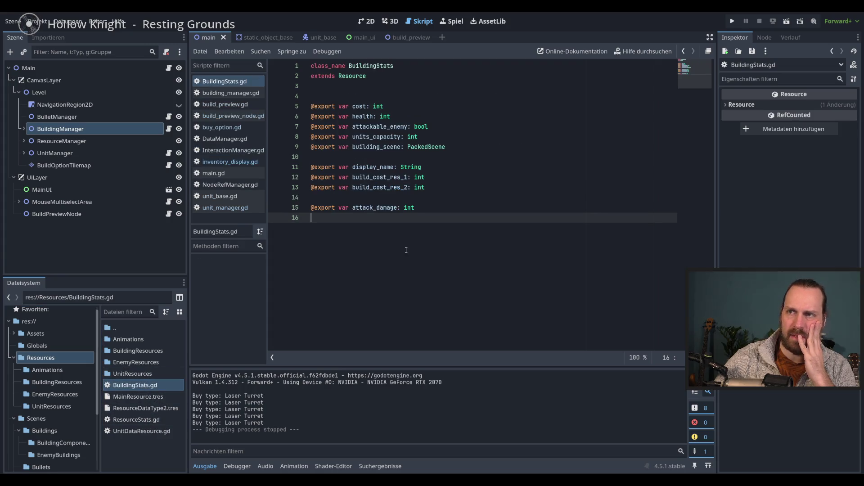
- Review BuildingStats.gd's exports (PackedScene building_scene, display_name, build costs), then switch to buy_option.gd
{"action": "left_click", "coordinate": [447, 172]}
{"action": "left_click", "coordinate": [440, 206]}
{"action": "double_click", "coordinate": [430, 150]}
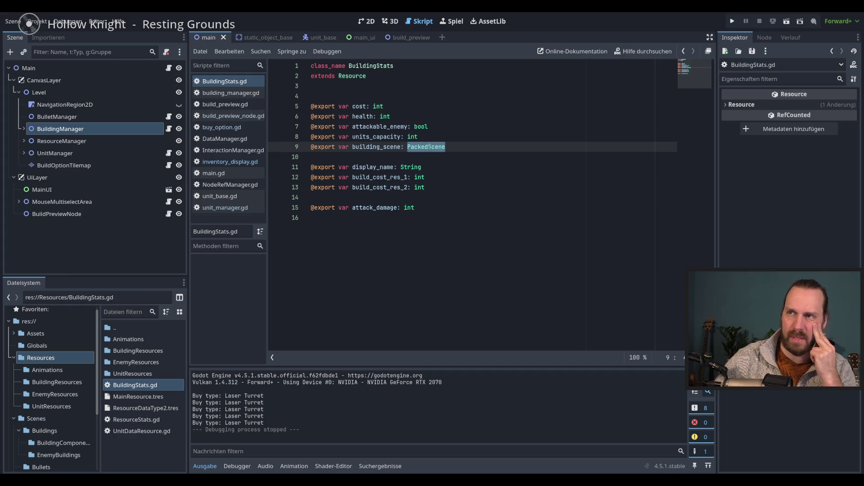
{"action": "mouse_move", "coordinate": [446, 147]}
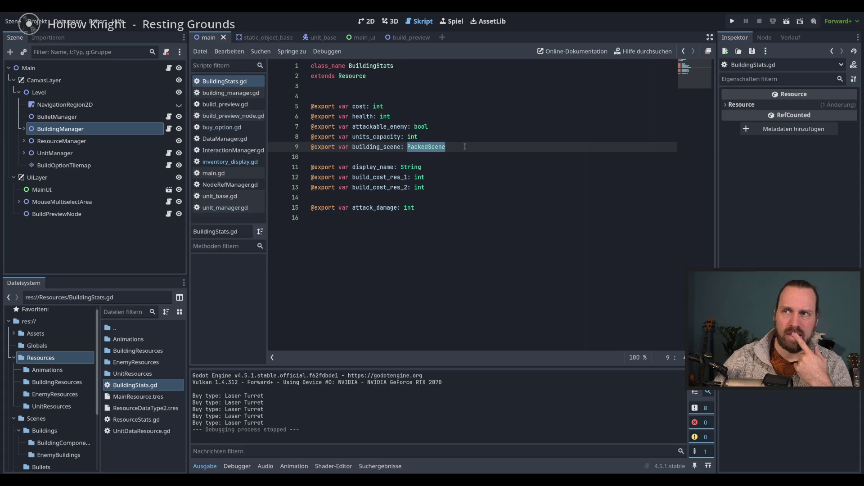
{"action": "left_click", "coordinate": [432, 169]}
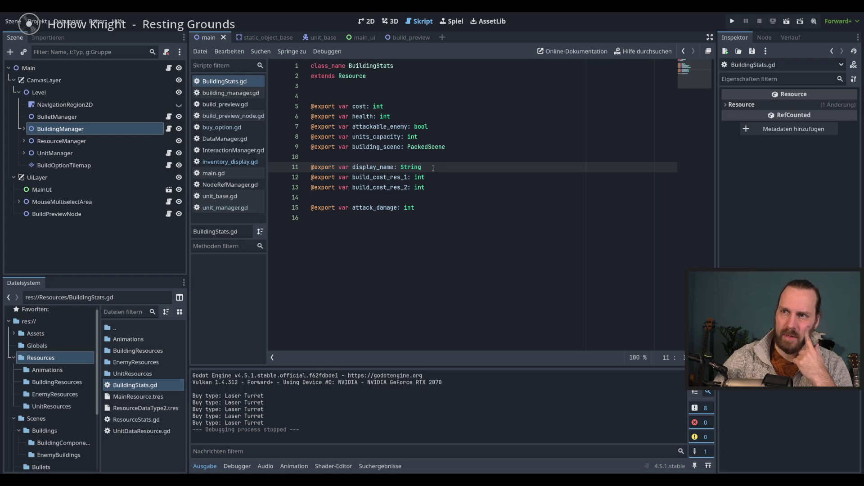
{"action": "left_click", "coordinate": [370, 181]}
{"action": "double_click", "coordinate": [374, 187]}
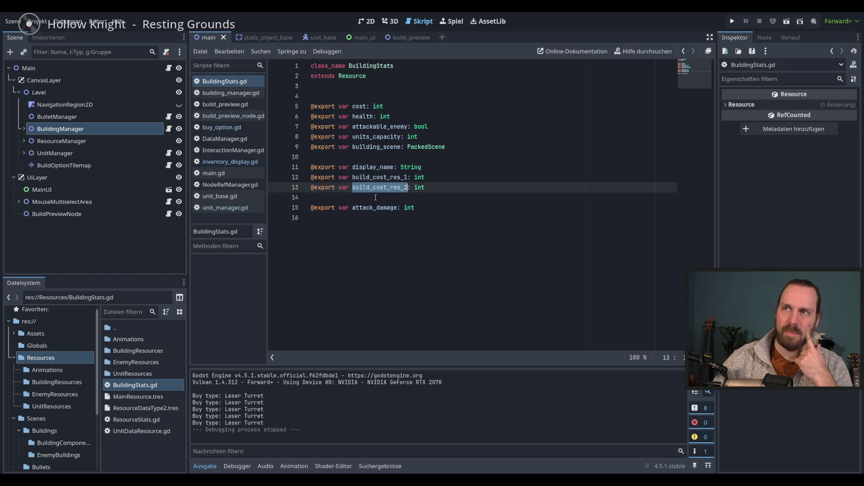
{"action": "left_click", "coordinate": [452, 151]}
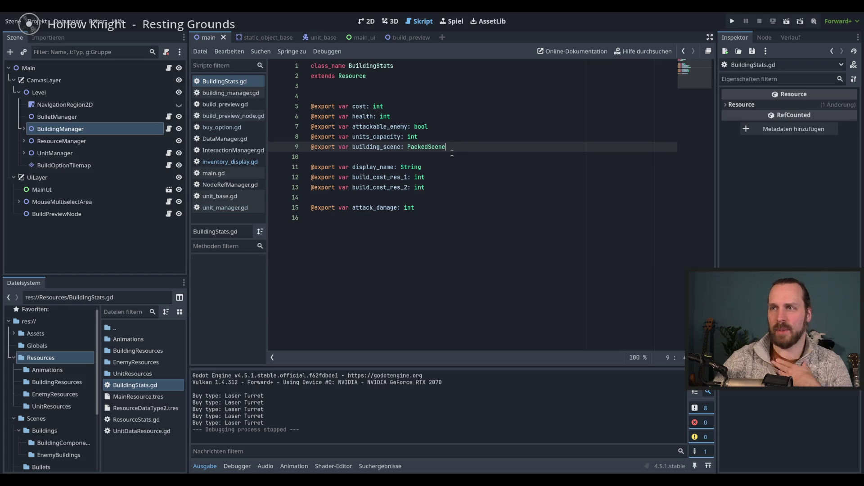
{"action": "left_click", "coordinate": [446, 210]}
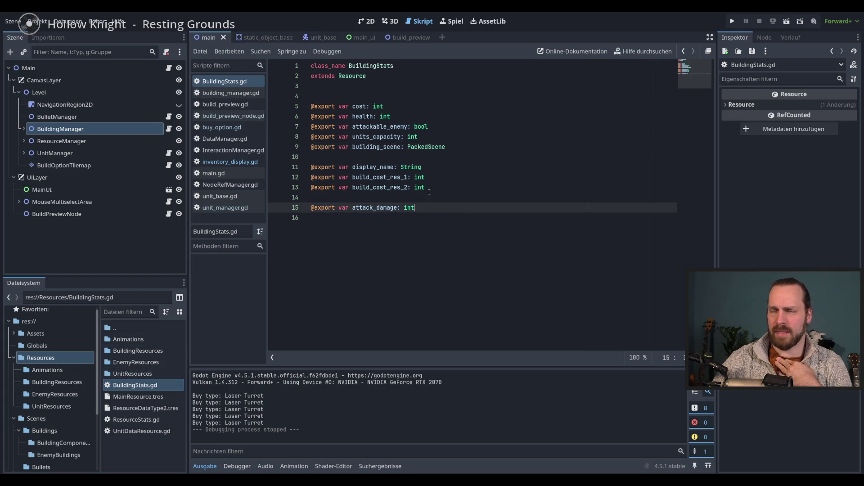
{"action": "left_click", "coordinate": [228, 127]}
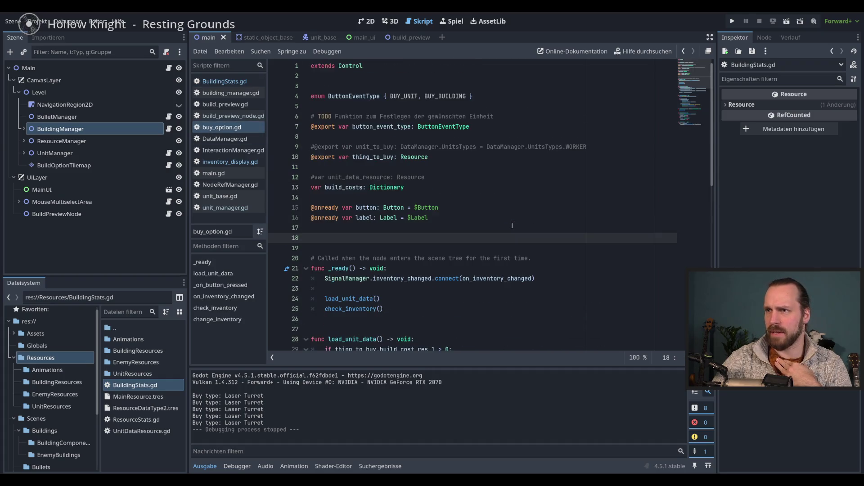
- Find the switch_build_mode call on line 47 of buy_option.gd and jump to its definition
{"action": "double_click", "coordinate": [386, 157]}
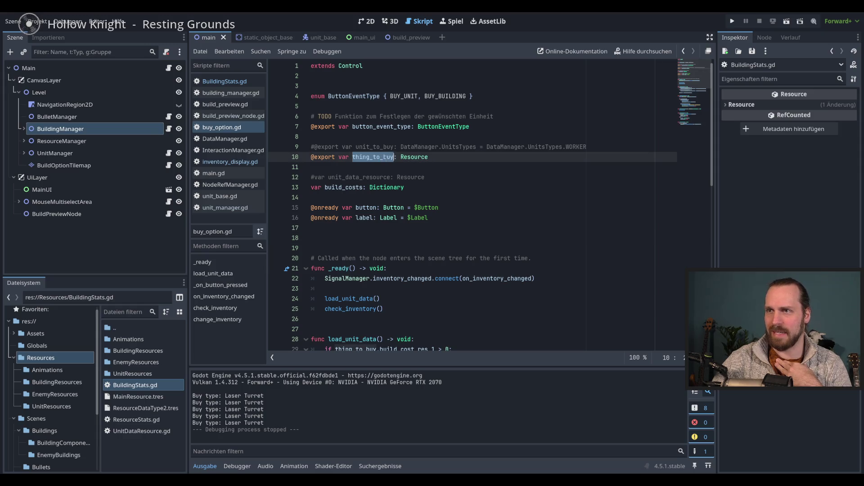
{"action": "scroll", "coordinate": [451, 217], "scroll_direction": "down", "scroll_amount": 12}
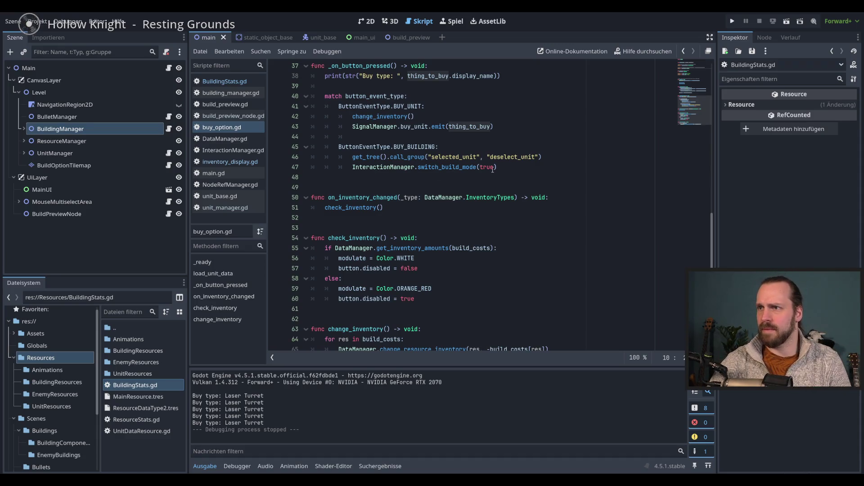
{"action": "double_click", "coordinate": [458, 168]}
{"action": "left_click", "coordinate": [531, 168]}
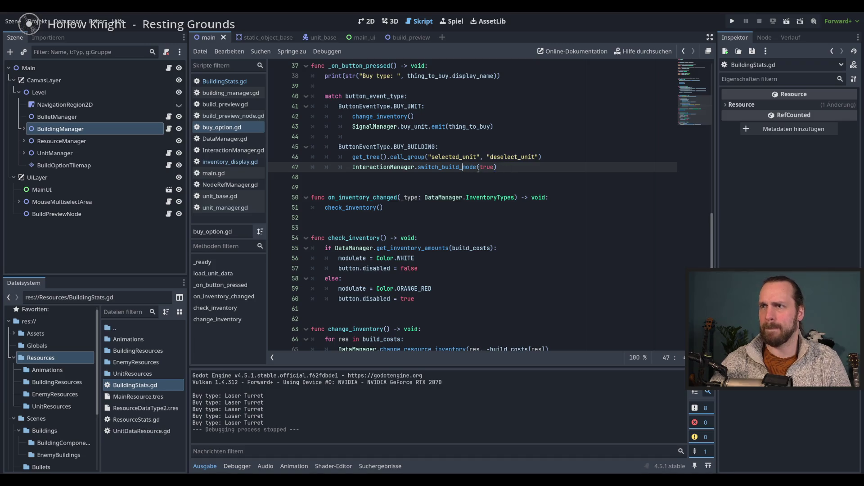
{"action": "mouse_move", "coordinate": [478, 168]}
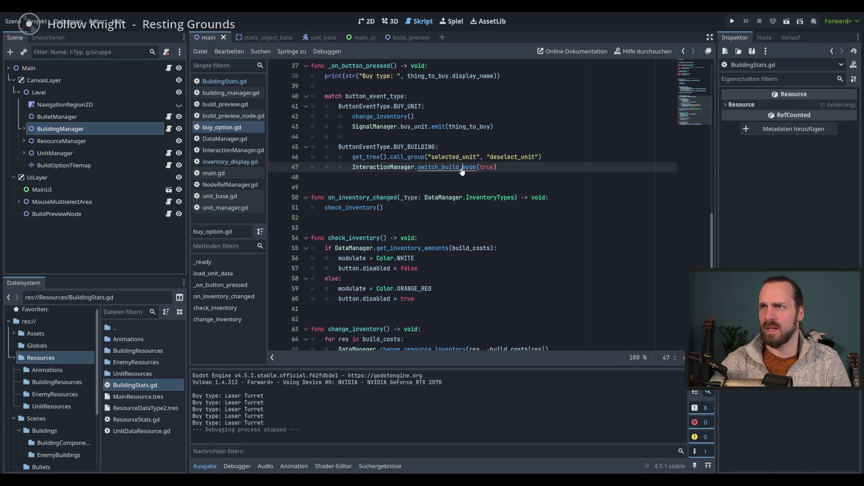
{"action": "scroll", "coordinate": [468, 171], "scroll_direction": "up", "scroll_amount": 1}
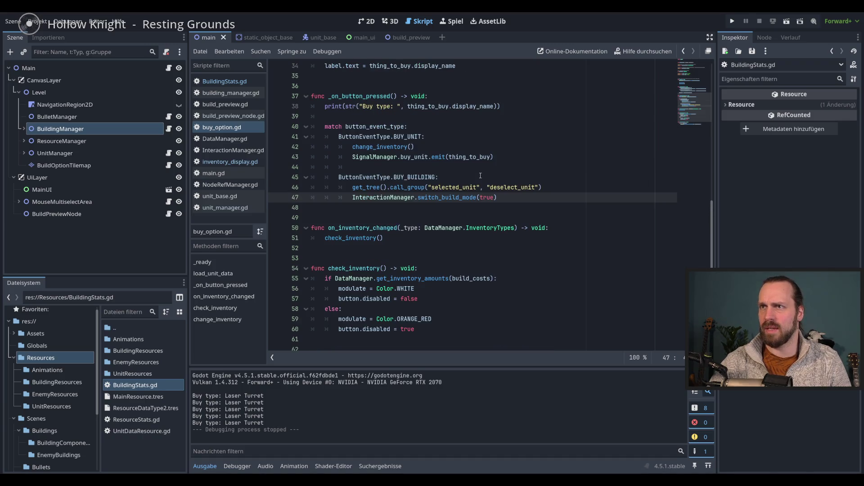
{"action": "left_click", "coordinate": [471, 196], "text": "ctrl"}
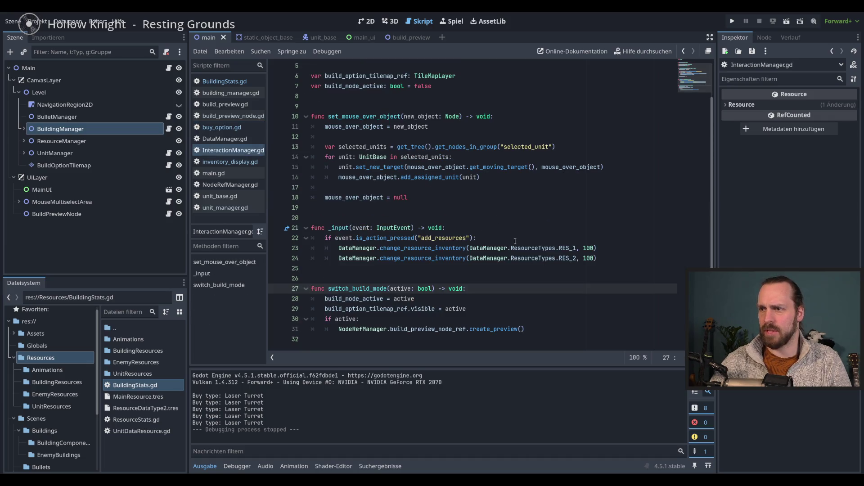
- Move the create_preview() call from InteractionManager.gd line 31 to buy_option.gd after switch_build_mode(true)
{"action": "left_click", "coordinate": [560, 330]}
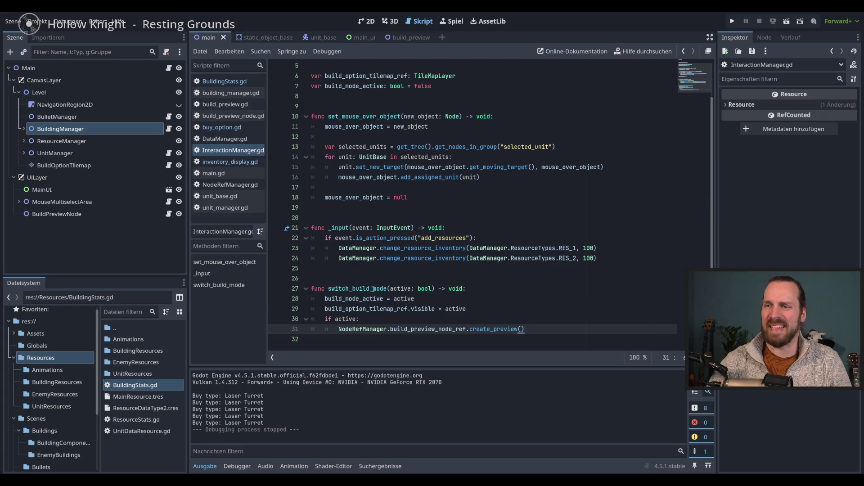
{"action": "left_click", "coordinate": [373, 289]}
{"action": "left_click", "coordinate": [544, 332]}
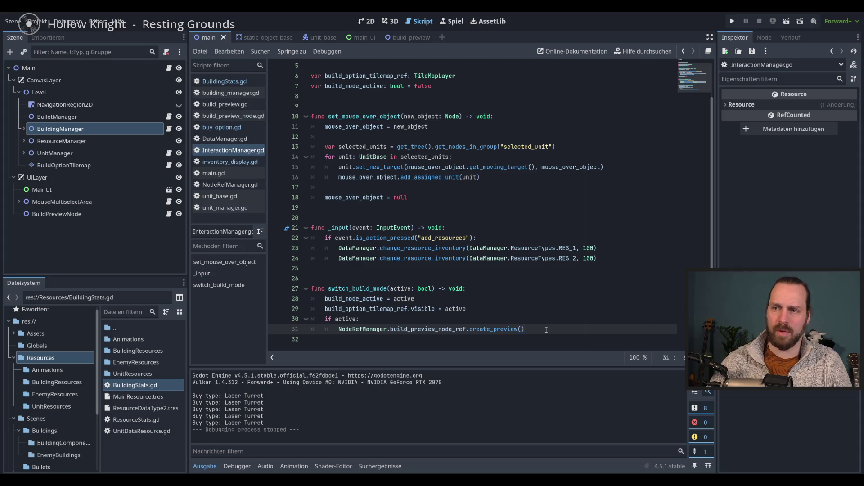
{"action": "left_click_drag", "start_coordinate": [526, 330], "coordinate": [340, 329]}
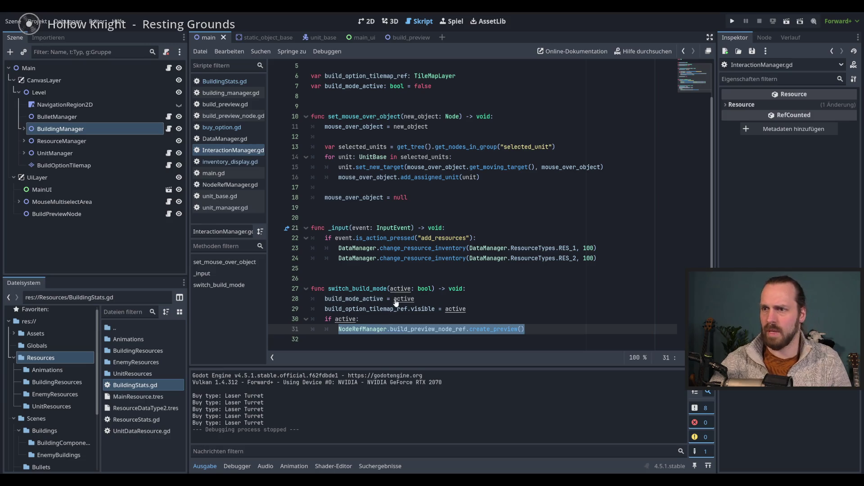
{"action": "key", "text": "ctrl+x"}
{"action": "left_click", "coordinate": [220, 128]}
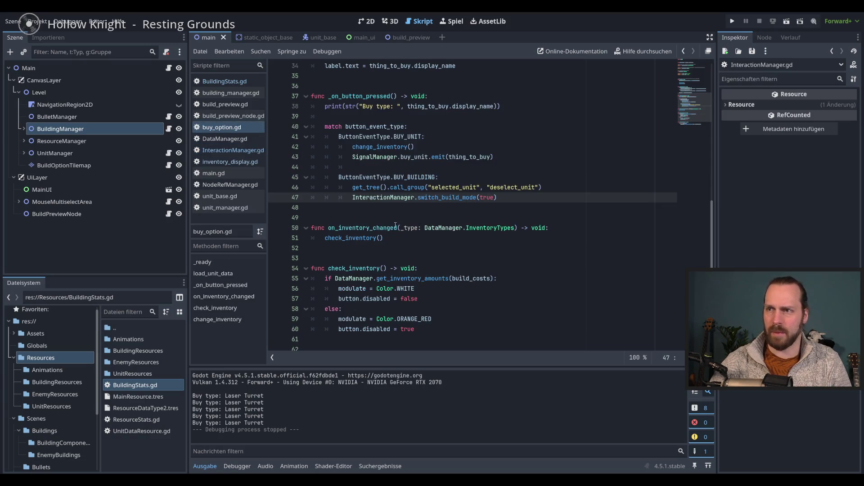
{"action": "key", "text": "Return"}
{"action": "key", "text": "ctrl+v"}
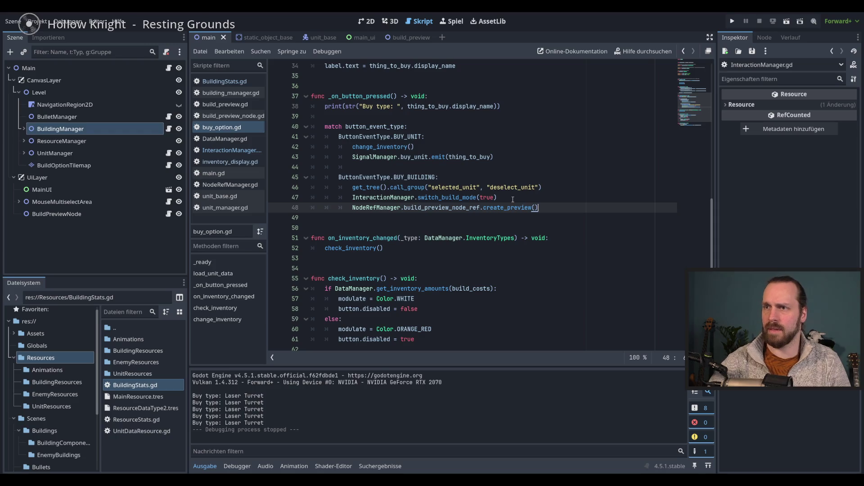
- Delete the leftover 'if active:' block in InteractionManager.gd and save the scripts
{"action": "left_click", "coordinate": [231, 163]}
{"action": "left_click", "coordinate": [230, 152]}
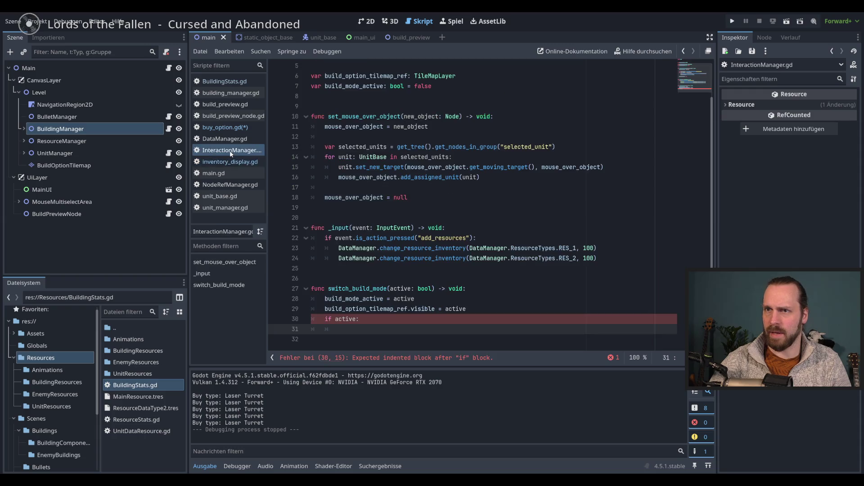
{"action": "key", "text": "BackSpace"}
{"action": "key", "text": "BackSpace"}
{"action": "key", "text": "BackSpace"}
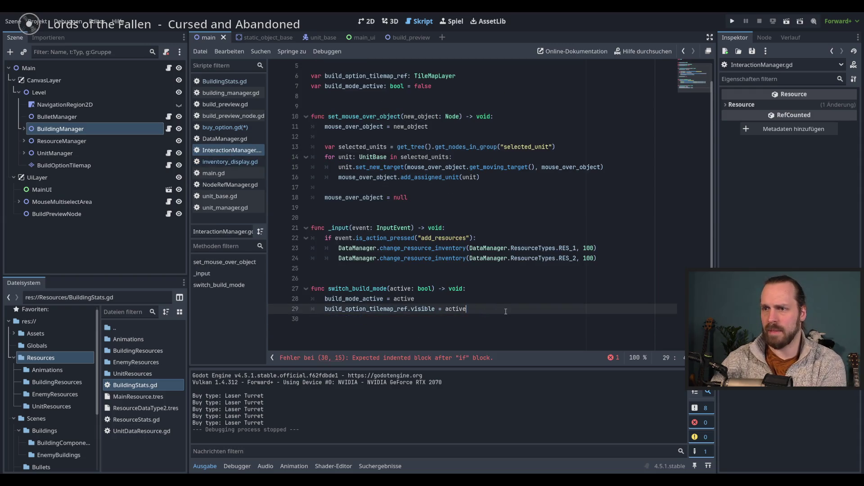
{"action": "key", "text": "ctrl+s"}
{"action": "left_click", "coordinate": [229, 161]}
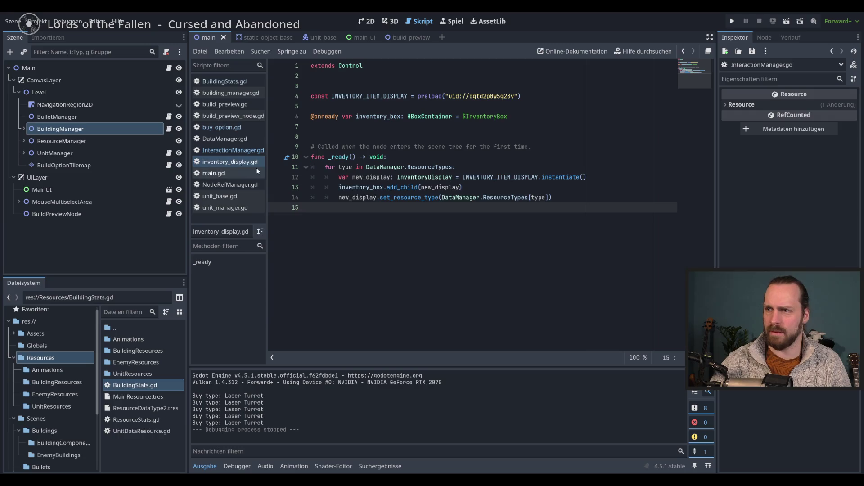
- Check the new create_preview() call on line 48 of buy_option.gd and run the project
{"action": "left_click", "coordinate": [223, 151]}
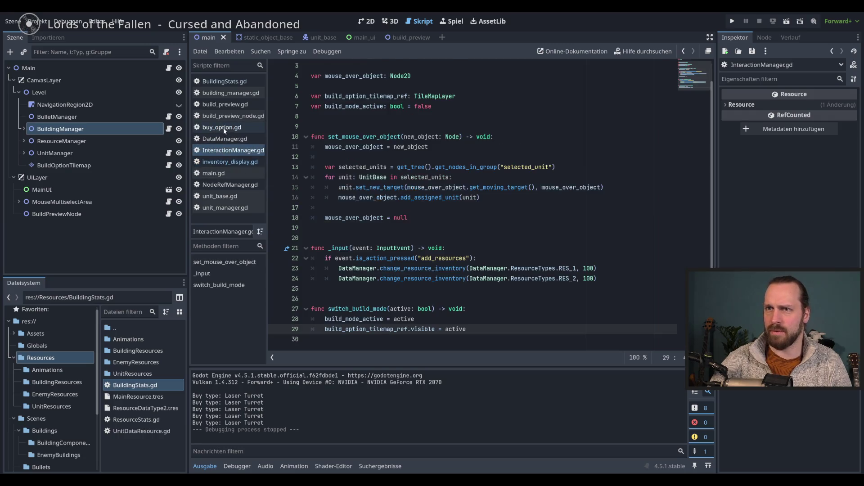
{"action": "left_click", "coordinate": [224, 129]}
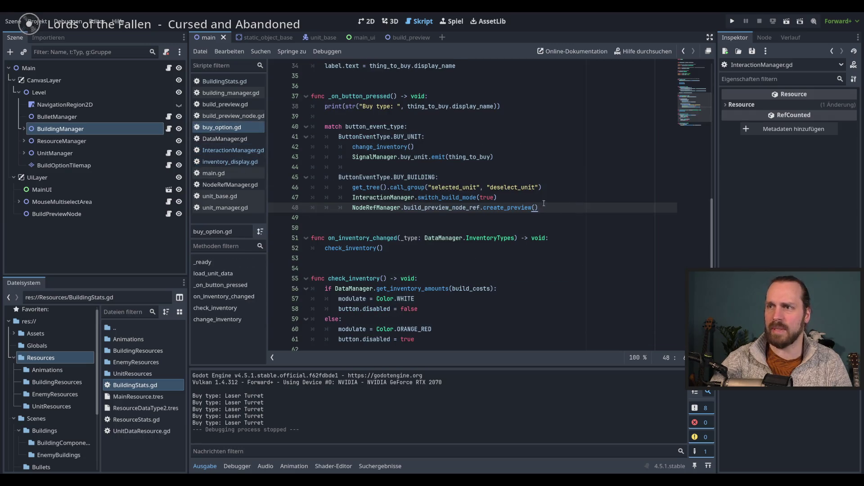
{"action": "left_click", "coordinate": [560, 201]}
{"action": "left_click", "coordinate": [570, 208]}
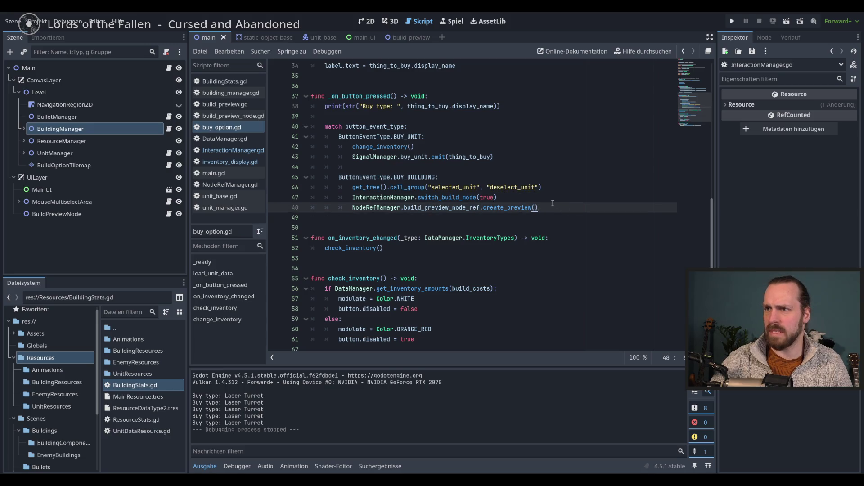
{"action": "key", "text": "Up"}
{"action": "left_click", "coordinate": [572, 208]}
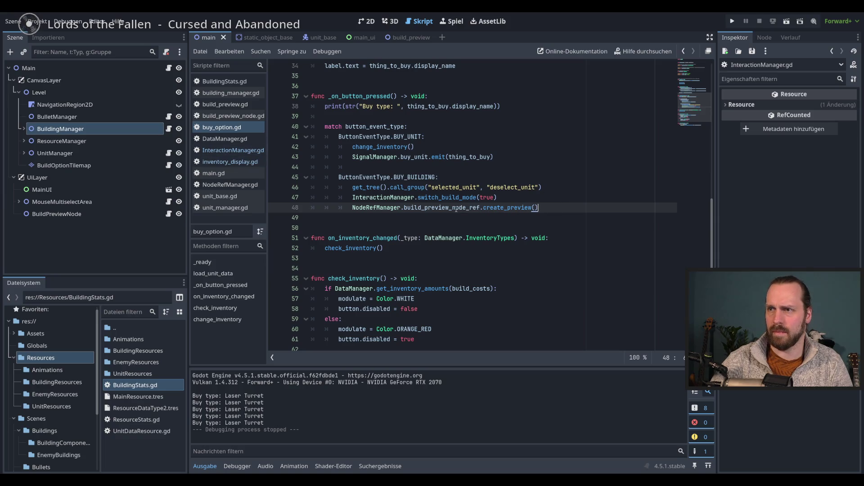
{"action": "mouse_move", "coordinate": [431, 210]}
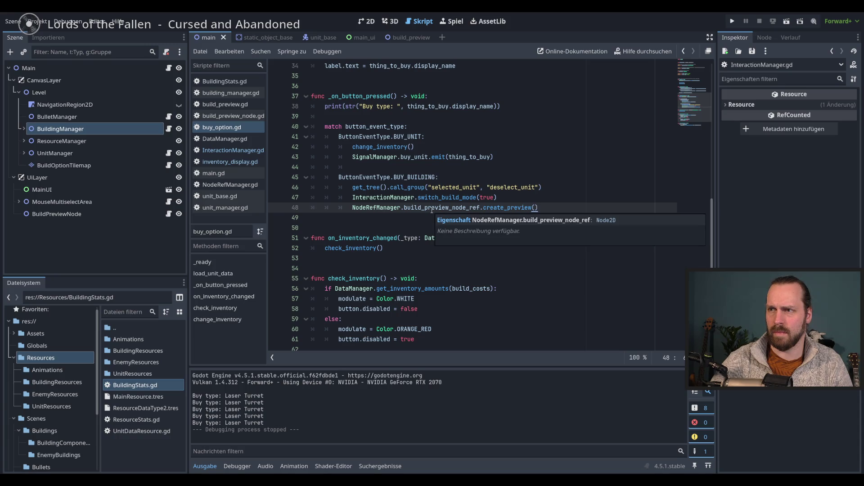
{"action": "key", "text": "F5"}
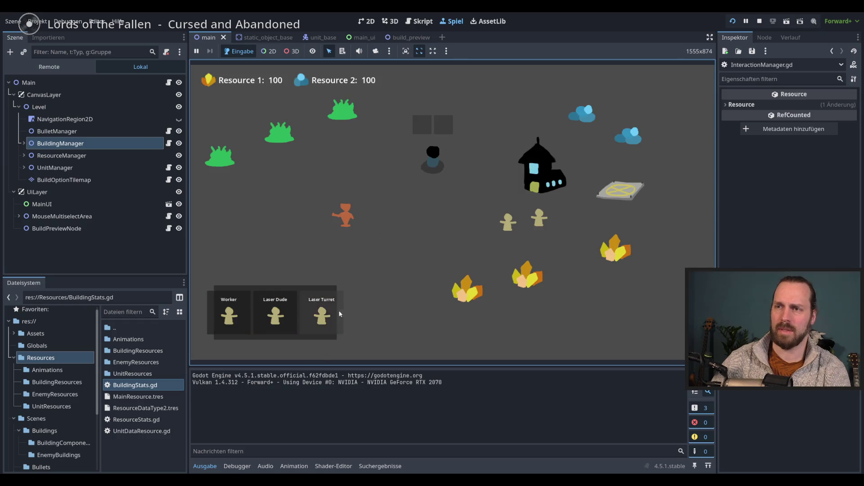
- Buy a Laser Turret in the running game to see its preview, then stop the game
{"action": "left_click", "coordinate": [321, 315]}
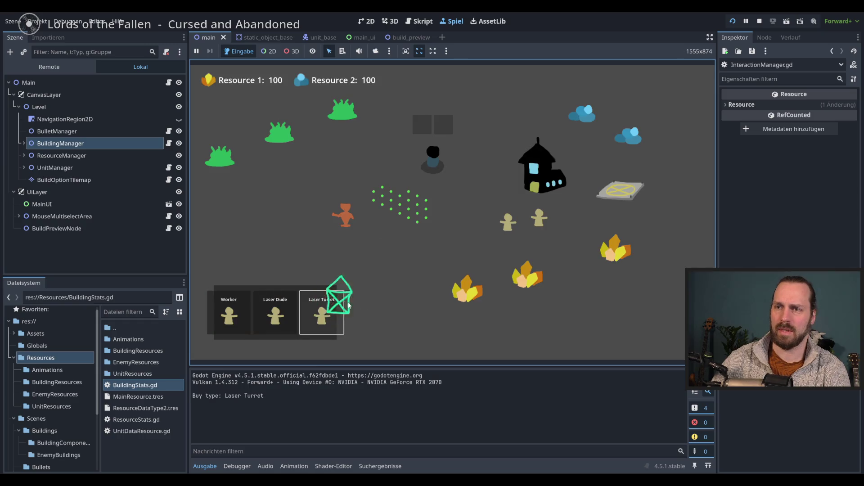
{"action": "key", "text": "F8"}
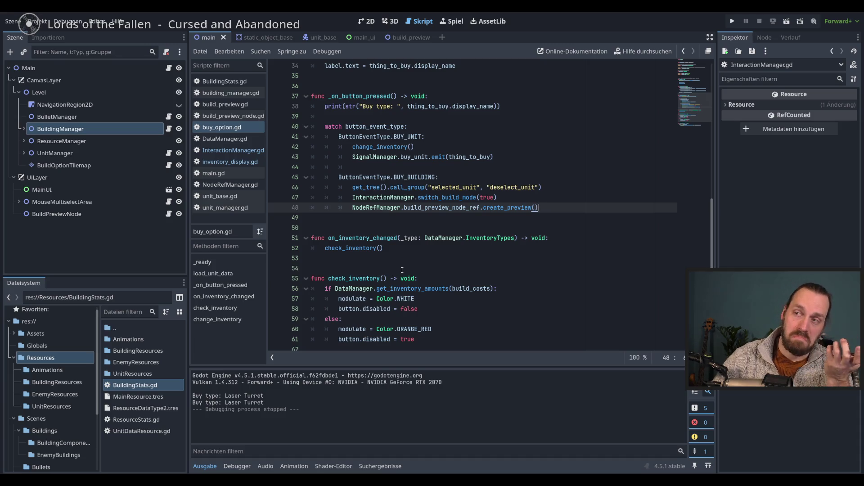
- Pass thing_to_buy as the argument of create_preview() on line 48 of buy_option.gd
{"action": "key", "text": "Up"}
{"action": "key", "text": "Down"}
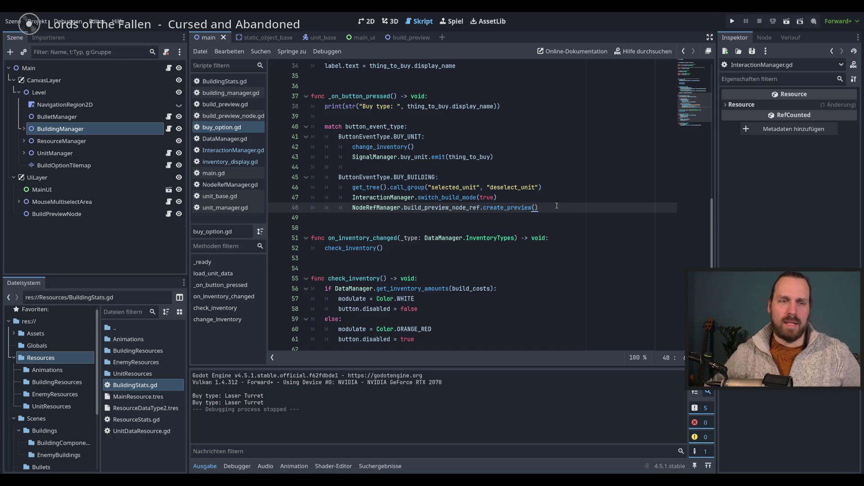
{"action": "double_click", "coordinate": [503, 207]}
{"action": "left_click", "coordinate": [549, 207]}
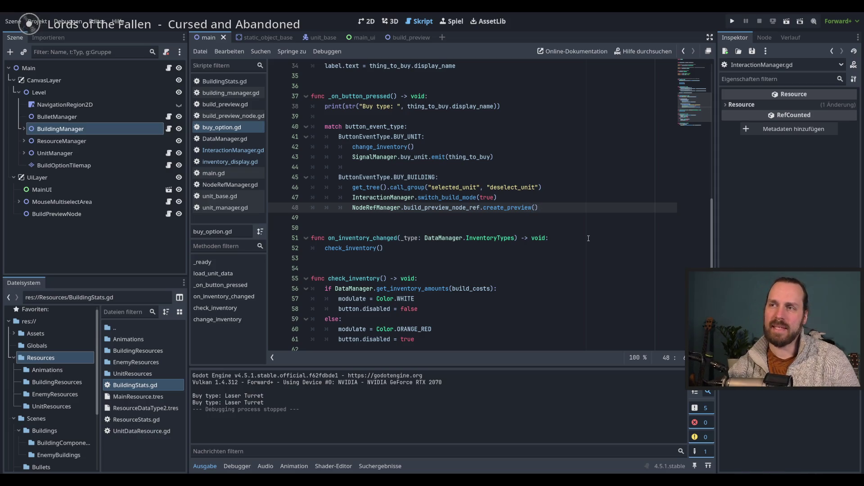
{"action": "scroll", "coordinate": [564, 255], "scroll_direction": "up", "scroll_amount": 10}
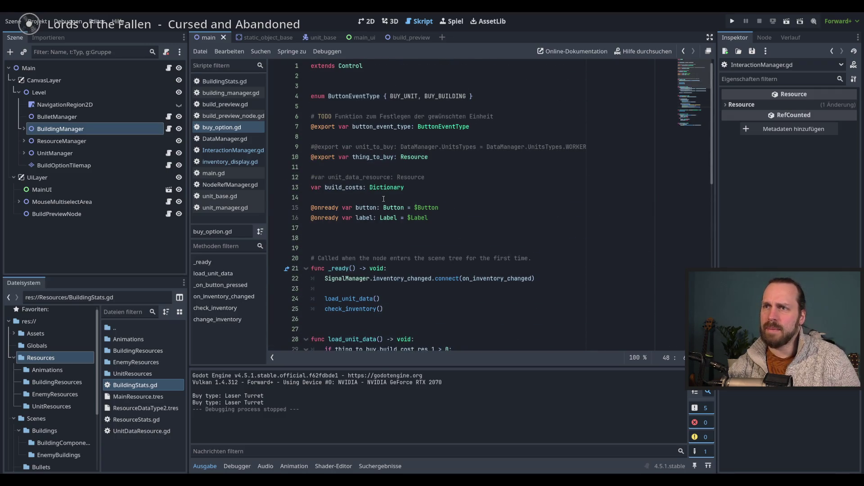
{"action": "scroll", "coordinate": [553, 183], "scroll_direction": "down", "scroll_amount": 12}
{"action": "type", "text": "thing"}
{"action": "key", "text": "Return"}
{"action": "key", "text": "End"}
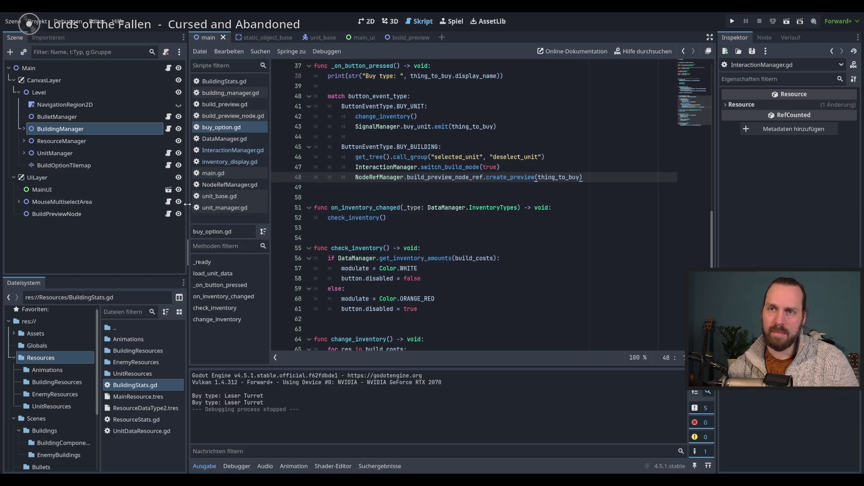
- Narrow the scene panel slightly and open build_preview_node.gd
{"action": "left_click_drag", "start_coordinate": [188, 204], "coordinate": [184, 205]}
{"action": "left_click", "coordinate": [228, 151]}
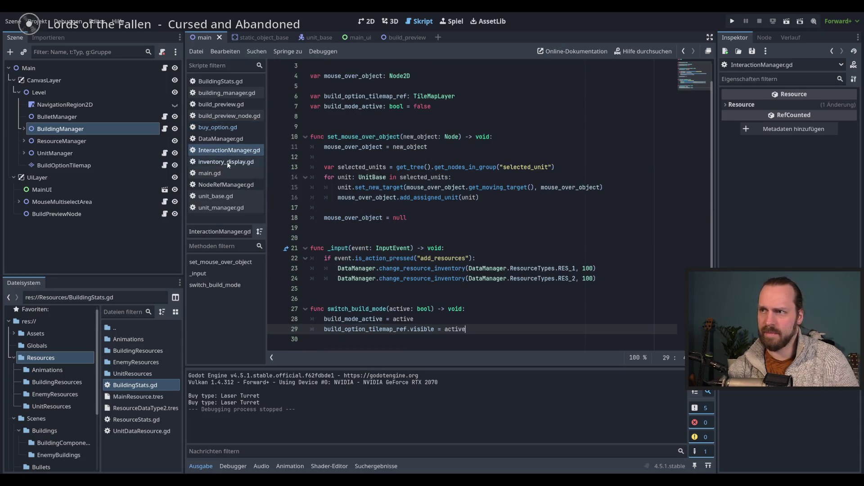
{"action": "left_click", "coordinate": [221, 127]}
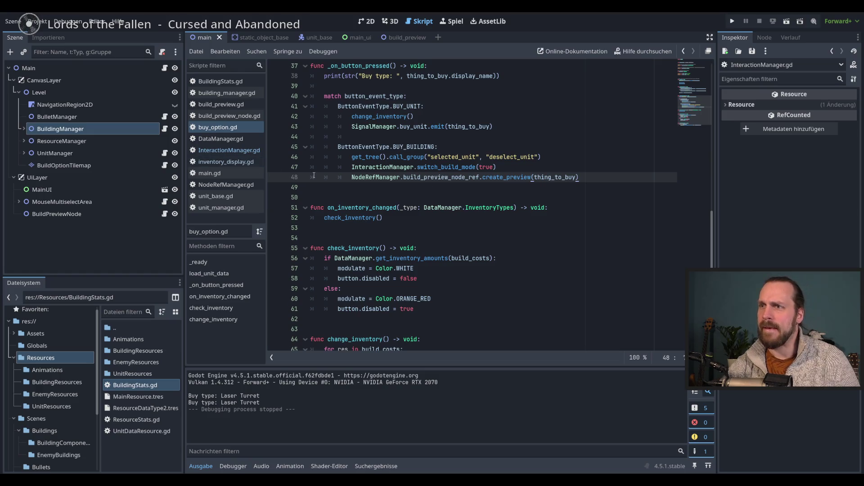
{"action": "left_click", "coordinate": [233, 118]}
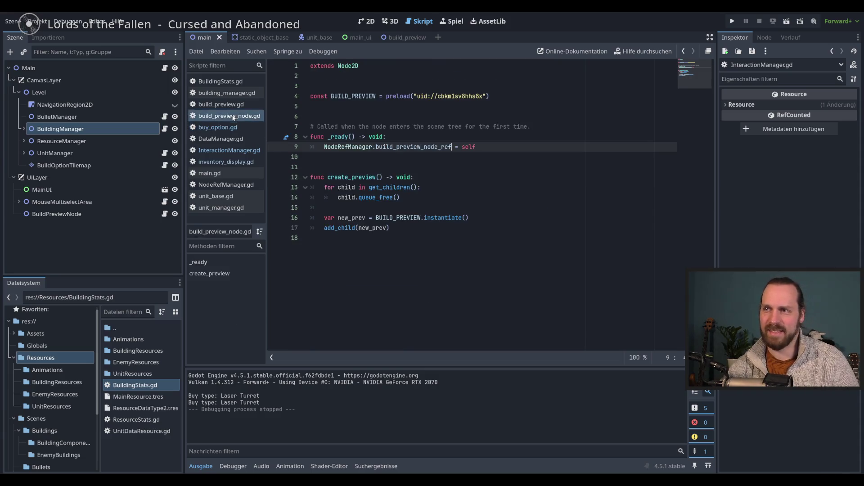
- Change line 12 to func create_preview(buy_resource: Resource) and review the function body
{"action": "left_click", "coordinate": [379, 179]}
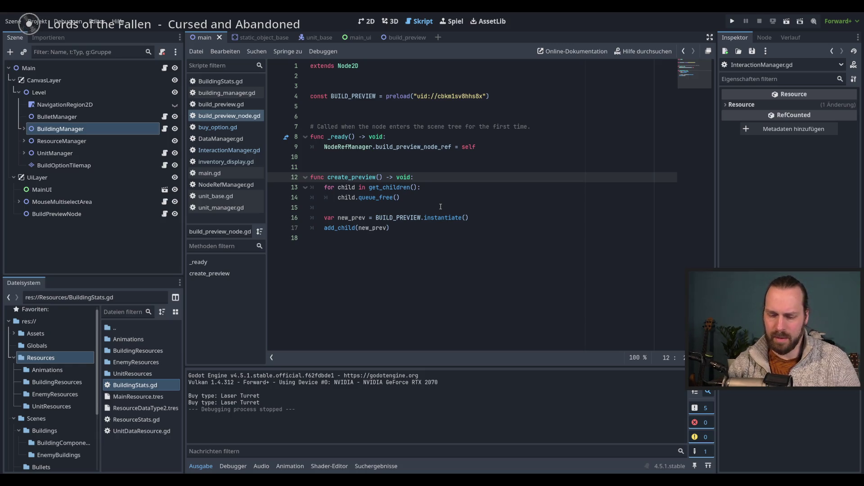
{"action": "type", "text": "buy_resour"}
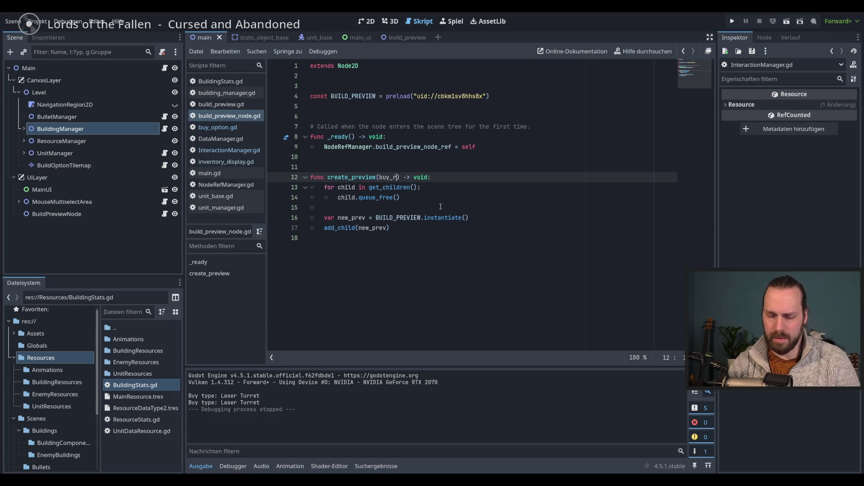
{"action": "type", "text": "ce: Res"}
{"action": "key", "text": "Return"}
{"action": "key", "text": "End"}
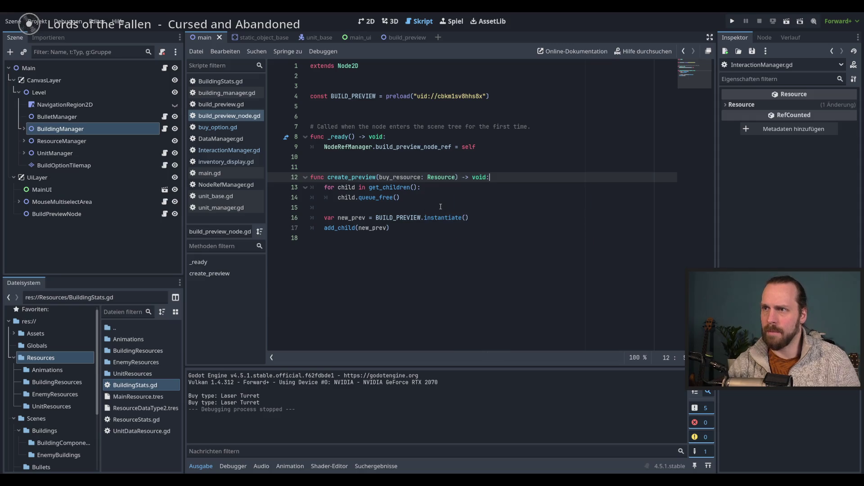
{"action": "left_click", "coordinate": [481, 236]}
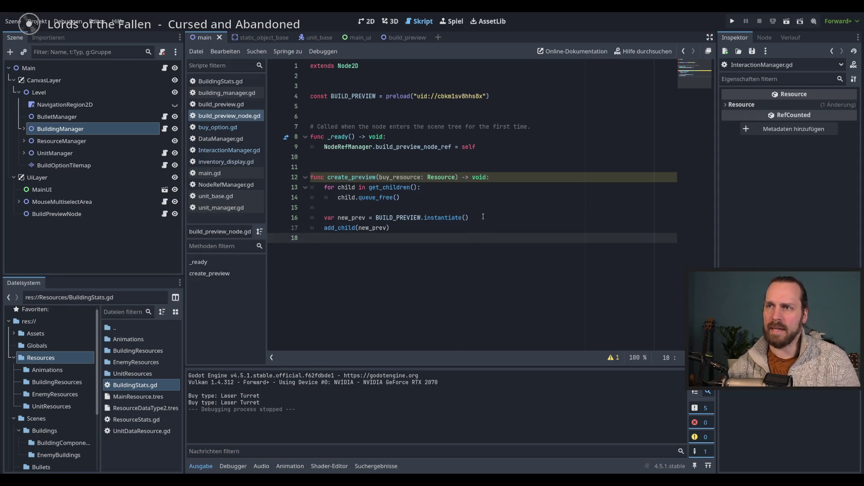
{"action": "left_click", "coordinate": [422, 225]}
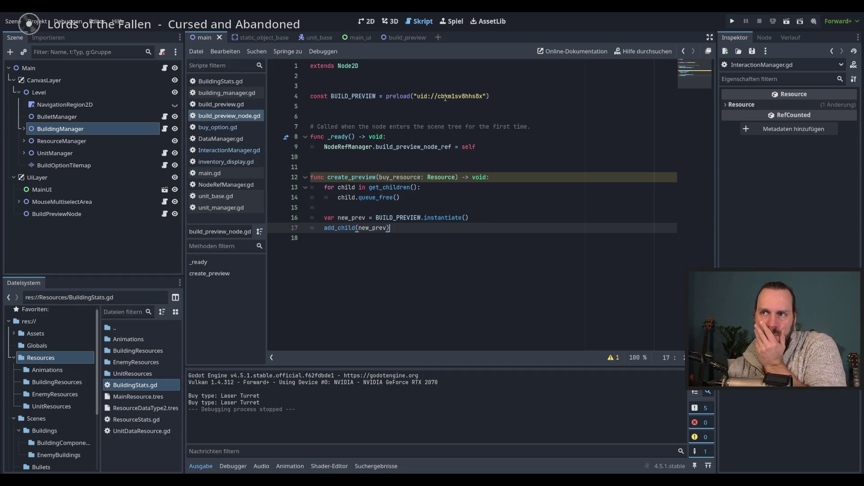
{"action": "mouse_move", "coordinate": [445, 98]}
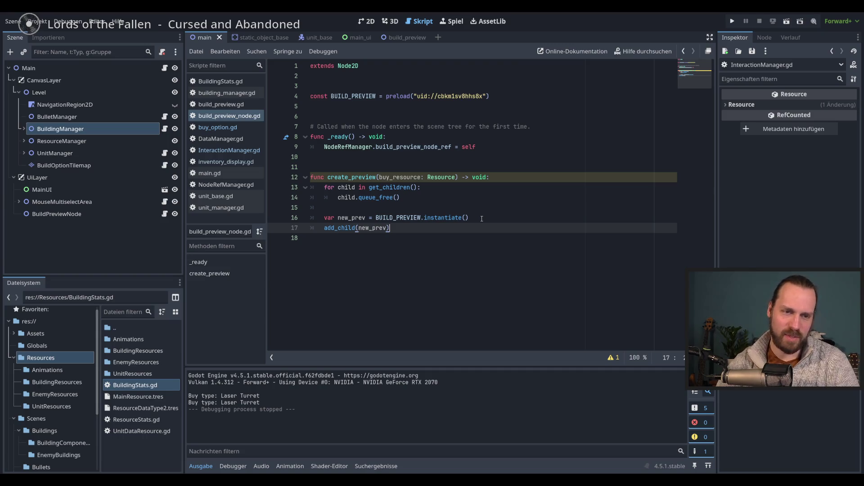
{"action": "left_click", "coordinate": [500, 220]}
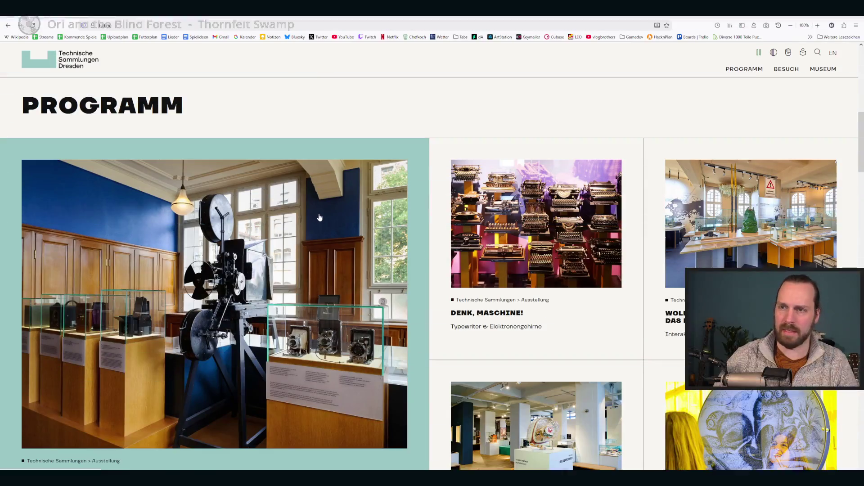
- Open the Kamerastadt Dresden exhibition page in Firefox and scroll through it
{"action": "scroll", "coordinate": [324, 217], "scroll_direction": "down", "scroll_amount": 5}
{"action": "scroll", "coordinate": [366, 216], "scroll_direction": "up", "scroll_amount": 4}
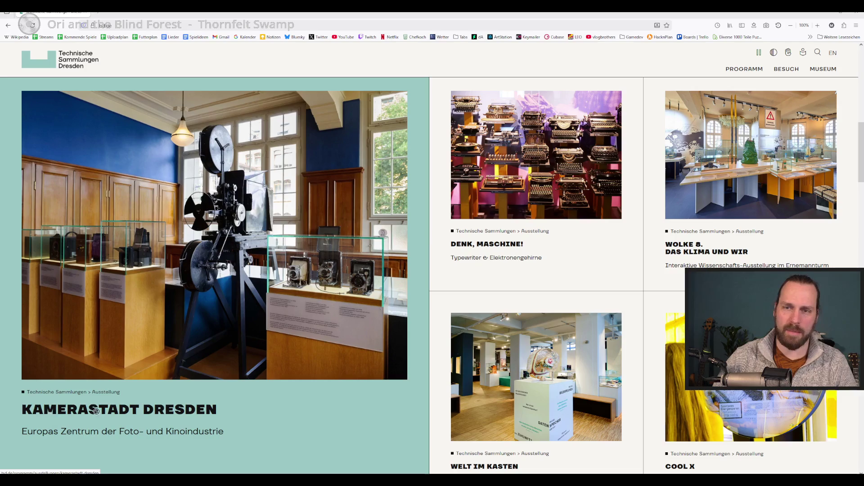
{"action": "left_click", "coordinate": [116, 428]}
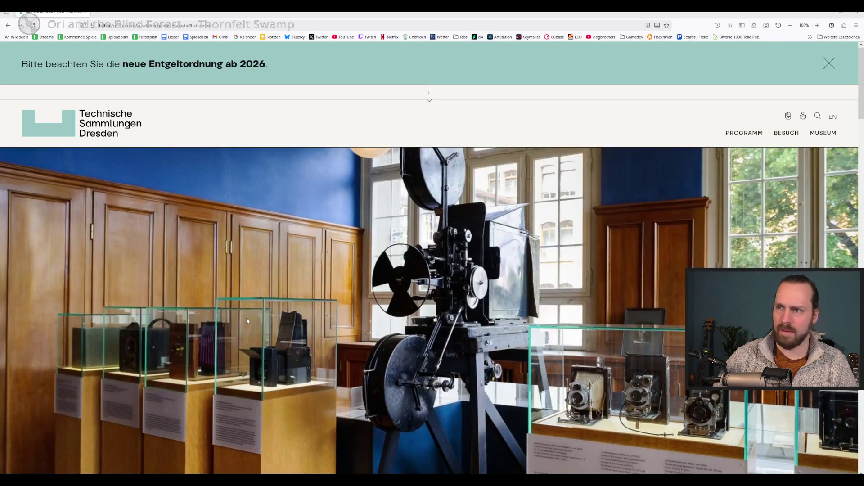
{"action": "scroll", "coordinate": [247, 320], "scroll_direction": "down", "scroll_amount": 3}
{"action": "scroll", "coordinate": [540, 291], "scroll_direction": "down", "scroll_amount": 4}
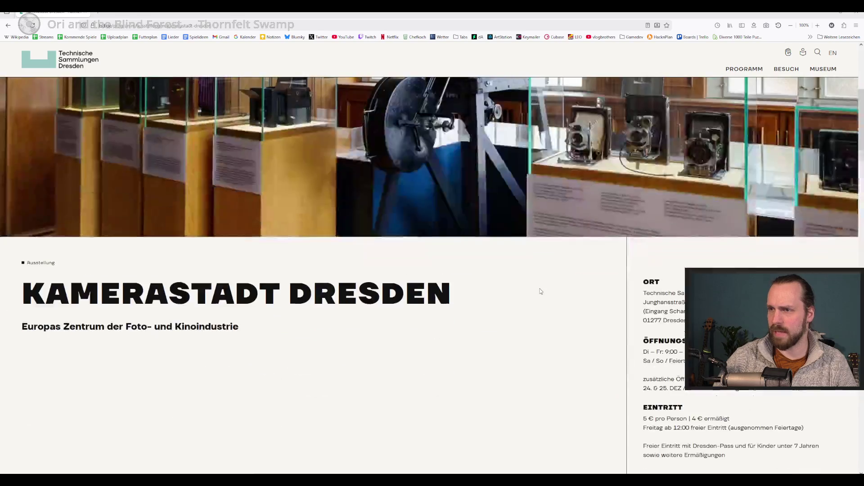
{"action": "scroll", "coordinate": [540, 291], "scroll_direction": "down", "scroll_amount": 8}
{"action": "scroll", "coordinate": [534, 288], "scroll_direction": "down", "scroll_amount": 10}
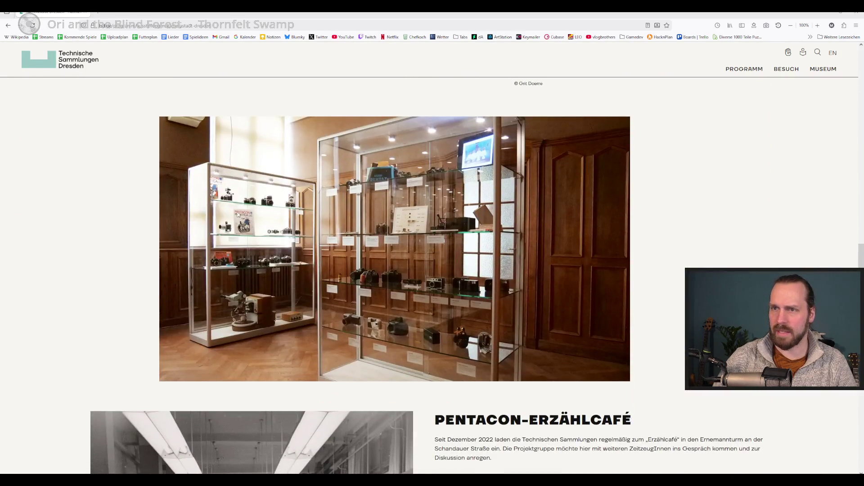
{"action": "scroll", "coordinate": [444, 298], "scroll_direction": "down", "scroll_amount": 13}
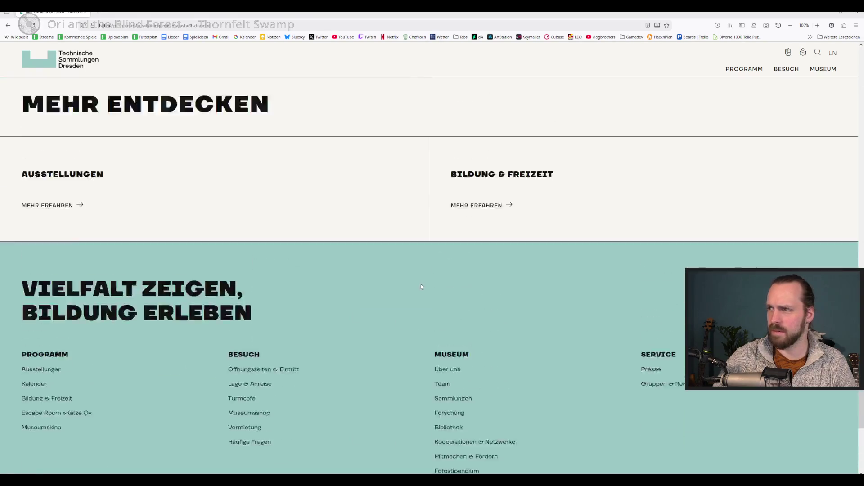
{"action": "scroll", "coordinate": [382, 299], "scroll_direction": "up", "scroll_amount": 15}
{"action": "scroll", "coordinate": [383, 299], "scroll_direction": "up", "scroll_amount": 15}
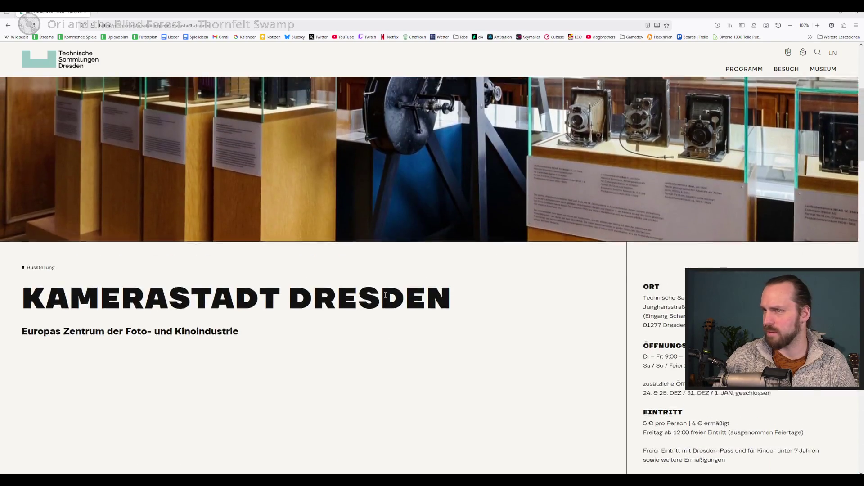
{"action": "scroll", "coordinate": [385, 296], "scroll_direction": "up", "scroll_amount": 5}
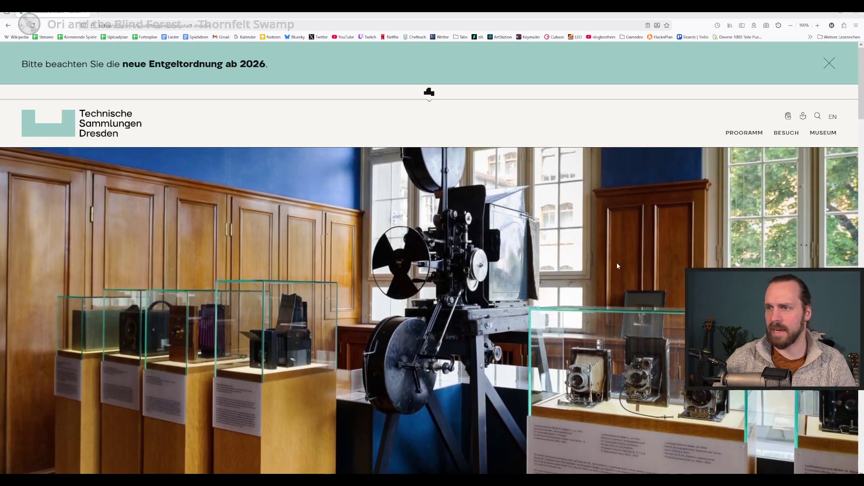
{"action": "scroll", "coordinate": [617, 266], "scroll_direction": "down", "scroll_amount": 10}
{"action": "scroll", "coordinate": [619, 260], "scroll_direction": "down", "scroll_amount": 15}
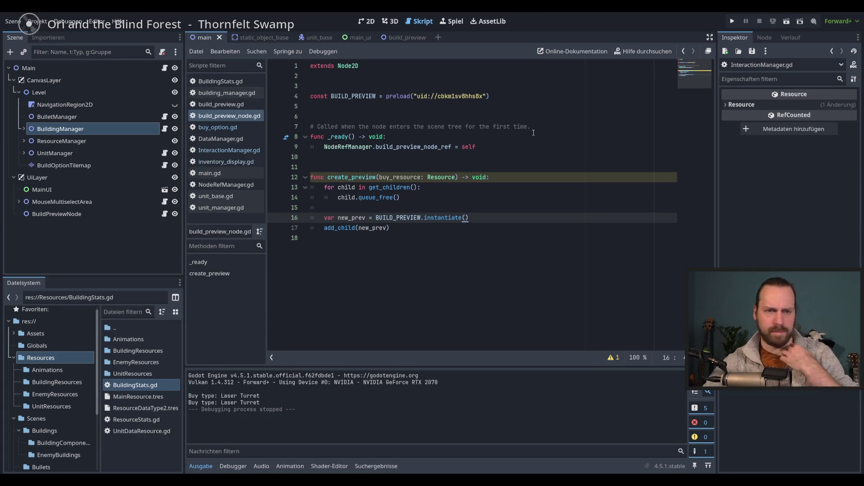
- Review create_preview in build_preview_node.gd, then open build_preview.gd from its preload line
{"action": "key", "text": "Up"}
{"action": "key", "text": "Up"}
{"action": "key", "text": "Up"}
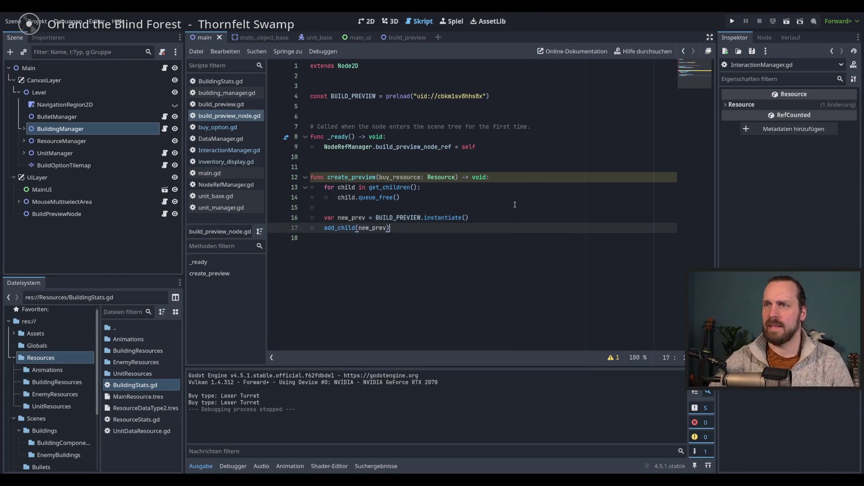
{"action": "key", "text": "ctrl+d"}
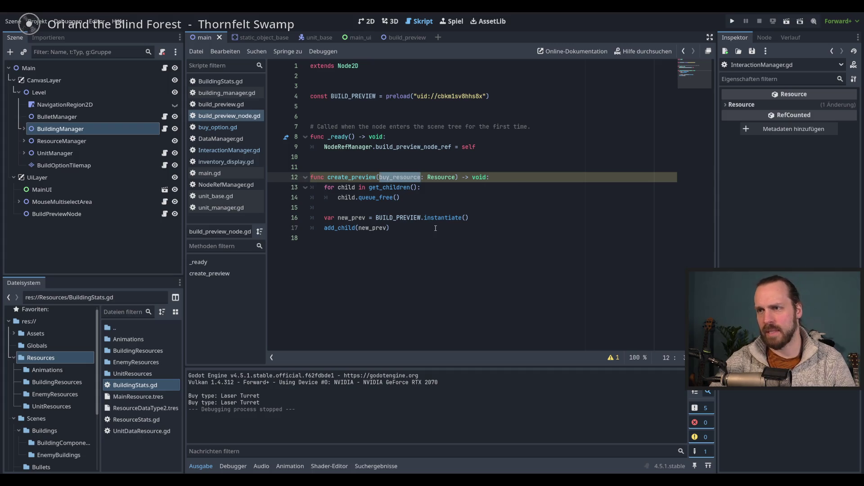
{"action": "left_click", "coordinate": [435, 228]}
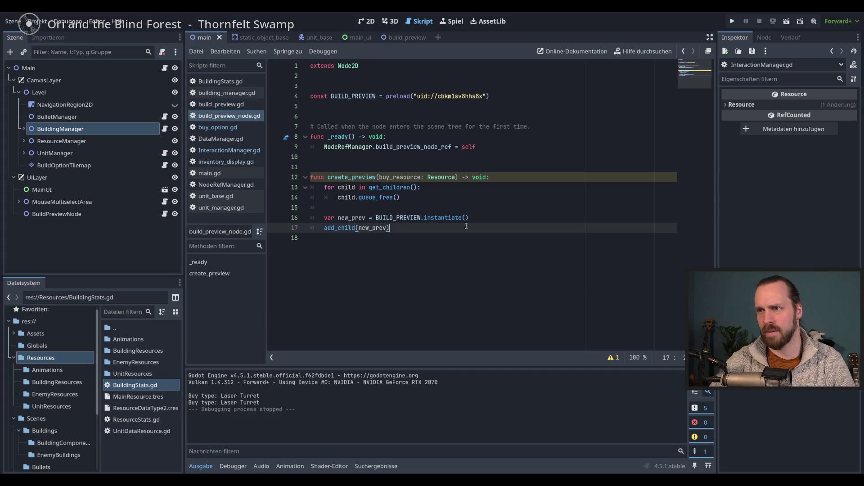
{"action": "left_click", "coordinate": [498, 218]}
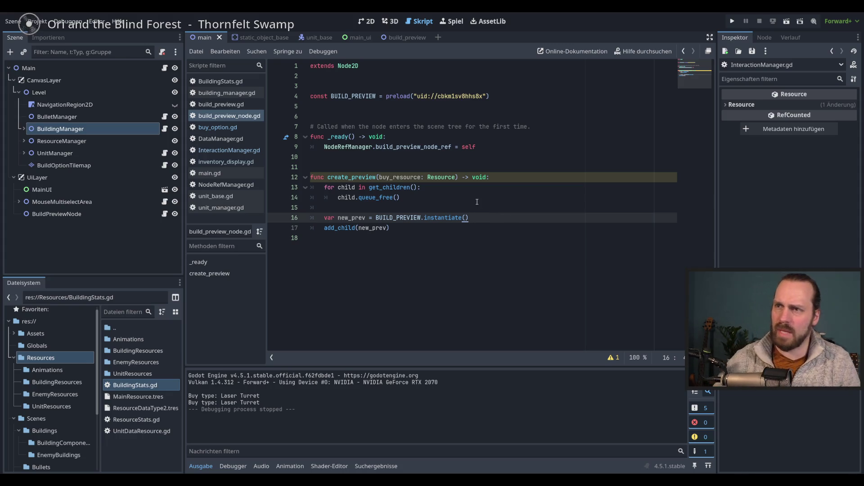
{"action": "left_click", "coordinate": [457, 101], "text": "ctrl"}
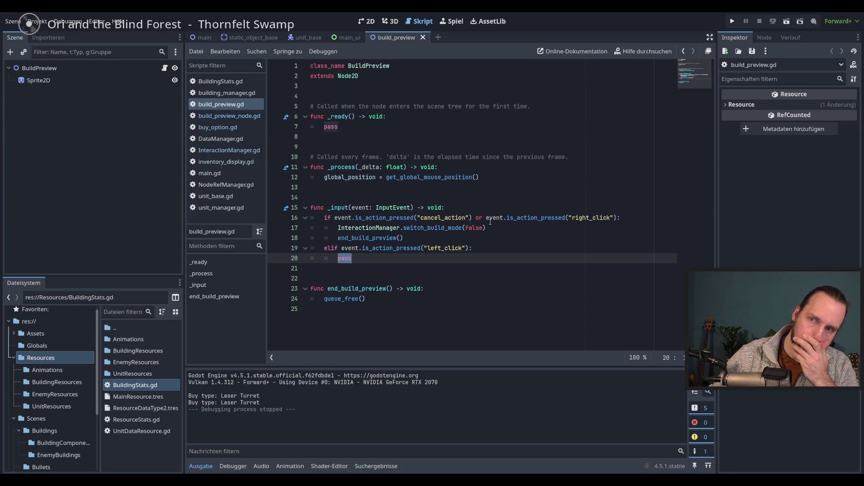
{"action": "left_click", "coordinate": [453, 306]}
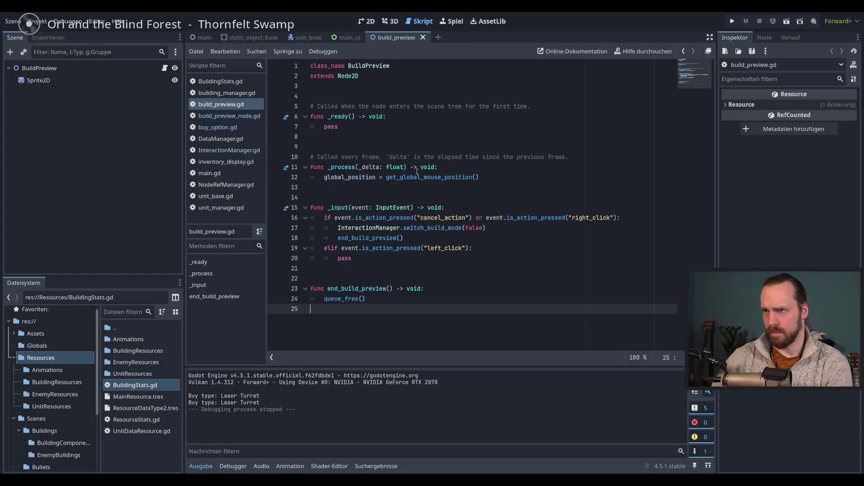
- Delete the empty _ready function and add a blank line above end_build_preview
{"action": "left_click_drag", "start_coordinate": [336, 96], "coordinate": [379, 136]}
{"action": "key", "text": "BackSpace"}
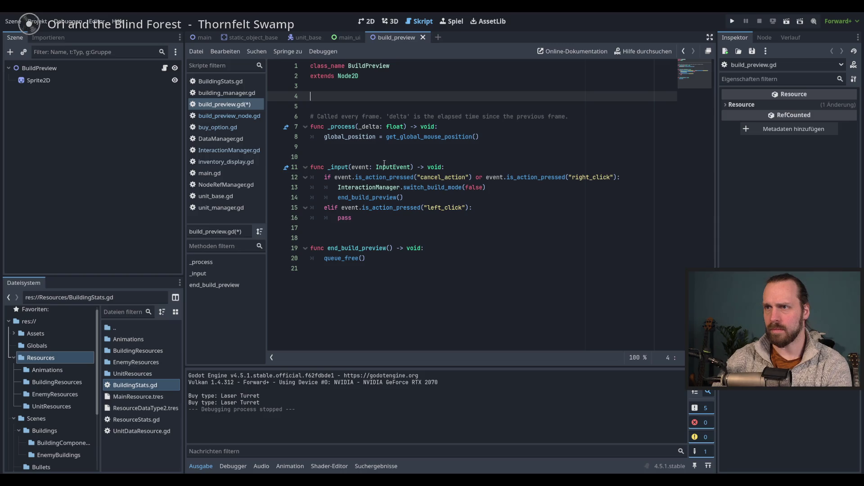
{"action": "left_click", "coordinate": [338, 239]}
{"action": "key", "text": "Return"}
{"action": "key", "text": "Return"}
{"action": "key", "text": "Return"}
{"action": "left_click", "coordinate": [344, 250]}
- Write a setup_preview(data: Resource) -> void stub holding pass, save, and return to build_preview_node.gd
{"action": "type", "text": "func set"}
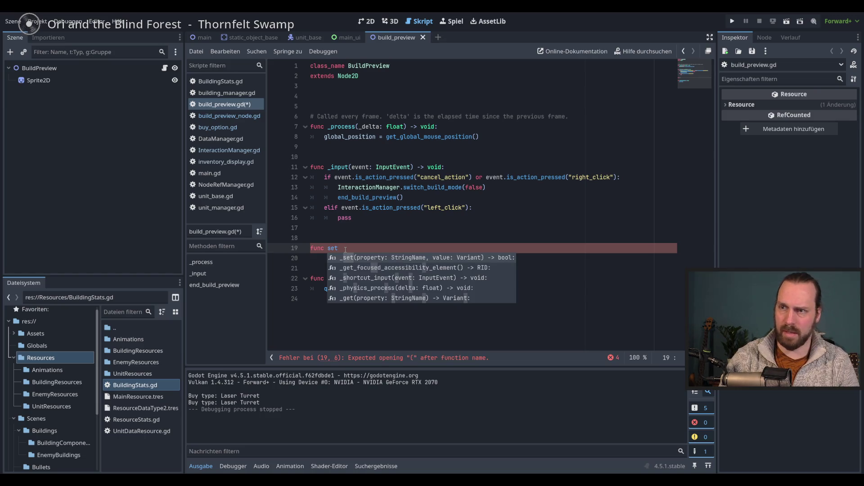
{"action": "type", "text": "up"}
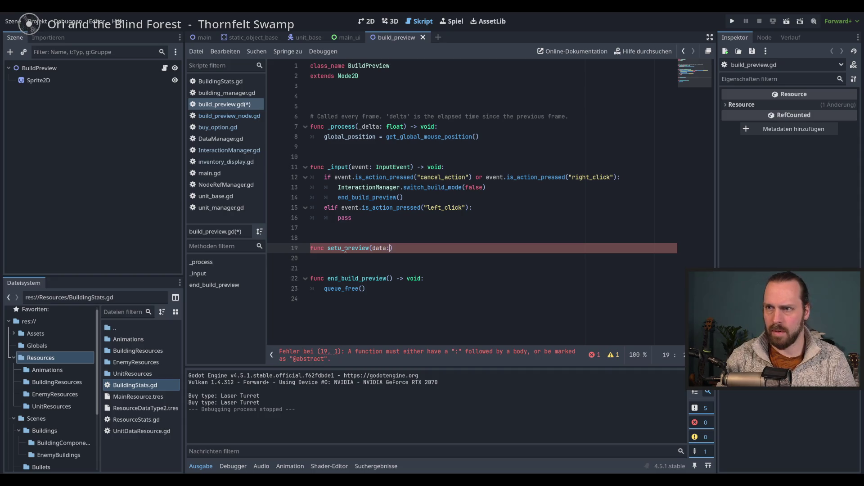
{"action": "type", "text": "esource"}
{"action": "key", "text": "Right"}
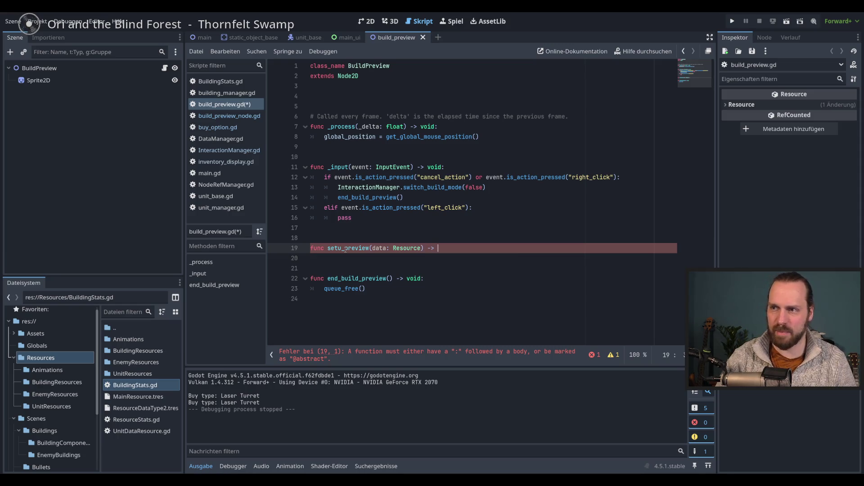
{"action": "type", "text": "void:"}
{"action": "key", "text": "Return"}
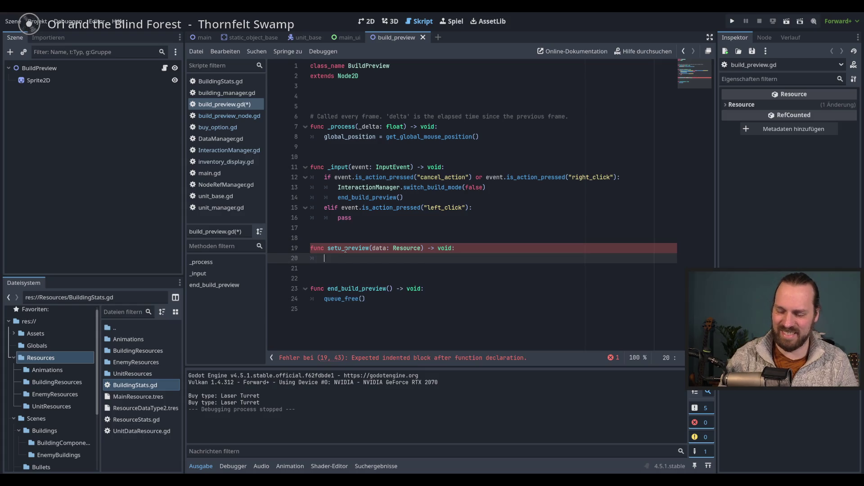
{"action": "type", "text": "pass"}
{"action": "left_click", "coordinate": [344, 249]}
{"action": "type", "text": "p"}
{"action": "key", "text": "ctrl+s"}
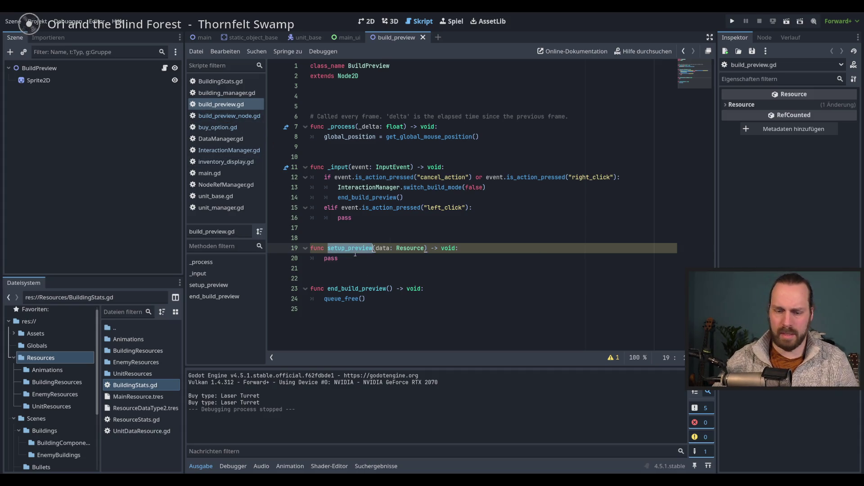
{"action": "left_click", "coordinate": [228, 116]}
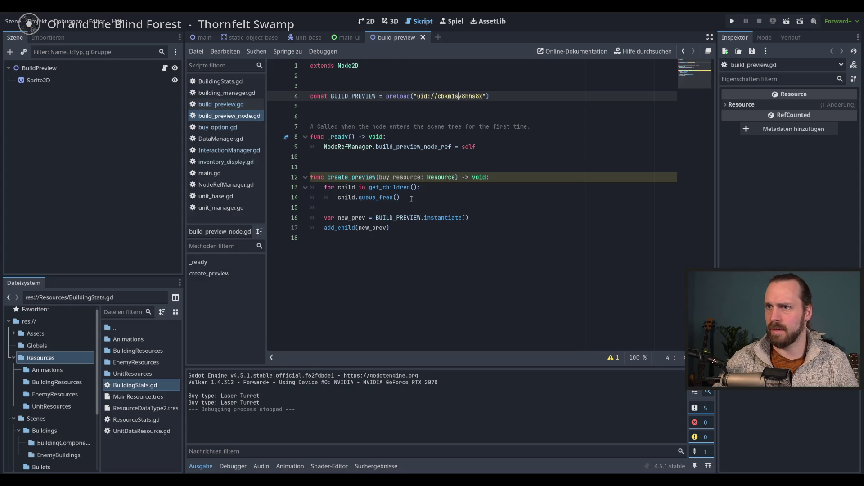
- Start a new line after the instantiate call and check setup_preview's definition in build_preview.gd
{"action": "left_click", "coordinate": [502, 217]}
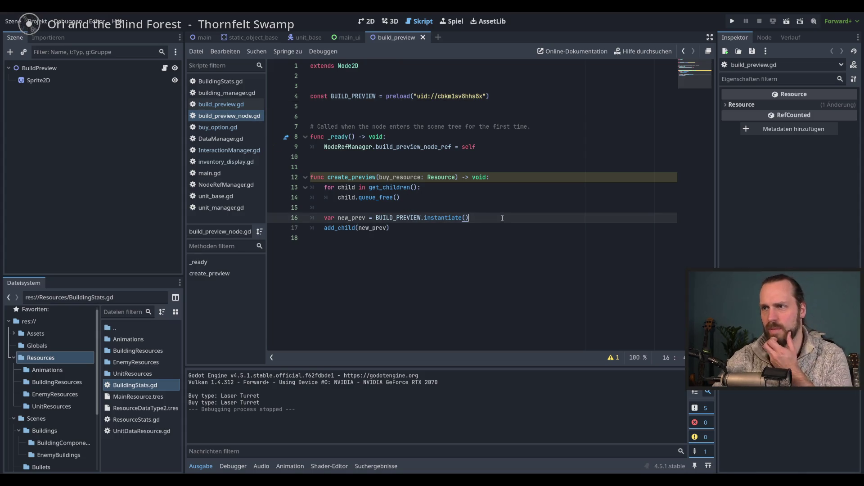
{"action": "key", "text": "Return"}
{"action": "key", "text": "Return"}
{"action": "type", "text": ".set"}
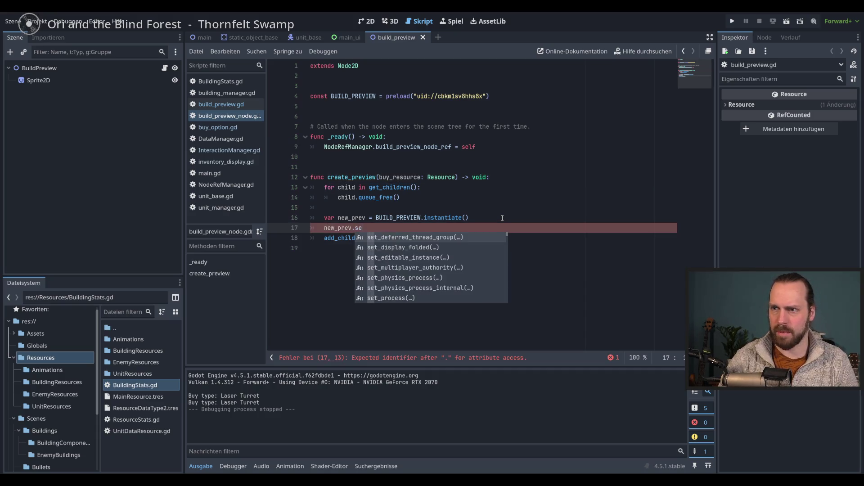
{"action": "key", "text": "Escape"}
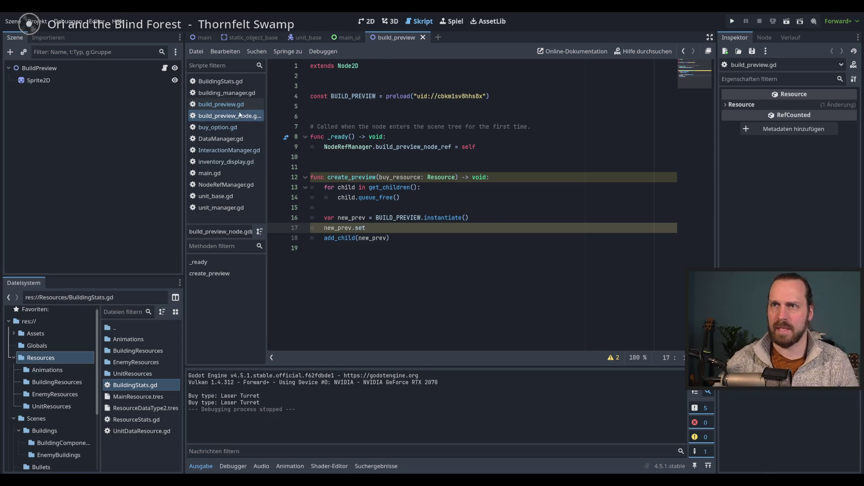
{"action": "left_click", "coordinate": [225, 105]}
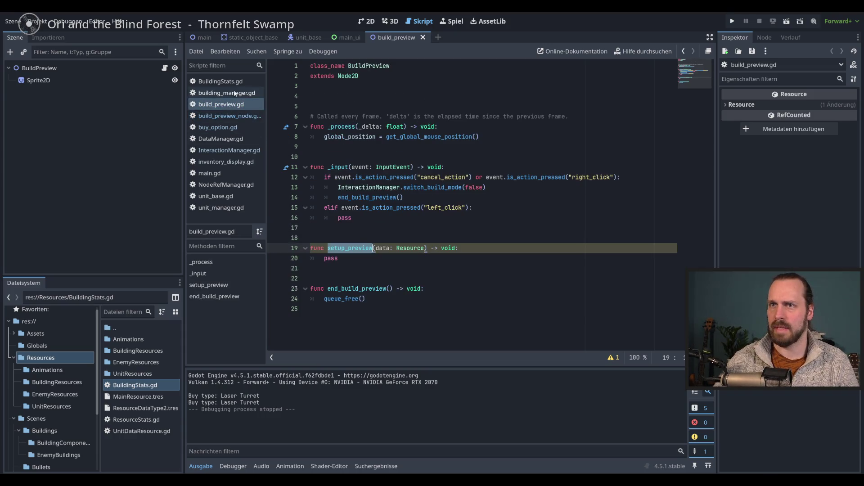
{"action": "left_click", "coordinate": [220, 117]}
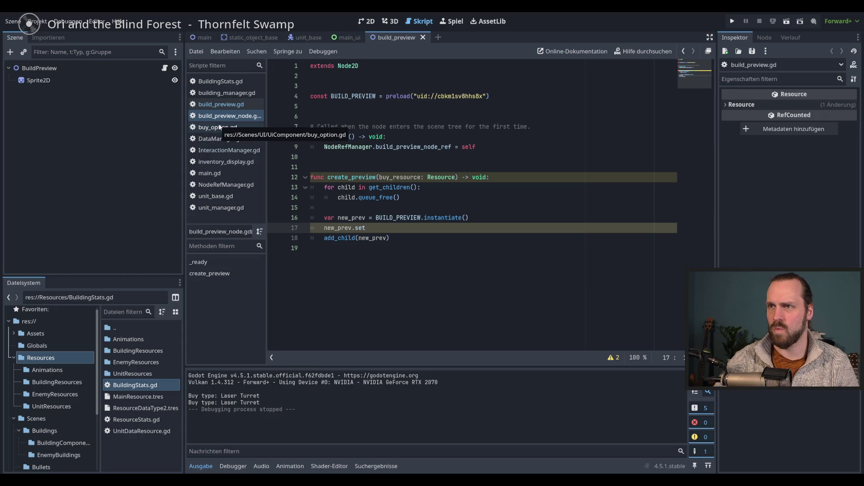
{"action": "left_click", "coordinate": [445, 97]}
{"action": "double_click", "coordinate": [445, 97]}
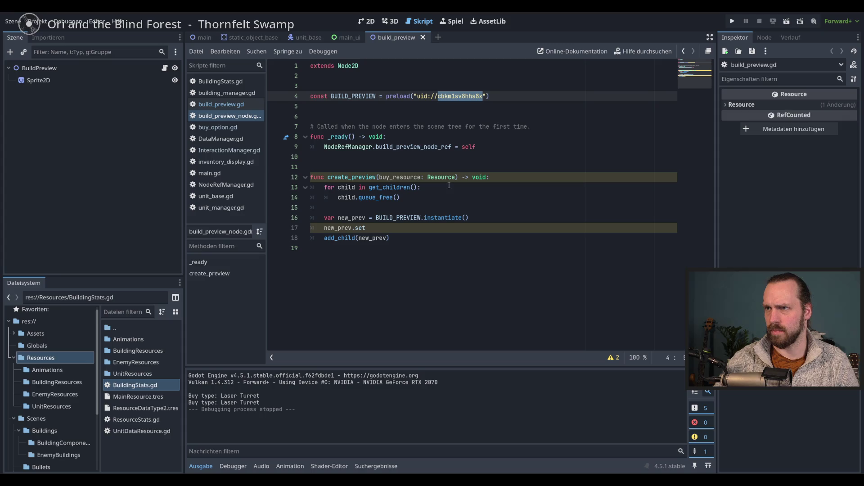
{"action": "left_click", "coordinate": [439, 96]}
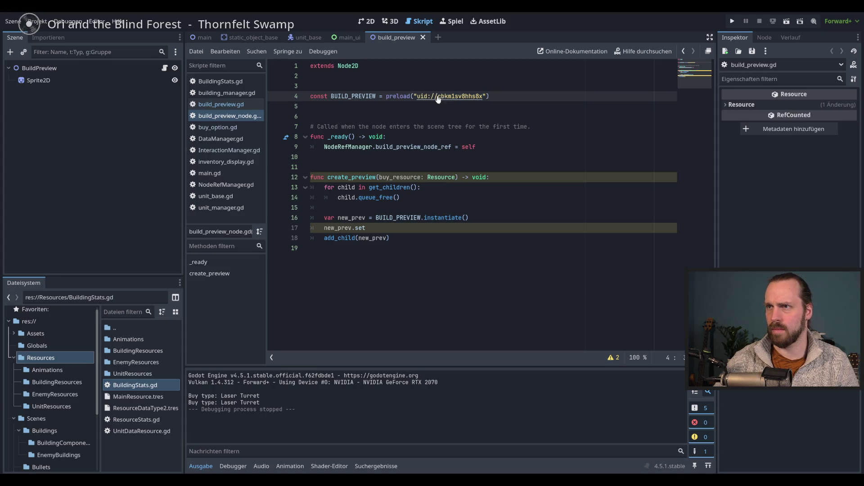
- Complete the new line as new_prev.setup_preview(buy_resource) using autocomplete
{"action": "left_click", "coordinate": [394, 228]}
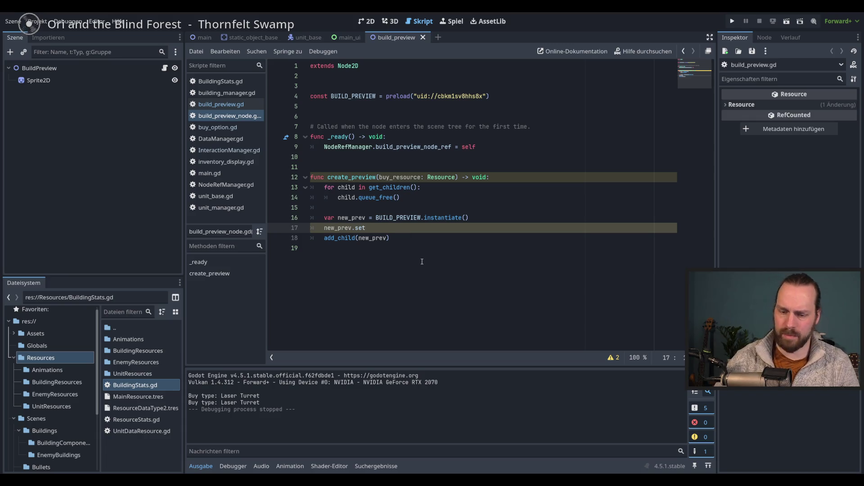
{"action": "type", "text": "_perw"}
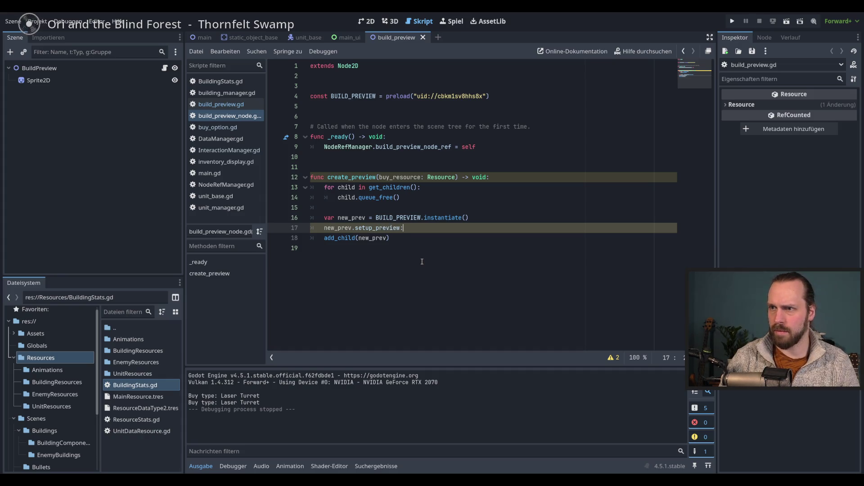
{"action": "key", "text": "BackSpace"}
{"action": "type", "text": "("}
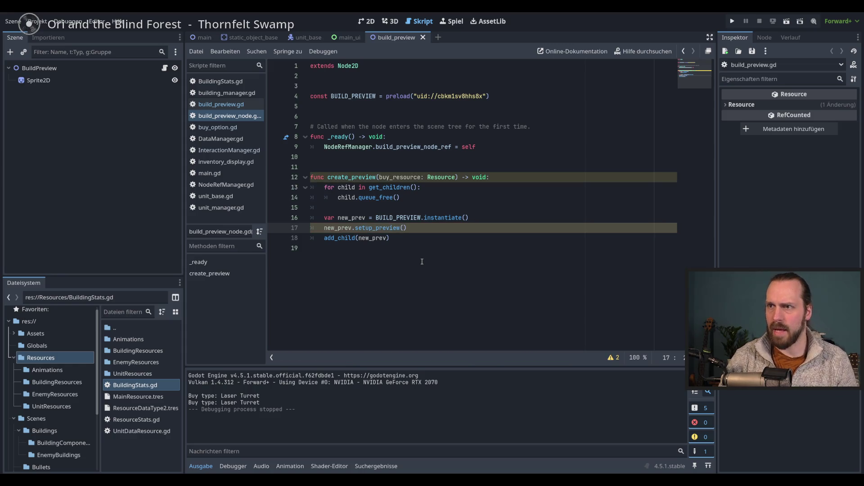
{"action": "type", "text": "bi"}
{"action": "key", "text": "BackSpace"}
{"action": "type", "text": "u"}
{"action": "key", "text": "Return"}
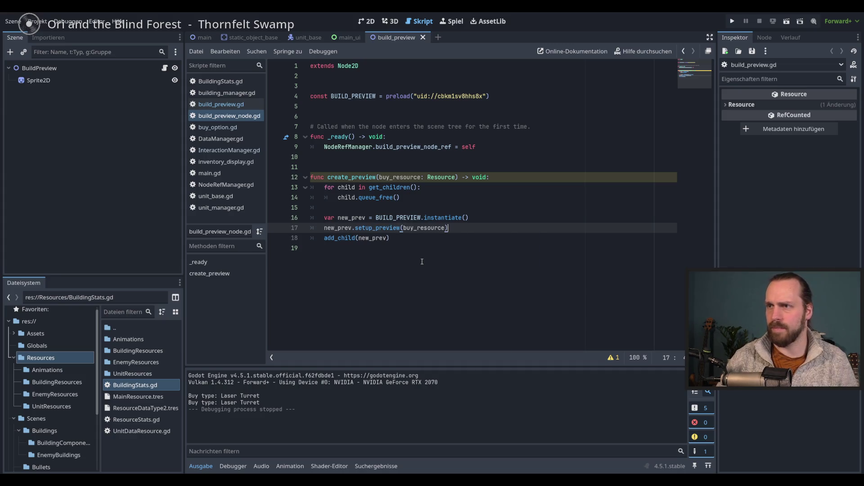
{"action": "left_click", "coordinate": [450, 96]}
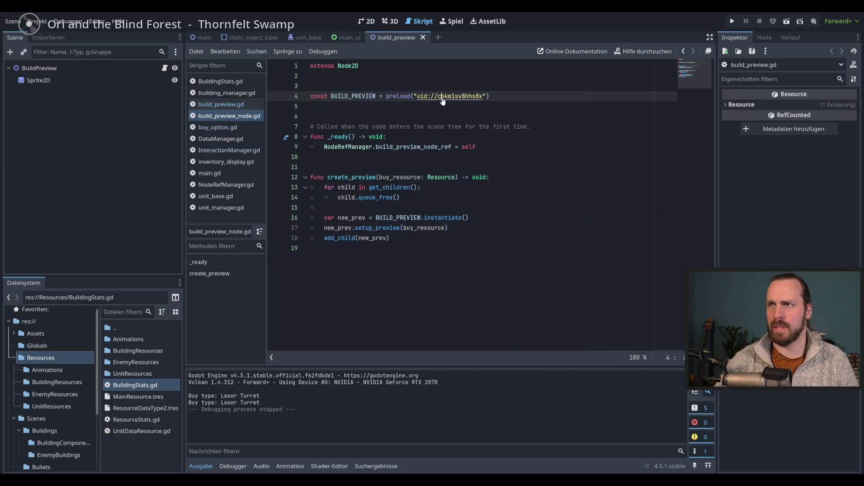
- Trace how buy_resource and new_prev are passed through buy_option.gd and build_preview_node.gd
{"action": "left_click", "coordinate": [486, 176]}
{"action": "left_click", "coordinate": [221, 104]}
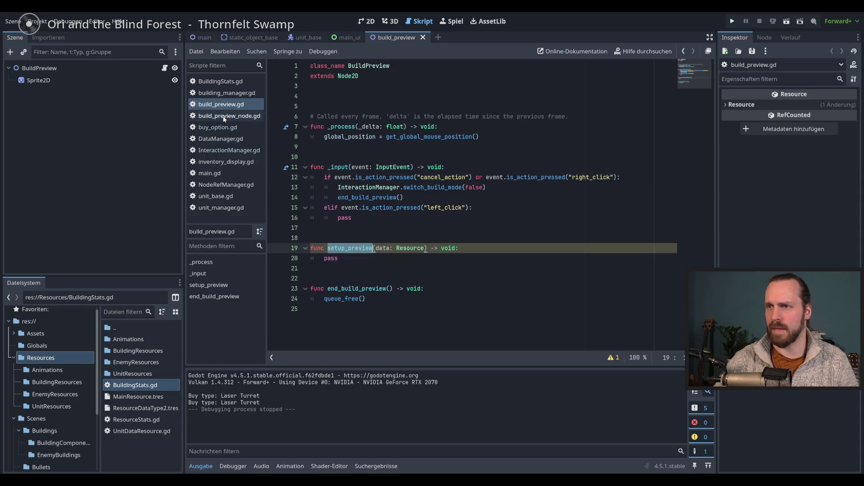
{"action": "left_click", "coordinate": [359, 259]}
{"action": "left_click", "coordinate": [229, 116]}
{"action": "left_click", "coordinate": [220, 104]}
{"action": "left_click", "coordinate": [450, 228]}
{"action": "left_click", "coordinate": [478, 268]}
{"action": "left_click", "coordinate": [478, 258]}
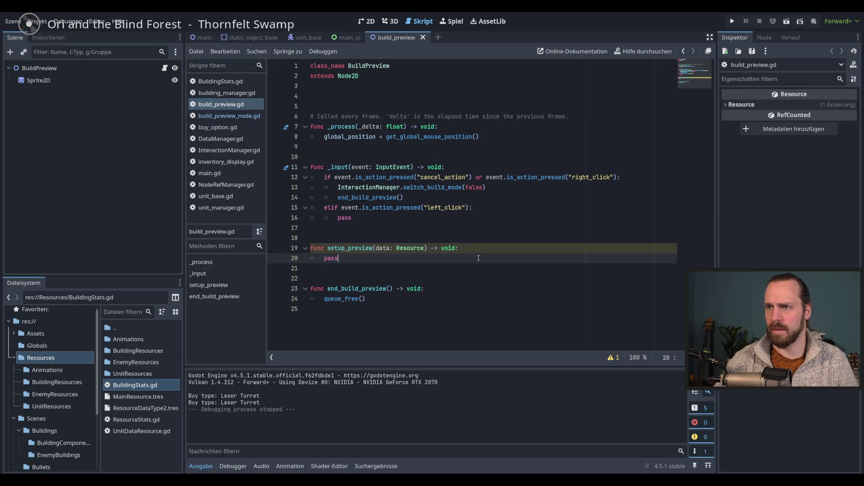
{"action": "left_click", "coordinate": [223, 127]}
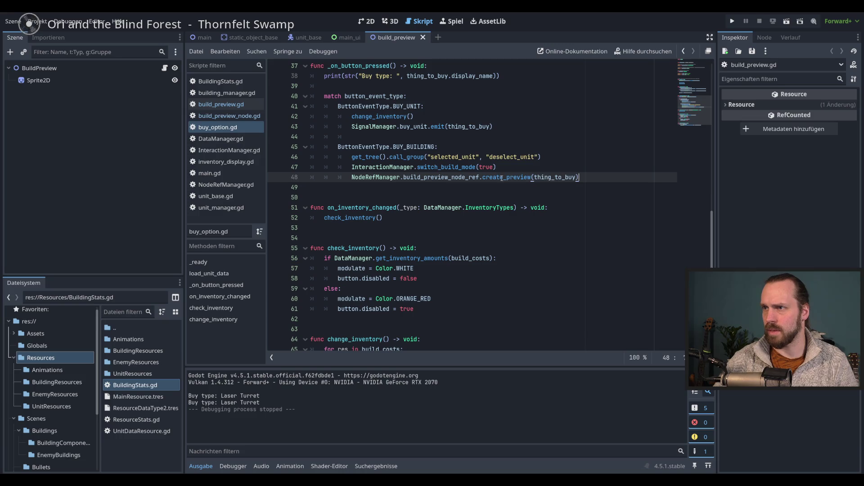
{"action": "left_click", "coordinate": [221, 115]}
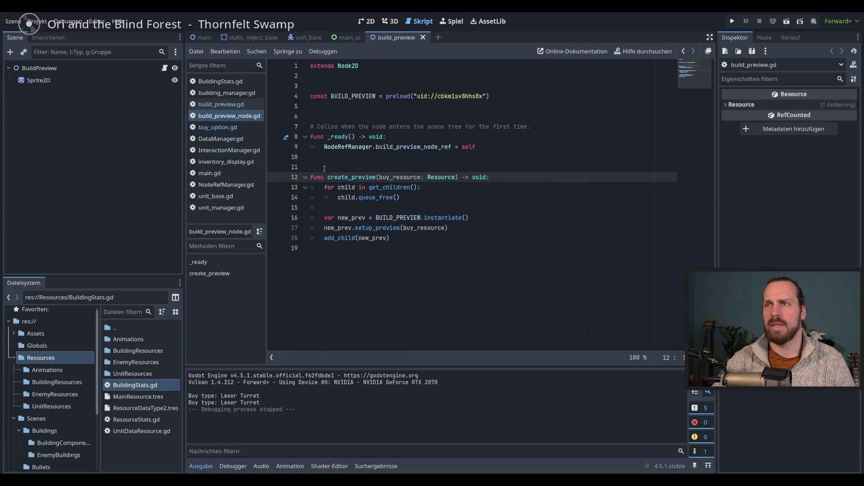
{"action": "double_click", "coordinate": [396, 178]}
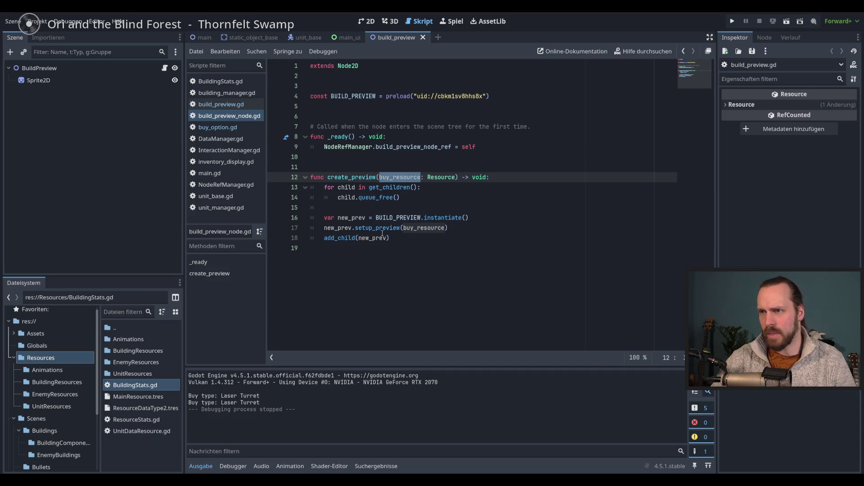
{"action": "double_click", "coordinate": [342, 229]}
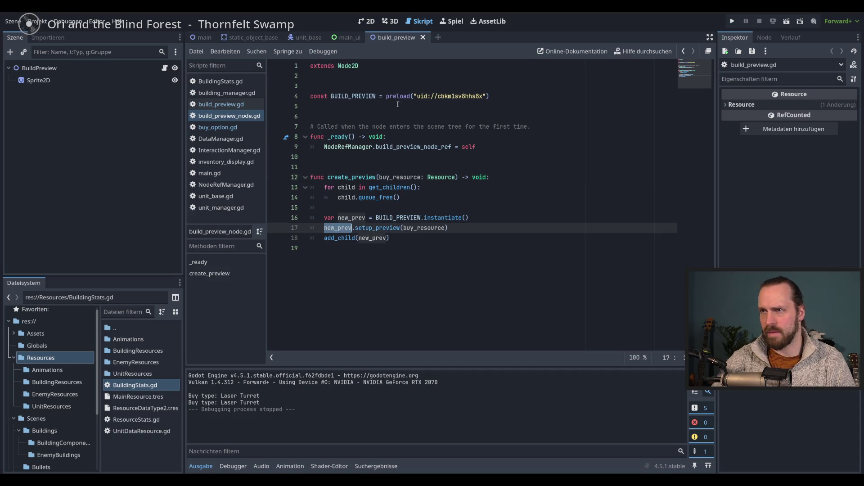
{"action": "left_click", "coordinate": [357, 96]}
{"action": "left_click", "coordinate": [443, 96]}
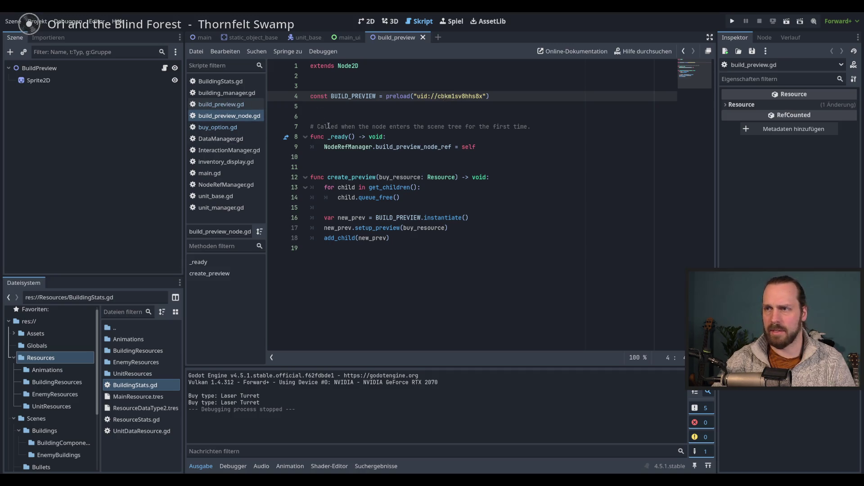
- Replace pass in setup_preview with print(data) and run the project
{"action": "left_click", "coordinate": [214, 104]}
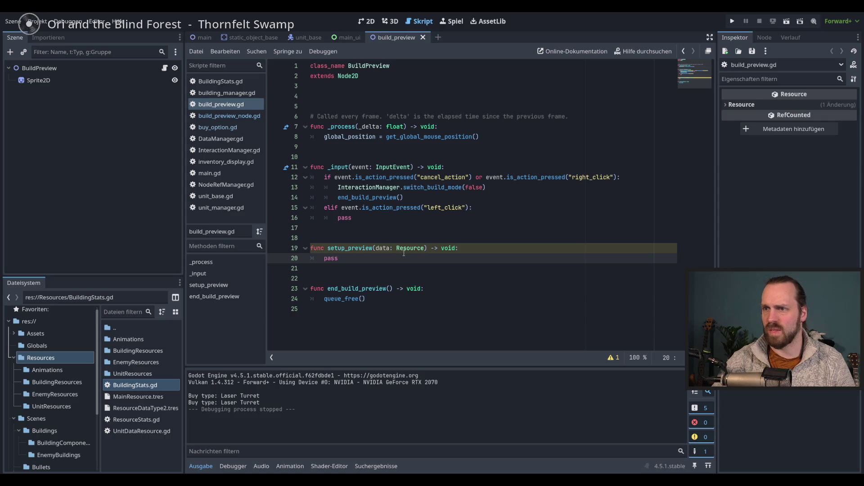
{"action": "left_click", "coordinate": [347, 248]}
{"action": "left_click_drag", "start_coordinate": [339, 258], "coordinate": [326, 260]}
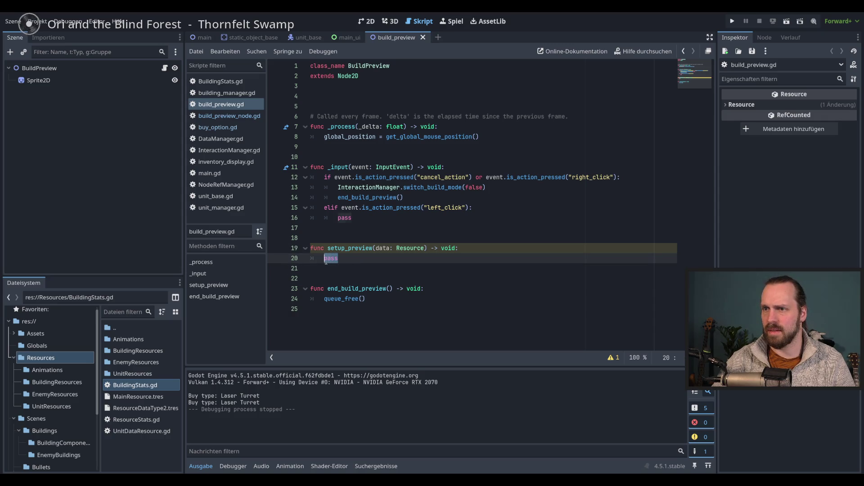
{"action": "type", "text": "print(data"}
{"action": "left_click", "coordinate": [420, 275]}
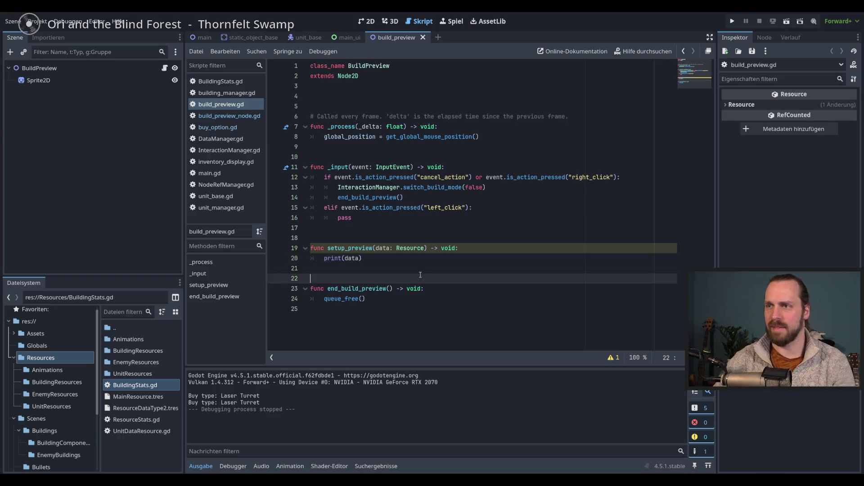
{"action": "key", "text": "F5"}
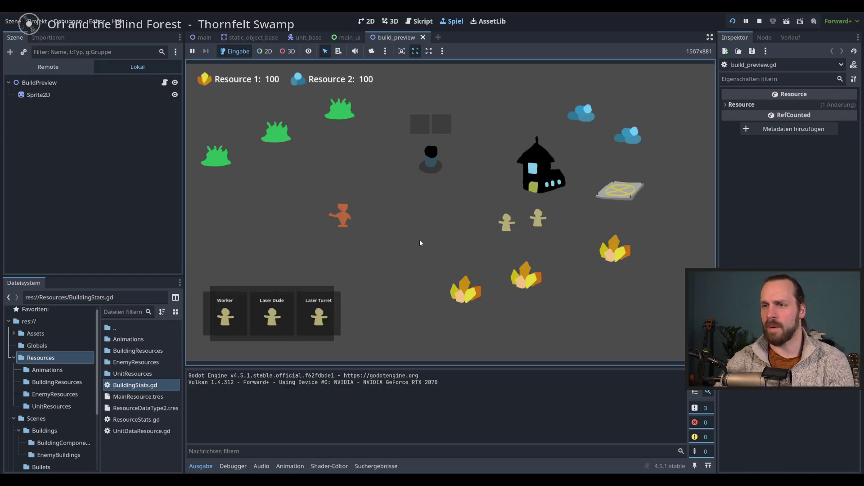
- In the running game, pick the Laser Turret, buy several Laser Dudes, then cancel the placement
{"action": "left_click", "coordinate": [319, 315]}
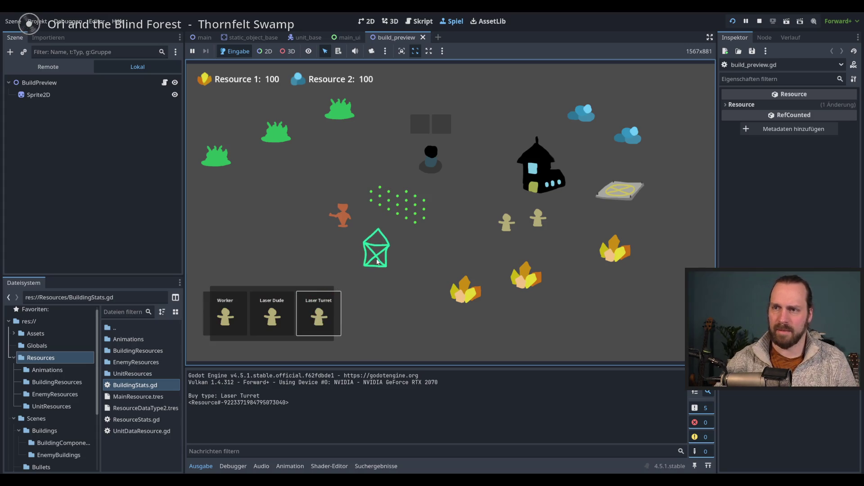
{"action": "left_click", "coordinate": [319, 310]}
{"action": "double_click", "coordinate": [319, 311]}
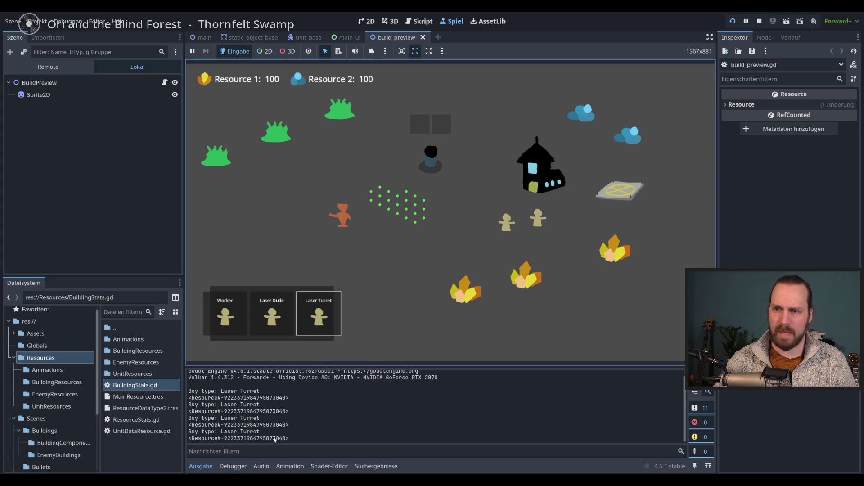
{"action": "left_click", "coordinate": [275, 313]}
{"action": "left_click", "coordinate": [277, 319]}
{"action": "double_click", "coordinate": [276, 315]}
{"action": "left_click", "coordinate": [276, 315]}
{"action": "left_click", "coordinate": [281, 312]}
{"action": "left_click", "coordinate": [318, 311]}
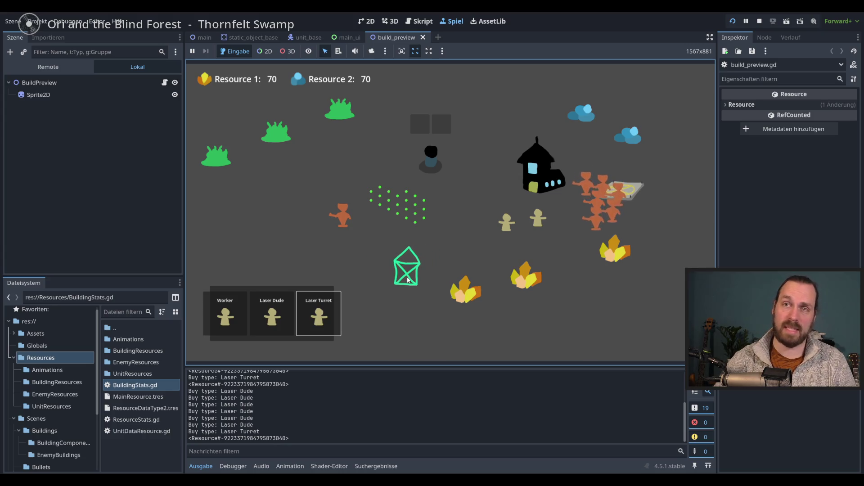
{"action": "right_click", "coordinate": [398, 271]}
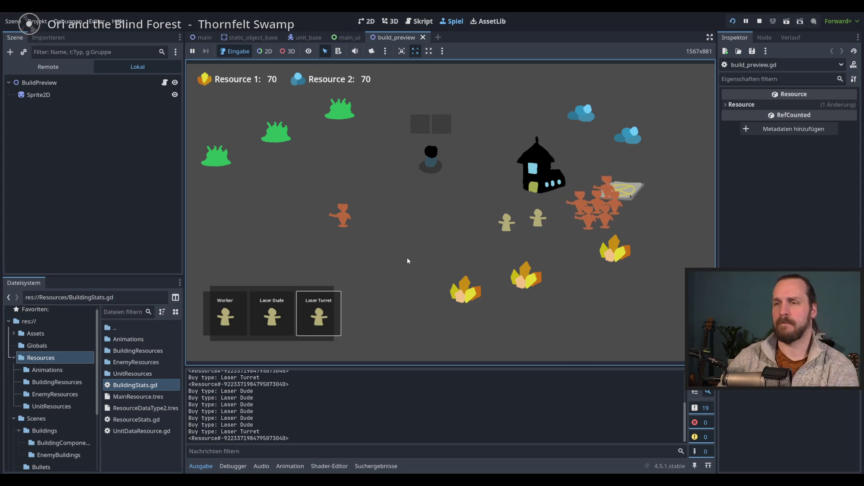
- Send the orange units up-left, start a Laser Turret preview, then stop the game with F8
{"action": "left_click_drag", "start_coordinate": [545, 156], "coordinate": [646, 230]}
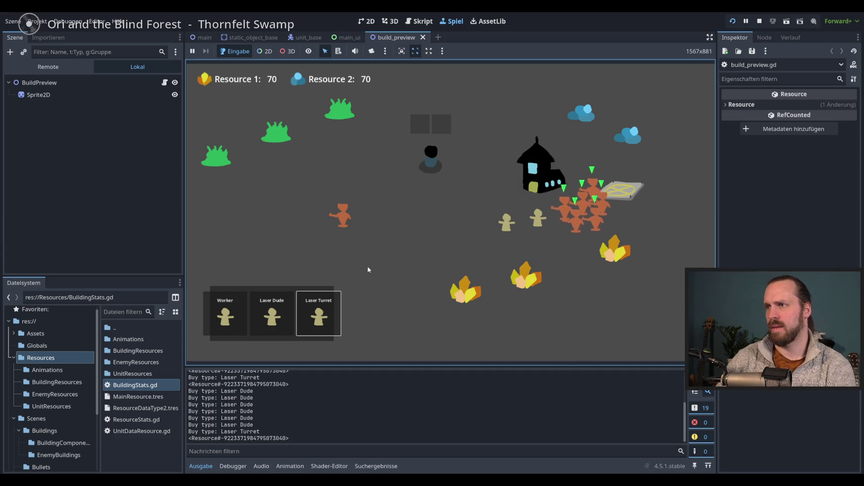
{"action": "right_click", "coordinate": [276, 131]}
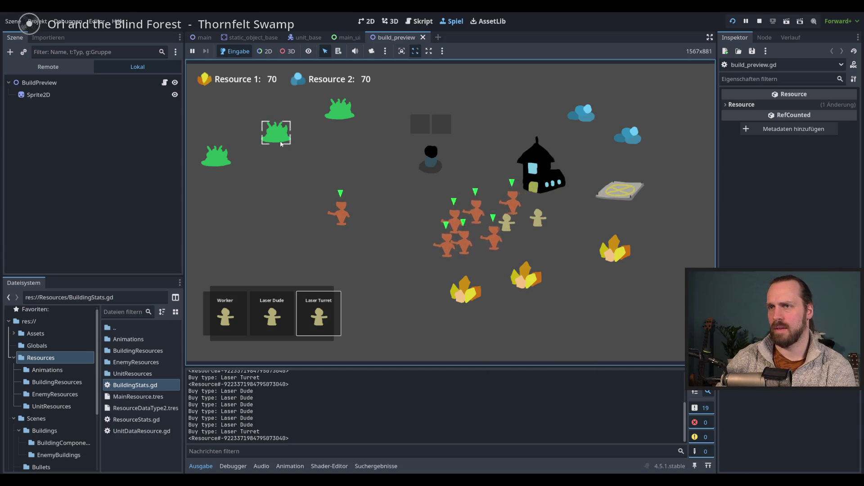
{"action": "left_click", "coordinate": [324, 308]}
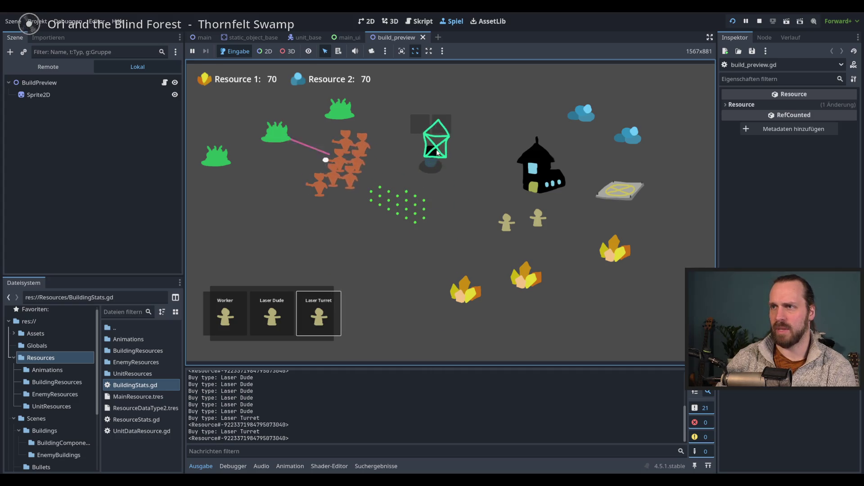
{"action": "key", "text": "F8"}
{"action": "left_click", "coordinate": [465, 248]}
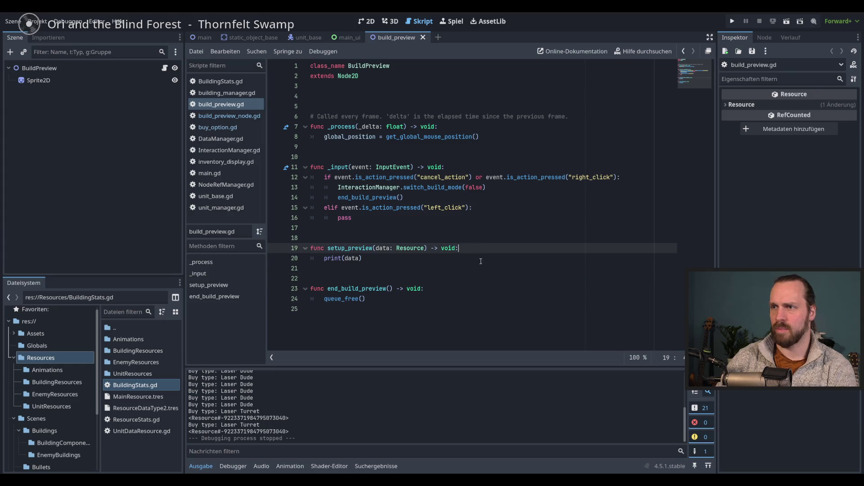
- Rename setup_preview's data parameter to buy_resource, print buy_resource instead, and save
{"action": "left_click", "coordinate": [452, 258]}
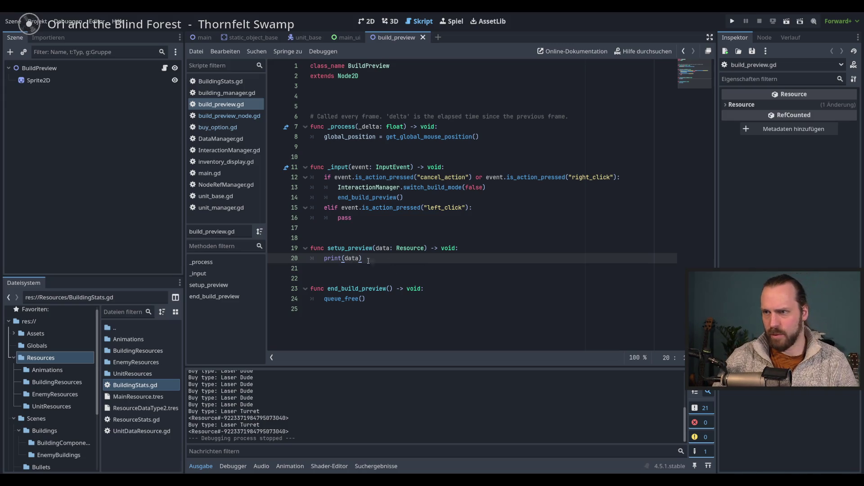
{"action": "double_click", "coordinate": [382, 248]}
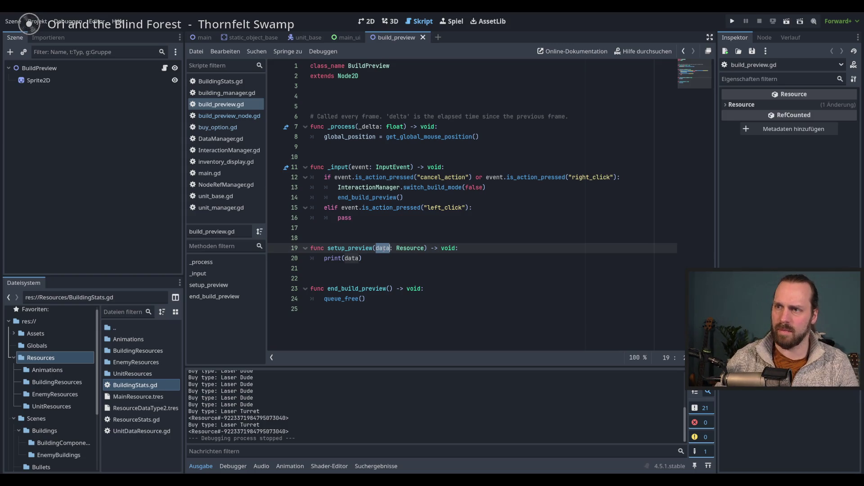
{"action": "type", "text": "buy_resource"}
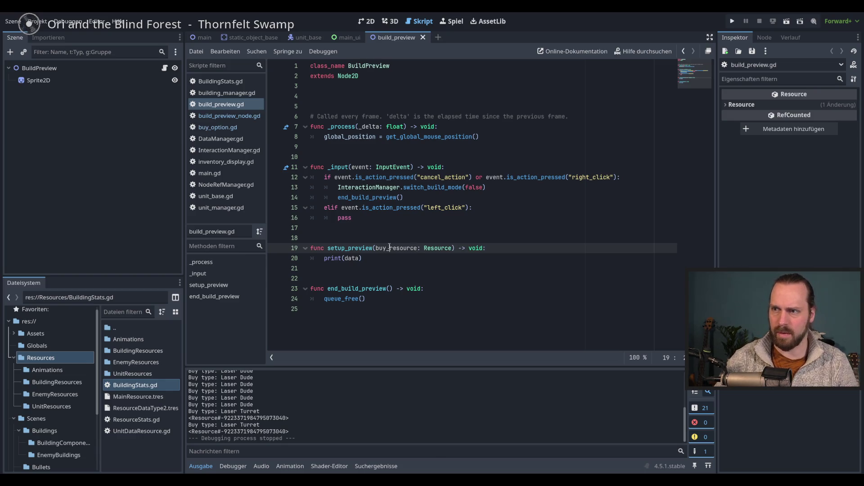
{"action": "double_click", "coordinate": [389, 248]}
{"action": "key", "text": "ctrl+c"}
{"action": "double_click", "coordinate": [352, 262]}
{"action": "key", "text": "ctrl+v"}
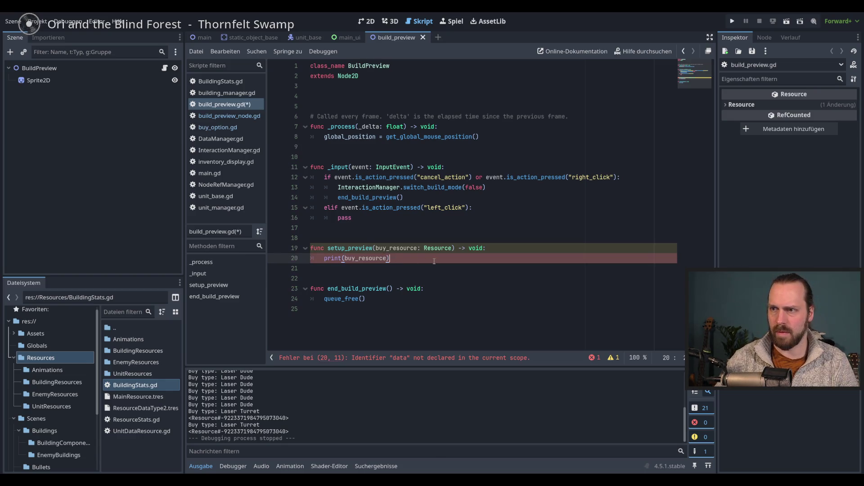
{"action": "key", "text": "ctrl+s"}
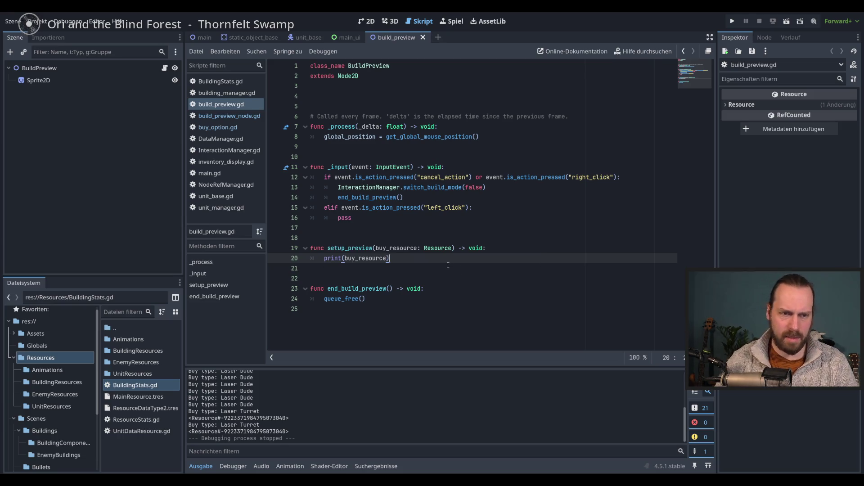
{"action": "key", "text": "shift+Home"}
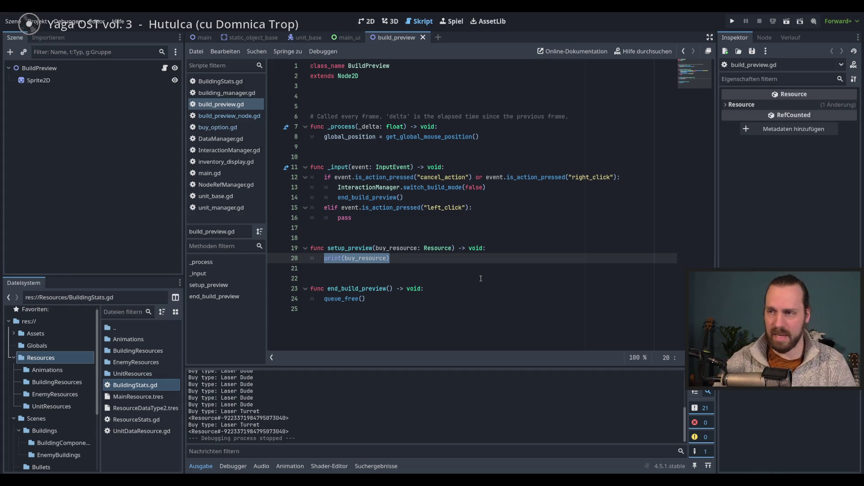
- Drag Sprite2D into the script as a reference, then delete the generated sprite_2d line
{"action": "left_click", "coordinate": [455, 258]}
{"action": "left_click", "coordinate": [53, 80]}
{"action": "left_click_drag", "start_coordinate": [38, 80], "coordinate": [378, 106]}
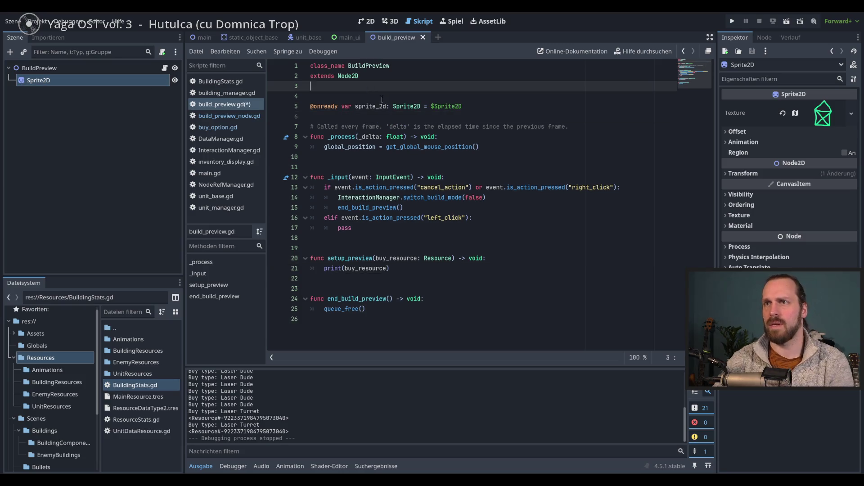
{"action": "key", "text": "Return"}
{"action": "left_click_drag", "start_coordinate": [462, 106], "coordinate": [310, 93]}
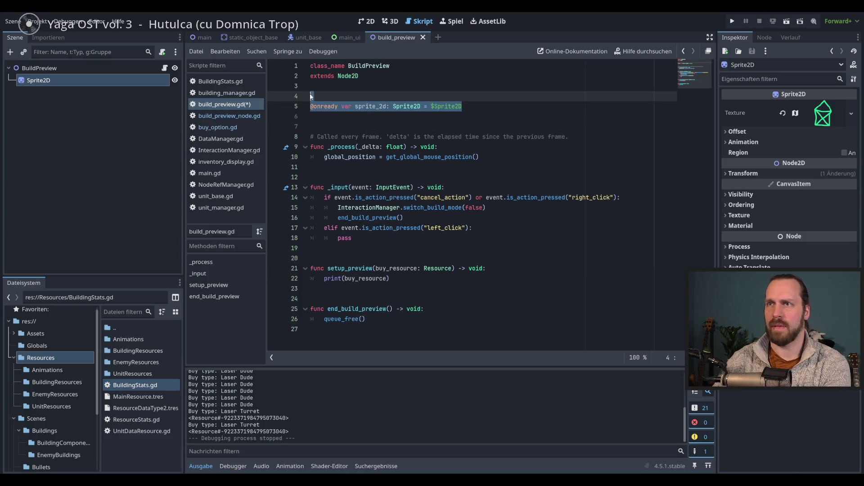
{"action": "key", "text": "BackSpace"}
{"action": "double_click", "coordinate": [47, 81]}
{"action": "type", "text": "PreviewSprite"}
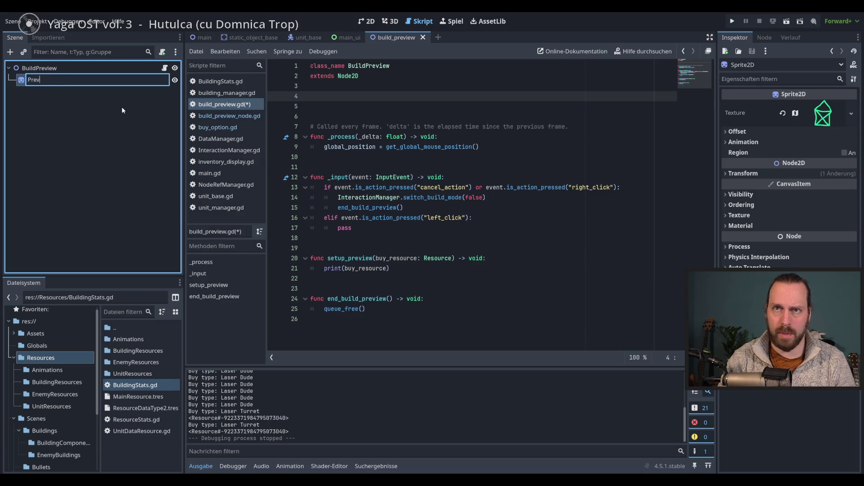
{"action": "key", "text": "Return"}
{"action": "mouse_move", "coordinate": [92, 77]}
{"action": "left_mouse_down"}
{"action": "mouse_move", "coordinate": [248, 107]}
{"action": "mouse_move", "coordinate": [379, 107]}
{"action": "left_mouse_up"}
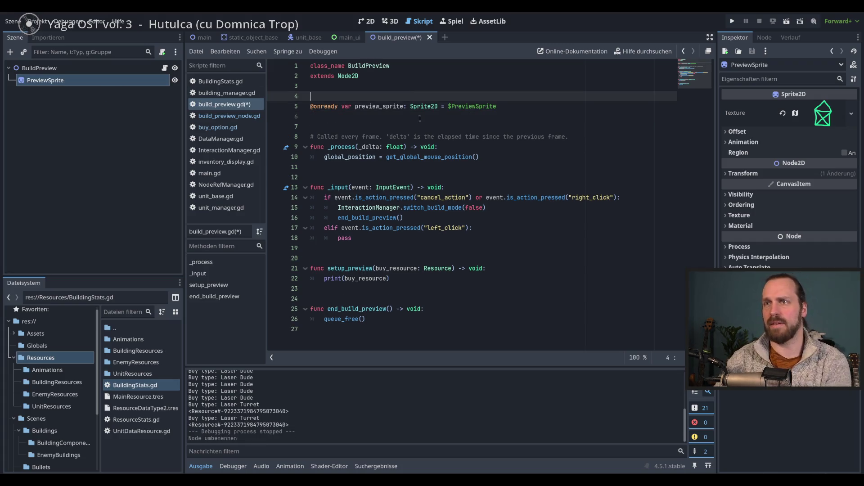
{"action": "left_click", "coordinate": [416, 282]}
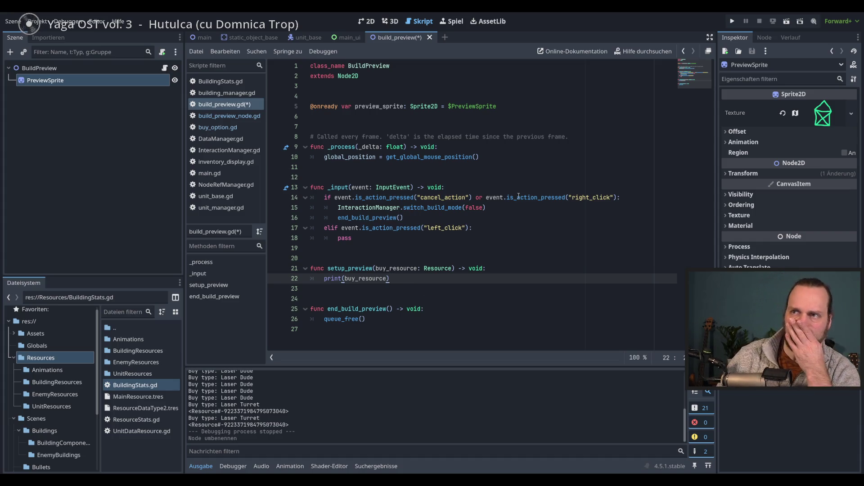
{"action": "left_click", "coordinate": [491, 286]}
{"action": "left_click", "coordinate": [489, 277]}
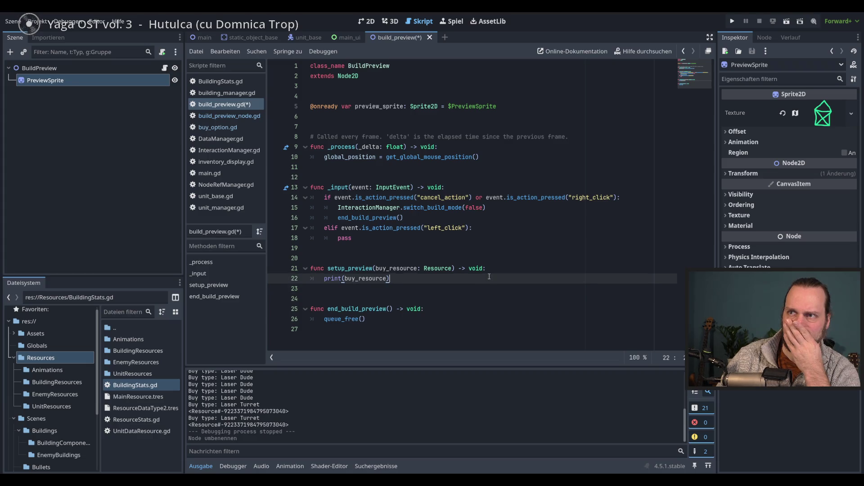
{"action": "key", "text": "ctrl+s"}
{"action": "double_click", "coordinate": [363, 64]}
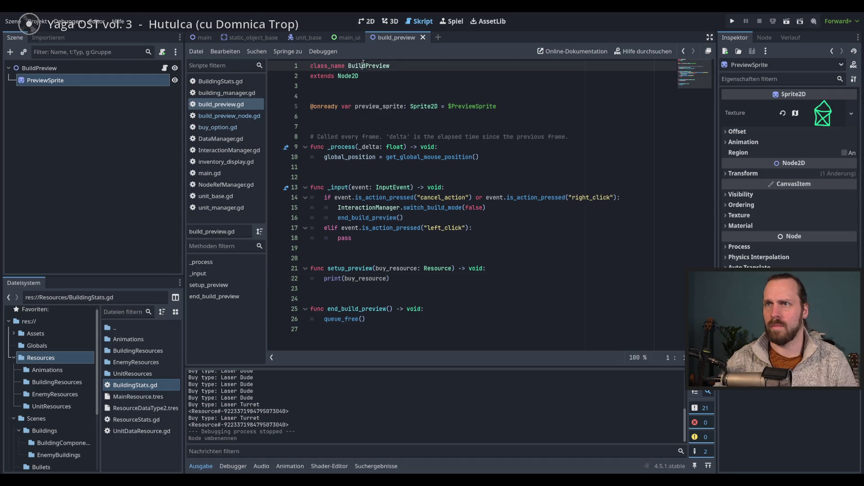
- Type new_prev as BuildPreview and re-complete the setup_preview(buy_resource) call in build_preview_node.gd
{"action": "left_click", "coordinate": [237, 116]}
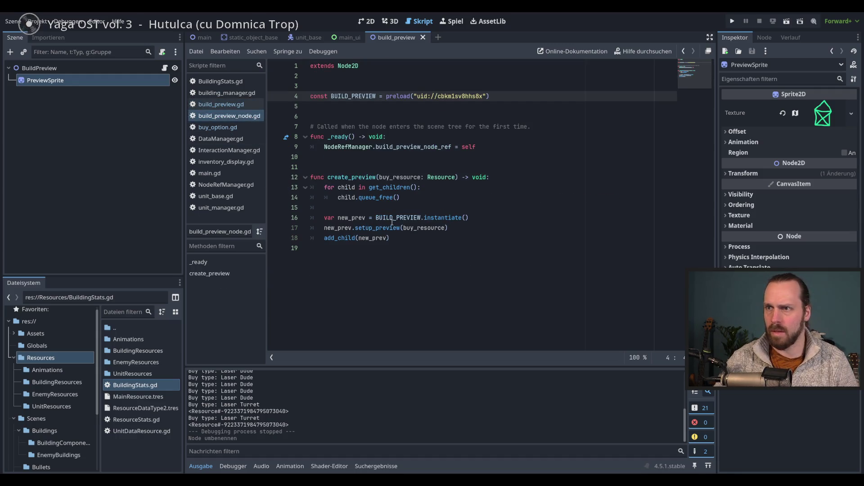
{"action": "left_click", "coordinate": [365, 218]}
{"action": "type", "text": ": BuildPreview"}
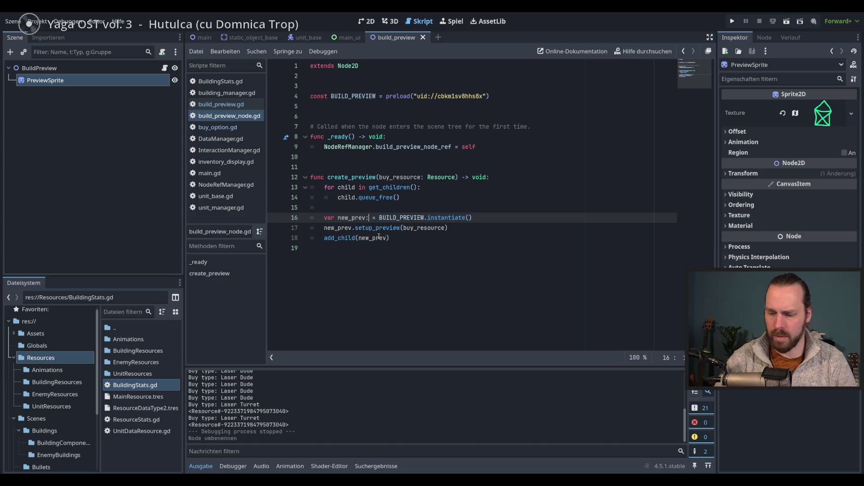
{"action": "left_click_drag", "start_coordinate": [448, 228], "coordinate": [355, 228]}
{"action": "key", "text": "Return"}
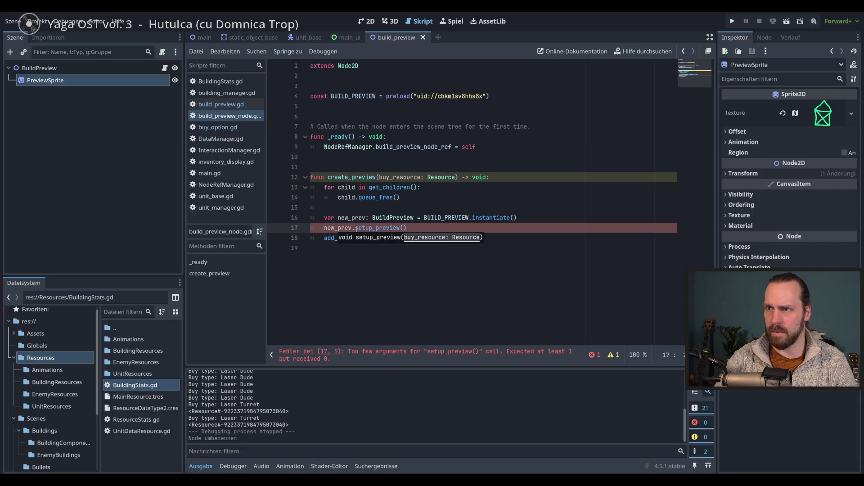
{"action": "type", "text": "buy"}
{"action": "key", "text": "Return"}
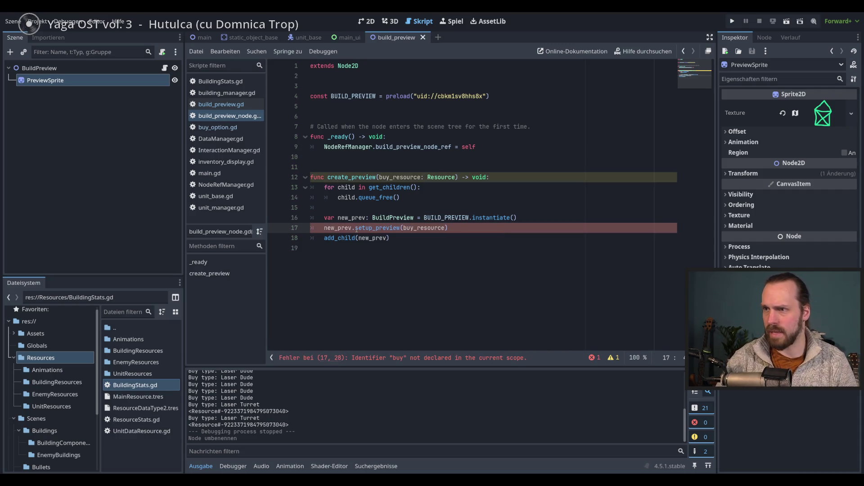
{"action": "left_click", "coordinate": [251, 107]}
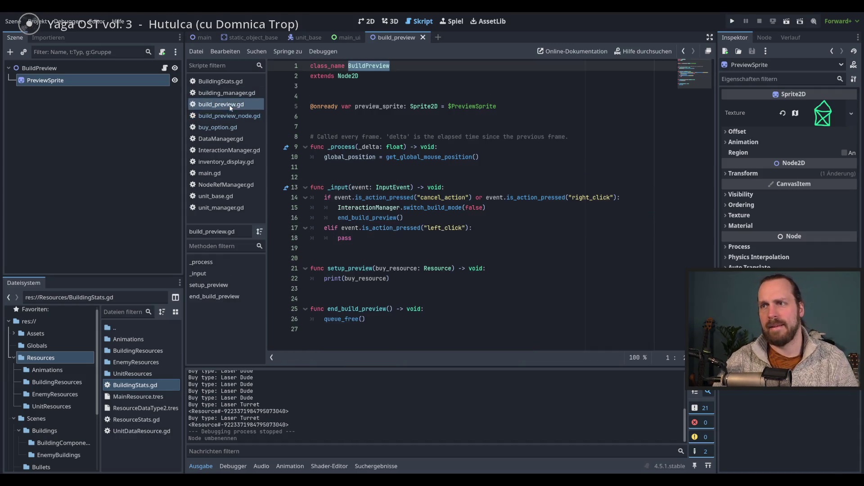
{"action": "left_click", "coordinate": [430, 280]}
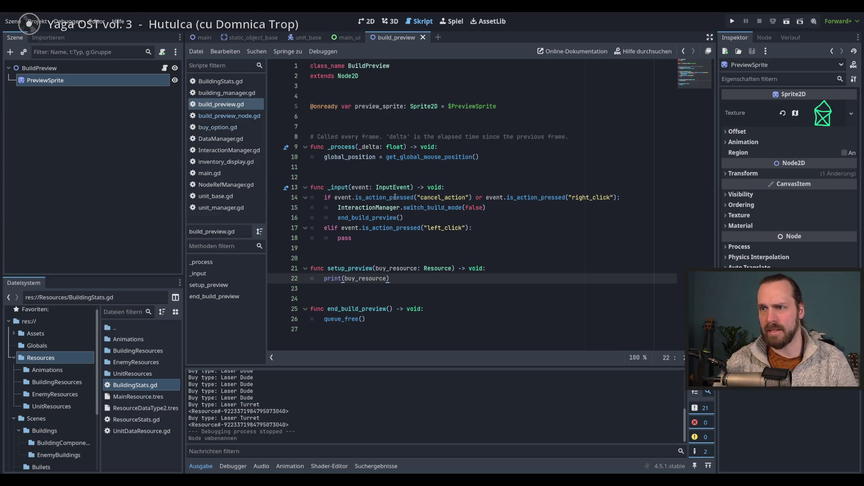
{"action": "double_click", "coordinate": [395, 268]}
- Insert a new variable line below the sprite reference and type var building_scene
{"action": "left_click", "coordinate": [407, 279]}
{"action": "left_click", "coordinate": [380, 116]}
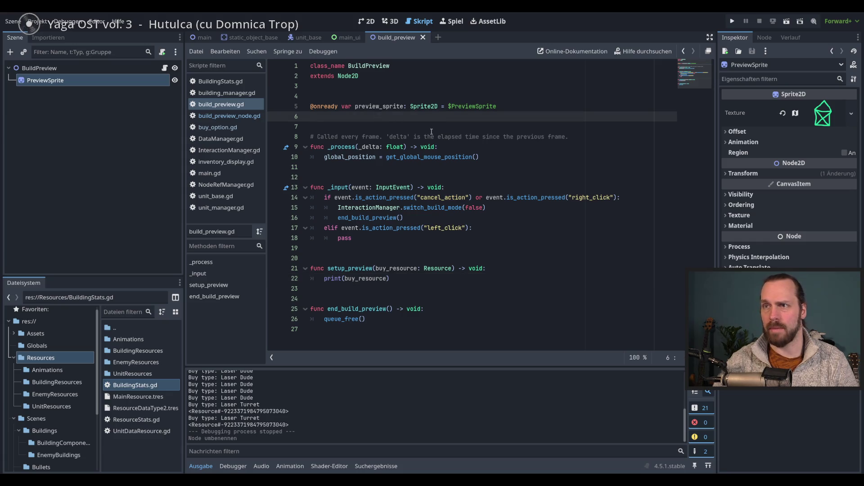
{"action": "key", "text": "Return"}
{"action": "key", "text": "Up"}
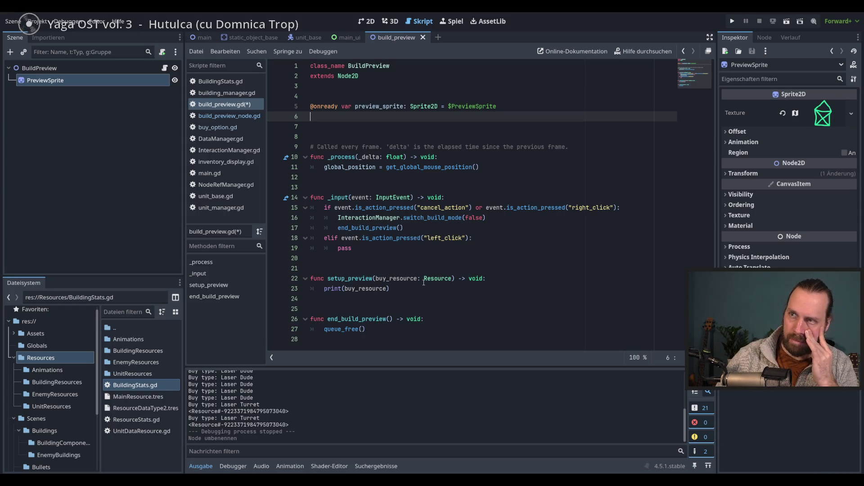
{"action": "type", "text": "var scre"}
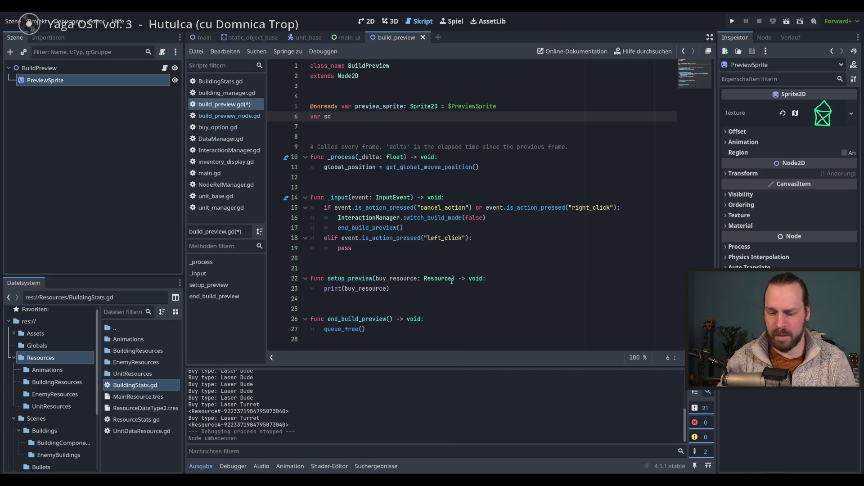
{"action": "key", "text": "BackSpace"}
{"action": "key", "text": "BackSpace"}
{"action": "type", "text": "ene_fpr"}
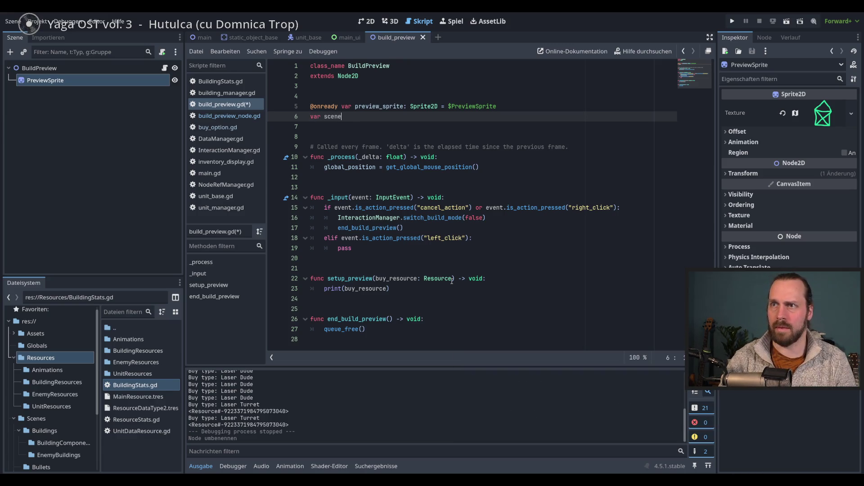
{"action": "key", "text": "BackSpace"}
{"action": "key", "text": "BackSpace"}
{"action": "key", "text": "BackSpace"}
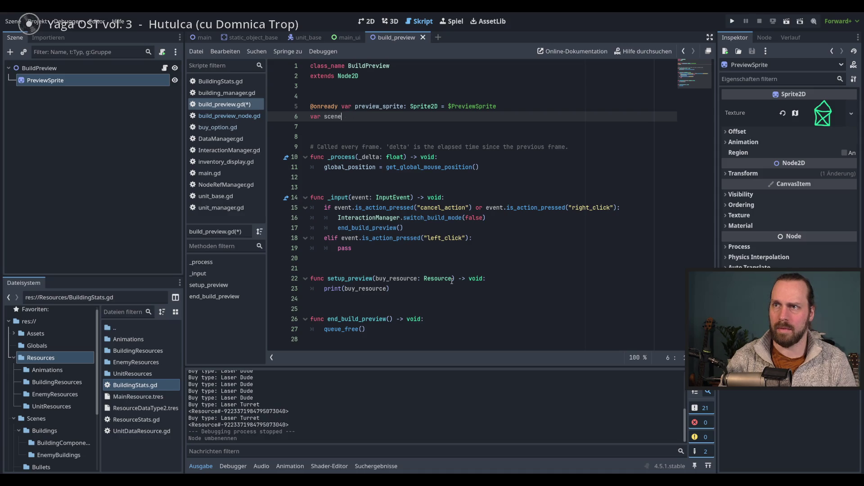
{"action": "key", "text": "BackSpace"}
{"action": "key", "text": "BackSpace"}
{"action": "key", "text": "BackSpace"}
{"action": "type", "text": "building_scene"}
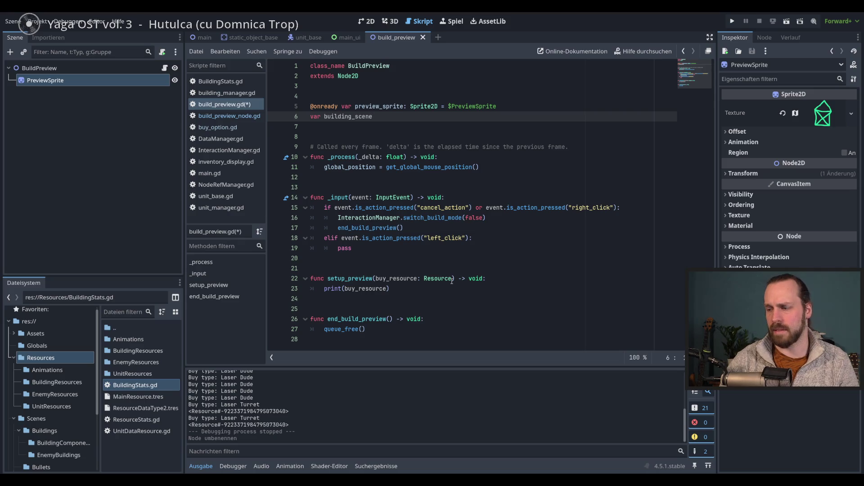
- Rename the variable to building_resource typed BuildingStats and save the script
{"action": "double_click", "coordinate": [326, 118]}
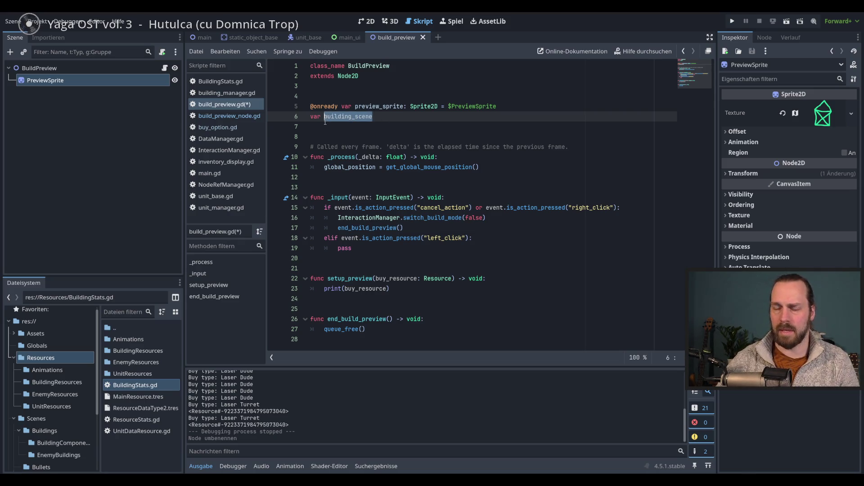
{"action": "type", "text": "building_"}
{"action": "key", "text": "BackSpace"}
{"action": "key", "text": "BackSpace"}
{"action": "key", "text": "BackSpace"}
{"action": "type", "text": "ng_resource:"}
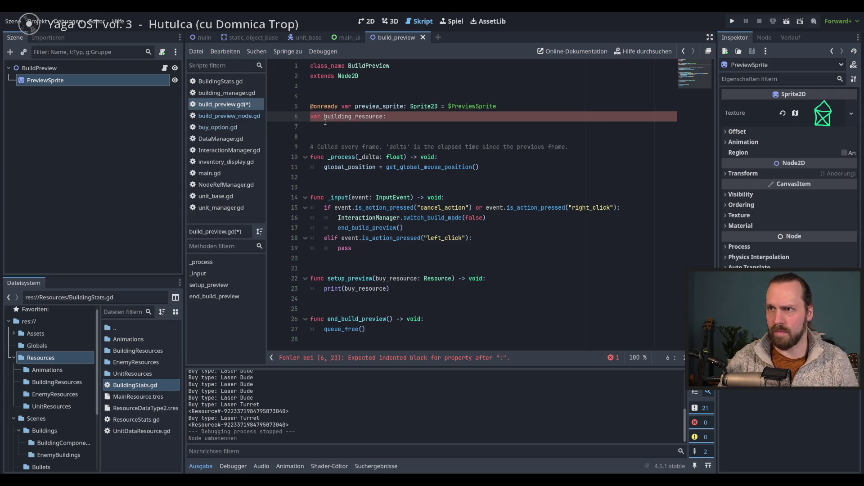
{"action": "type", "text": " Res"}
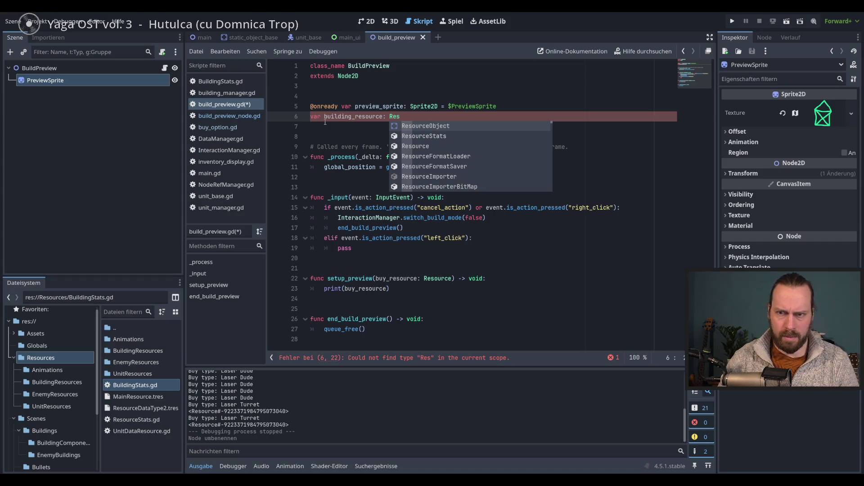
{"action": "key", "text": "BackSpace"}
{"action": "key", "text": "BackSpace"}
{"action": "key", "text": "BackSpace"}
{"action": "type", "text": "Buil"}
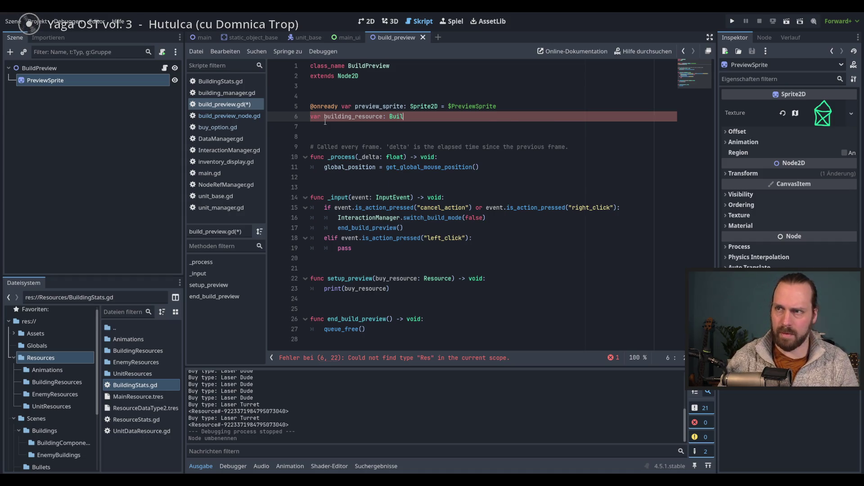
{"action": "key", "text": "Return"}
{"action": "key", "text": "ctrl+s"}
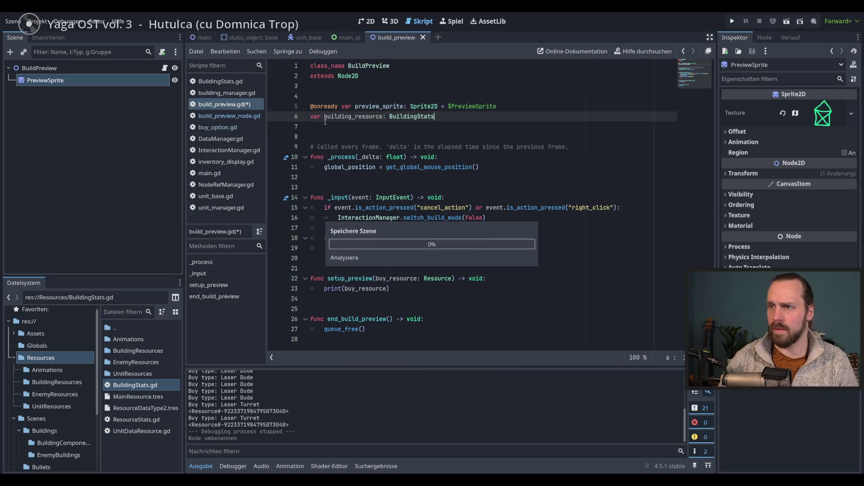
{"action": "left_click_drag", "start_coordinate": [419, 288], "coordinate": [324, 288]}
- Replace the print with building_resource = buy_resource, save, and run the game with F5
{"action": "type", "text": "build"}
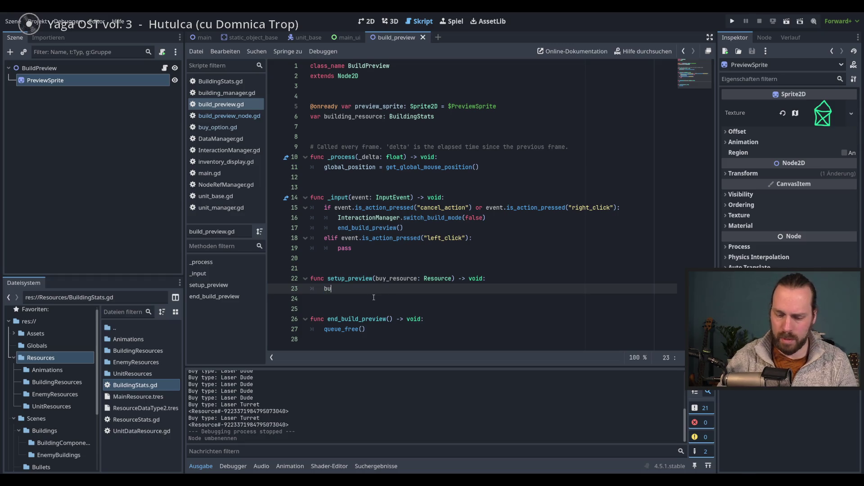
{"action": "key", "text": "Return"}
{"action": "type", "text": "? "}
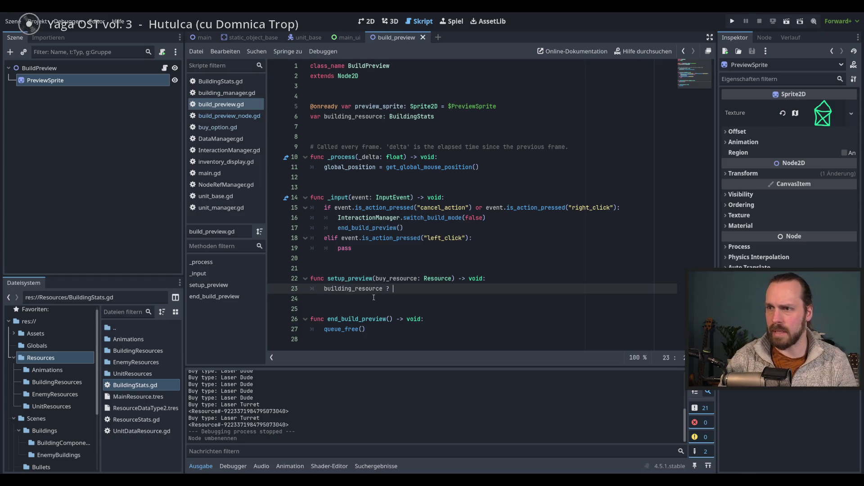
{"action": "type", "text": "="}
{"action": "key", "text": "BackSpace"}
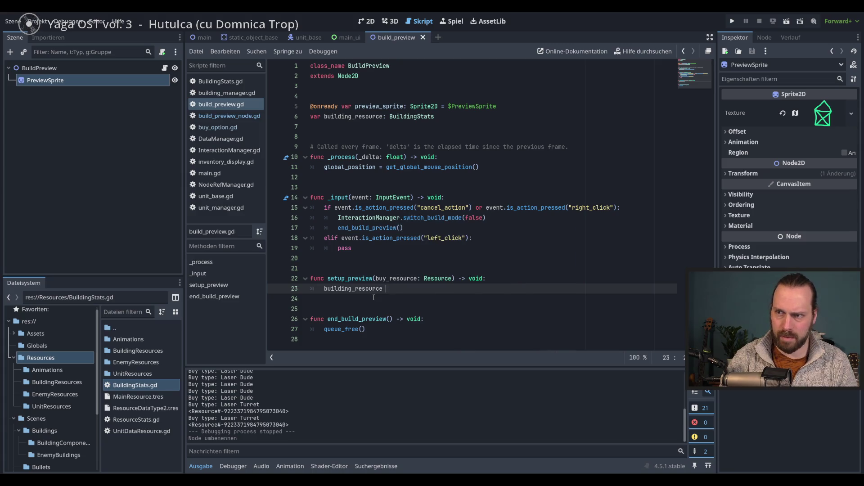
{"action": "type", "text": "= buy"}
{"action": "key", "text": "Return"}
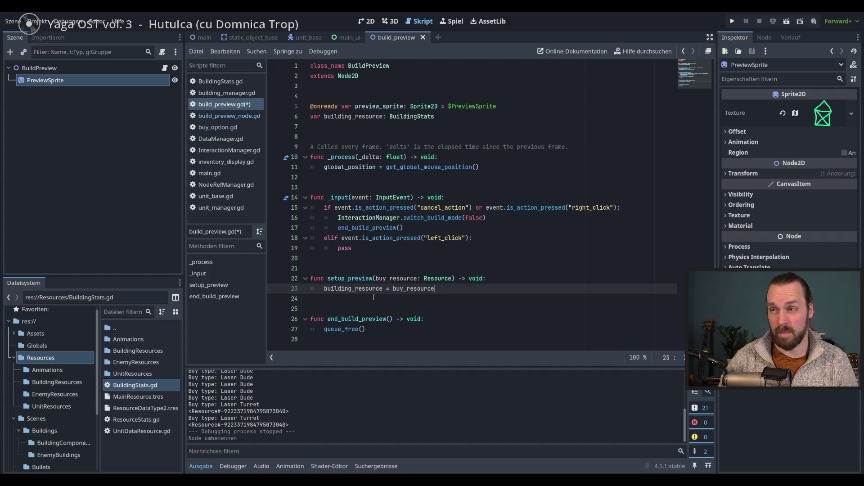
{"action": "key", "text": "ctrl+s"}
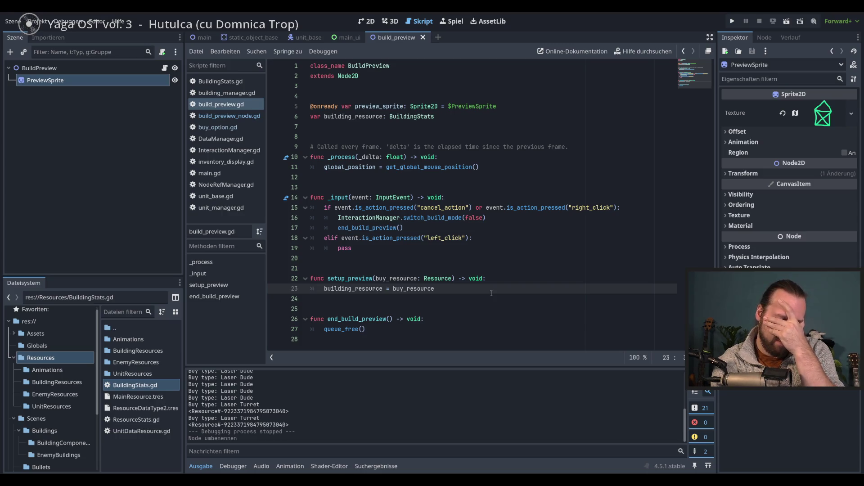
{"action": "key", "text": "F5"}
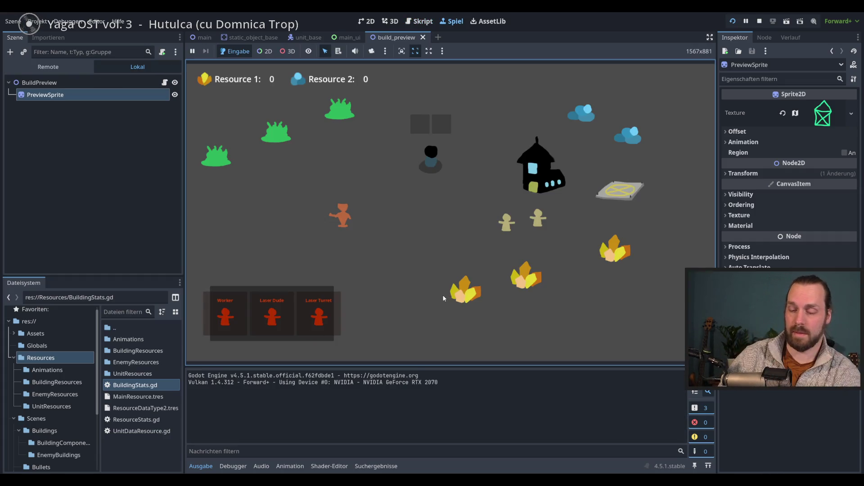
- Test the Laser Turret placement preview in the running game, cancel it, and stop the game
{"action": "left_click", "coordinate": [319, 314]}
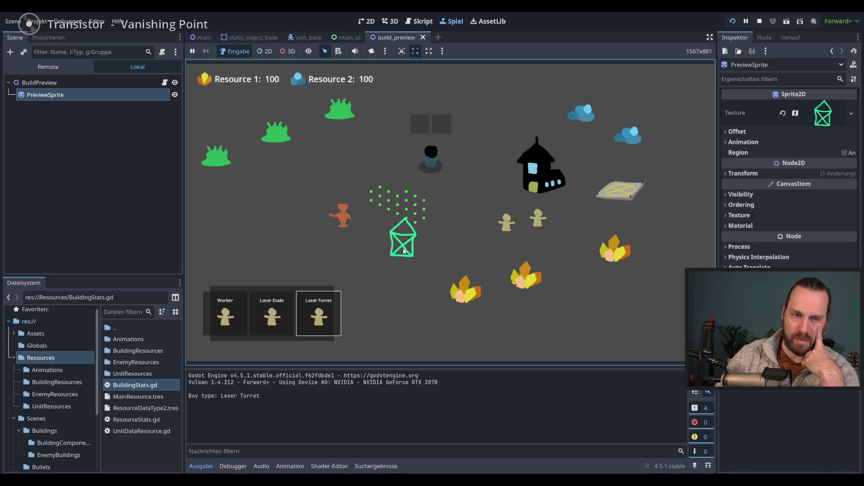
{"action": "right_click", "coordinate": [403, 251]}
{"action": "key", "text": "F8"}
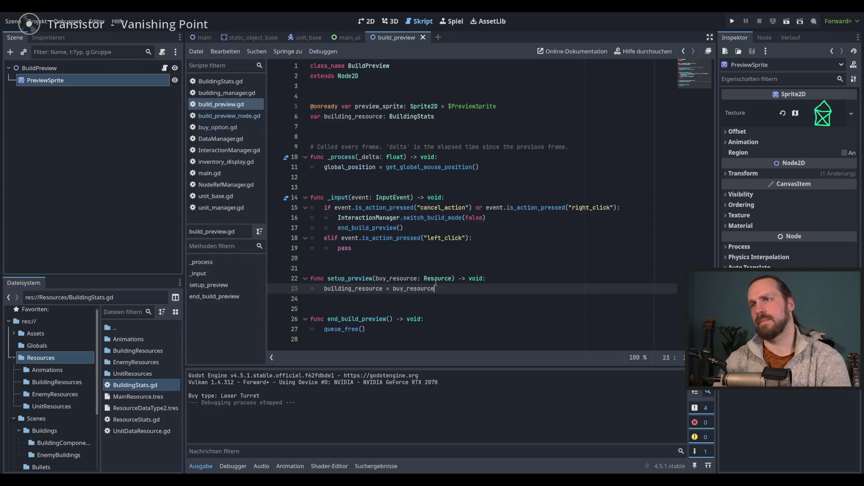
{"action": "left_click", "coordinate": [464, 242]}
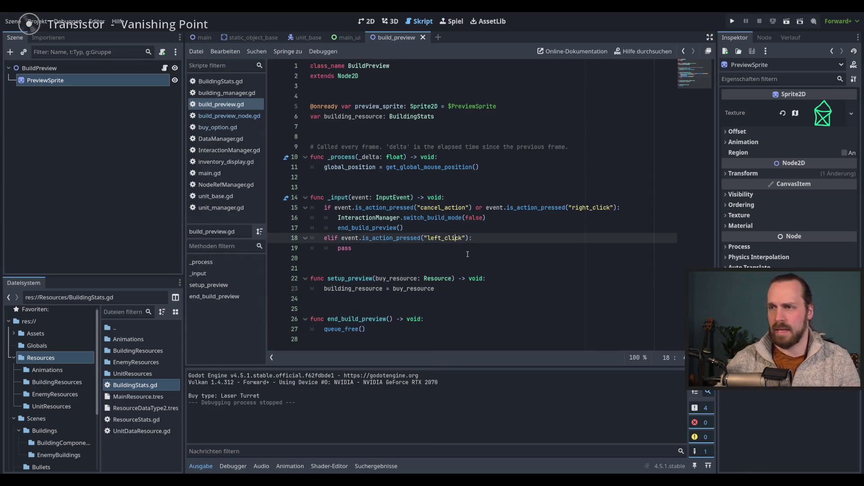
{"action": "left_click", "coordinate": [468, 253]}
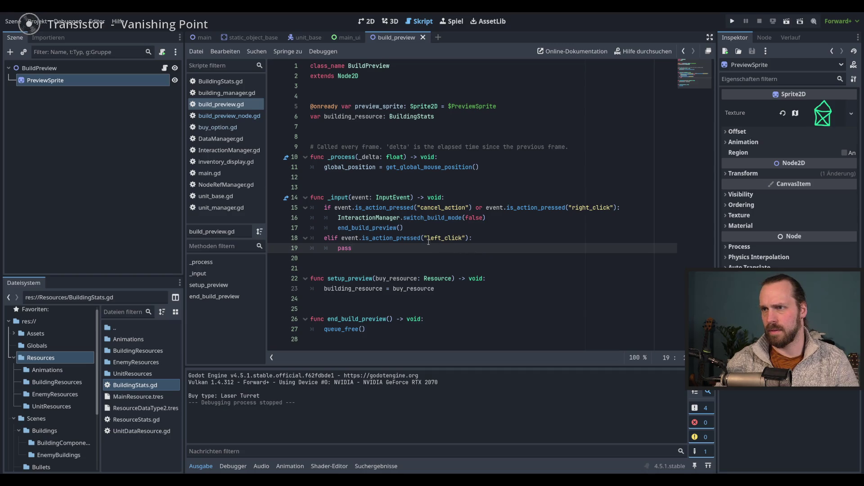
{"action": "left_click", "coordinate": [371, 227]}
{"action": "left_click", "coordinate": [392, 248]}
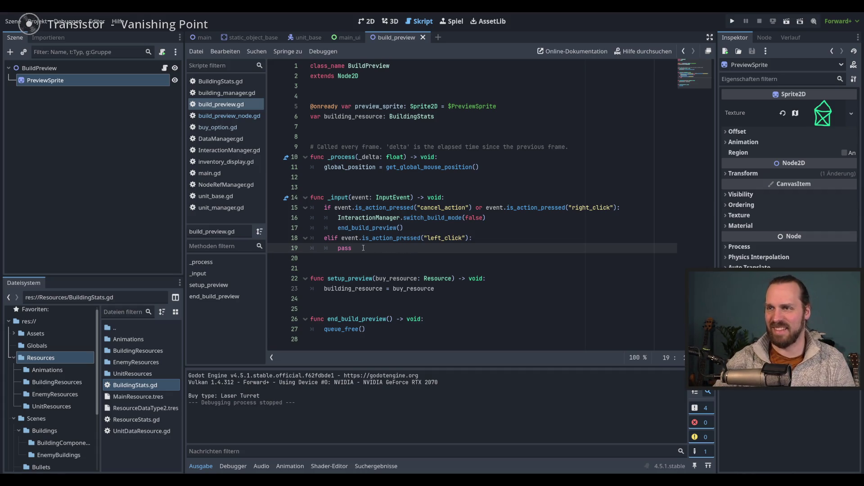
{"action": "double_click", "coordinate": [340, 247]}
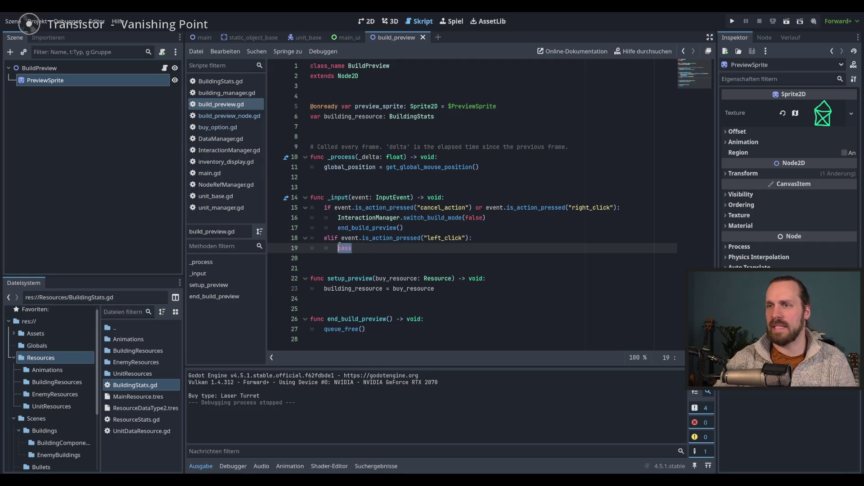
{"action": "left_click", "coordinate": [373, 252]}
{"action": "double_click", "coordinate": [366, 249]}
{"action": "left_click_drag", "start_coordinate": [366, 249], "coordinate": [334, 250]}
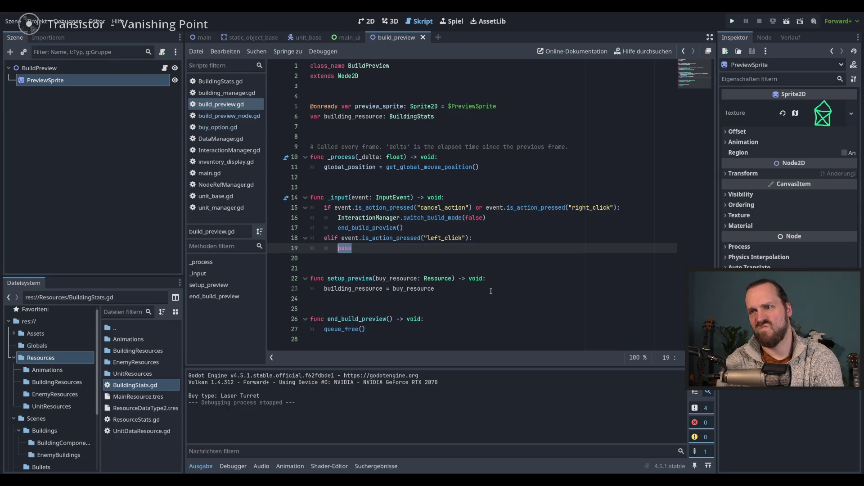
{"action": "double_click", "coordinate": [365, 228]}
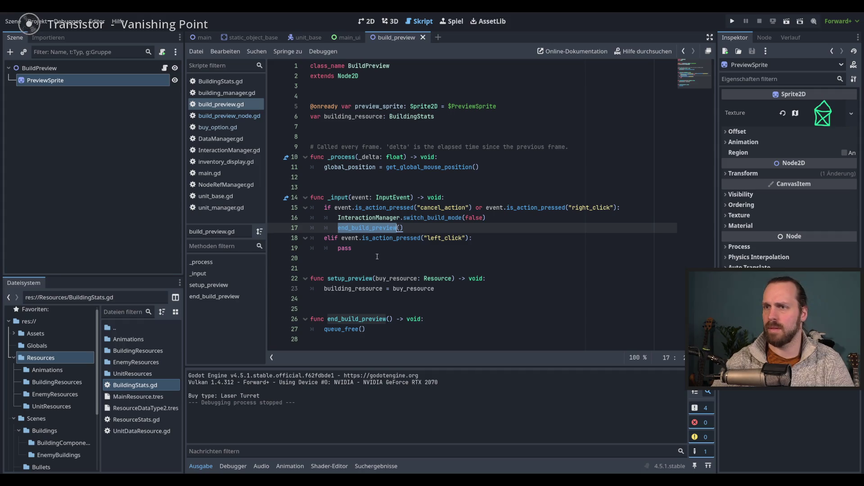
{"action": "left_click", "coordinate": [374, 250]}
{"action": "double_click", "coordinate": [366, 227]}
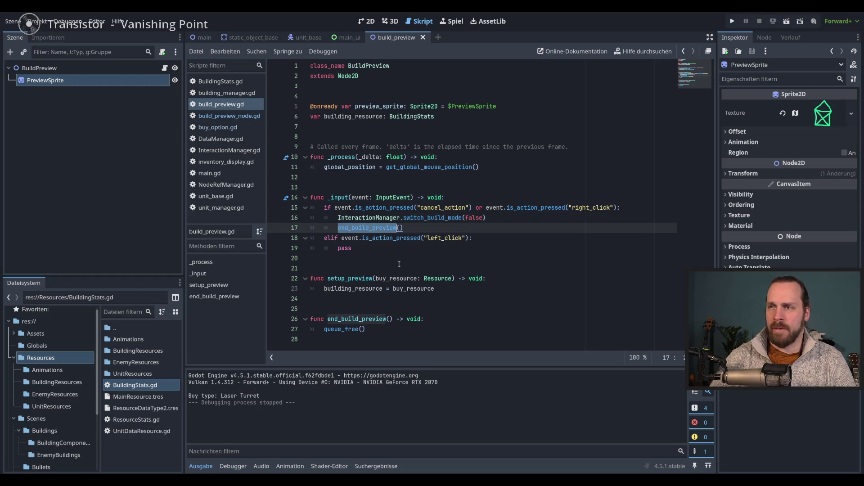
{"action": "left_click", "coordinate": [413, 252]}
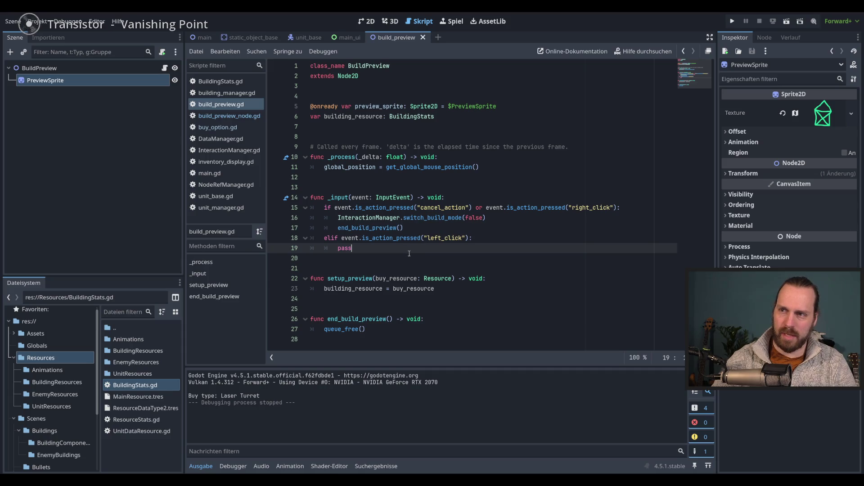
{"action": "left_click", "coordinate": [468, 238]}
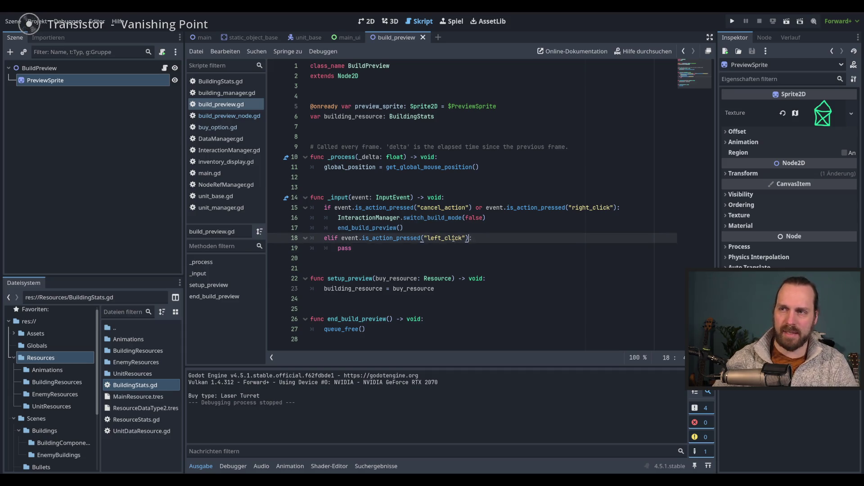
{"action": "key", "text": "Right"}
{"action": "key", "text": "Right"}
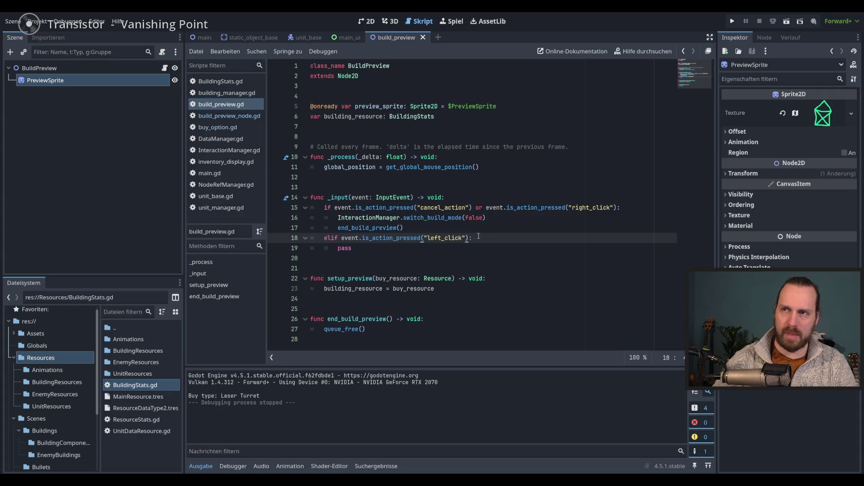
{"action": "left_click", "coordinate": [374, 252]}
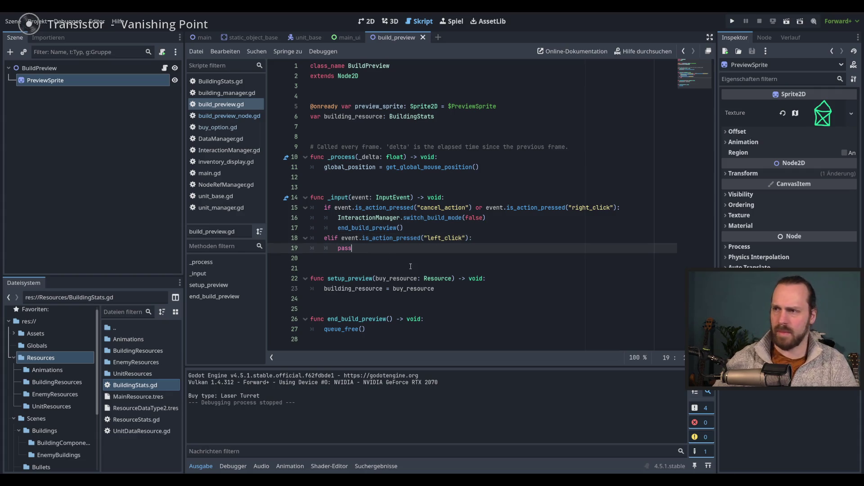